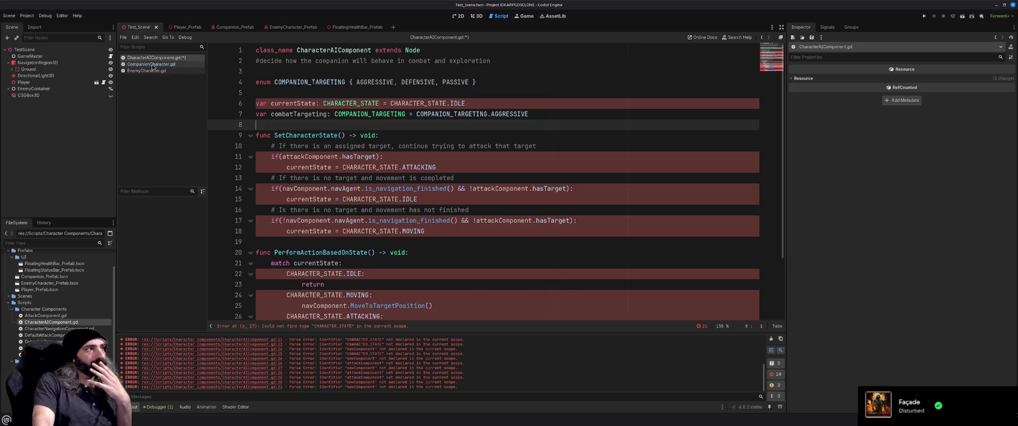
- Glance at CompanionCharacter.gd, then put the cursor on empty line 5 of CharacterAIComponent.gd
left_click(151, 65)
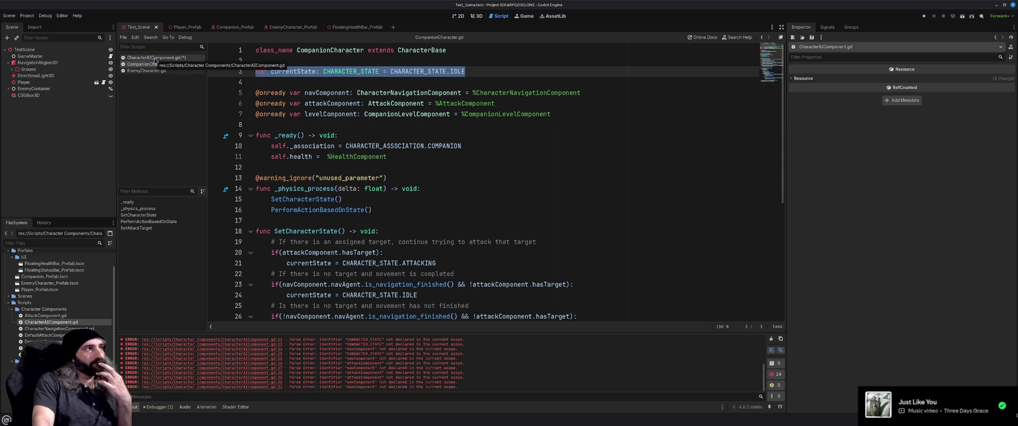
left_click(155, 58)
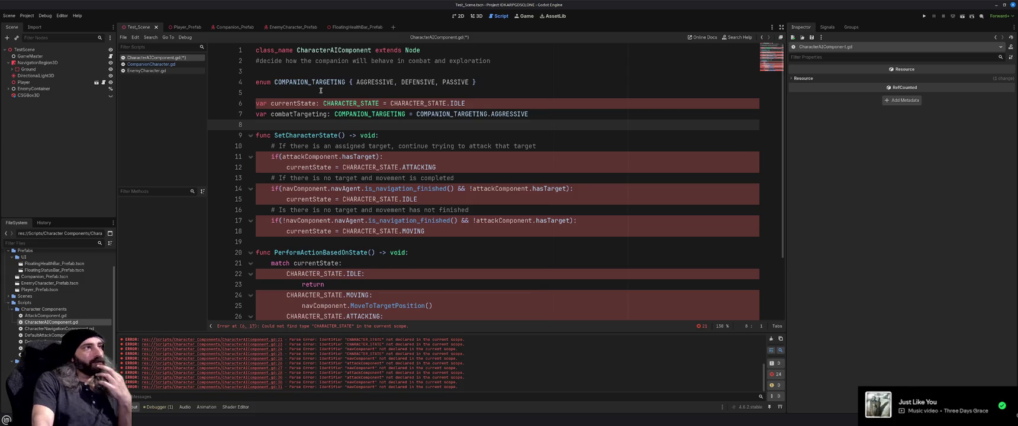
left_click(320, 92)
key("Return")
key("Return")
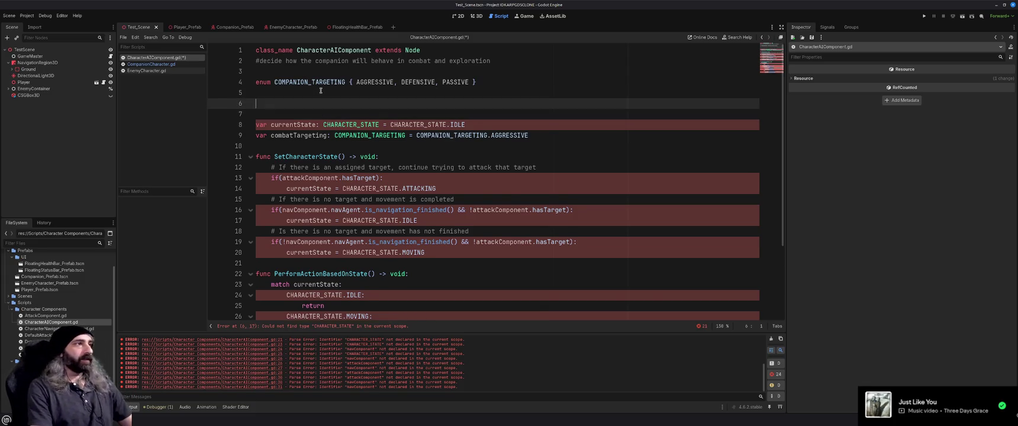
key("Up")
type("var ")
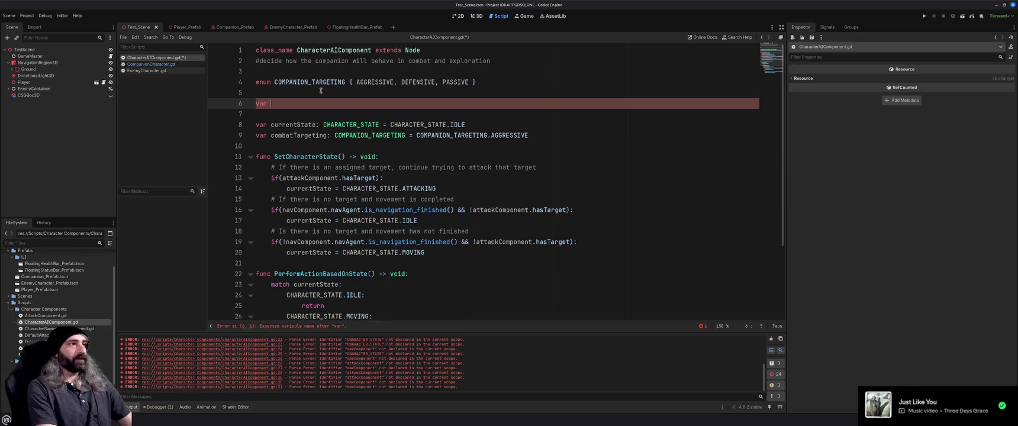
type("characterToCo")
type("ntrol:")
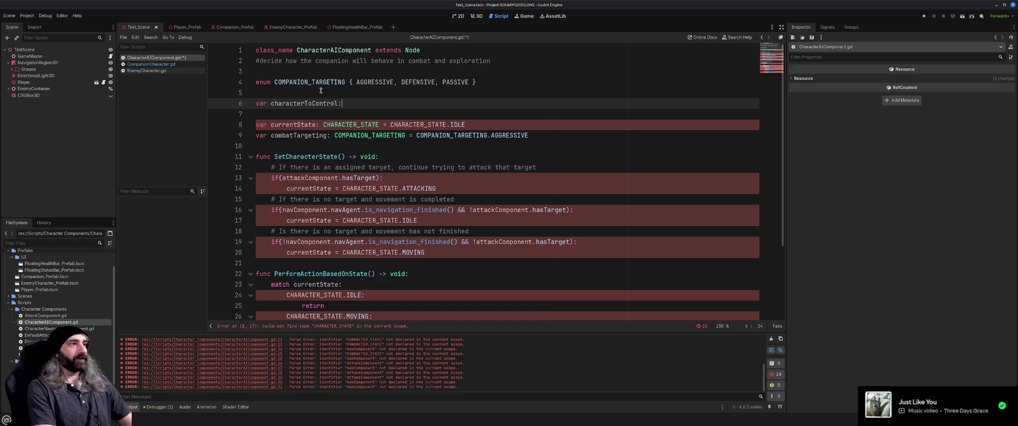
type(" CharacterBase")
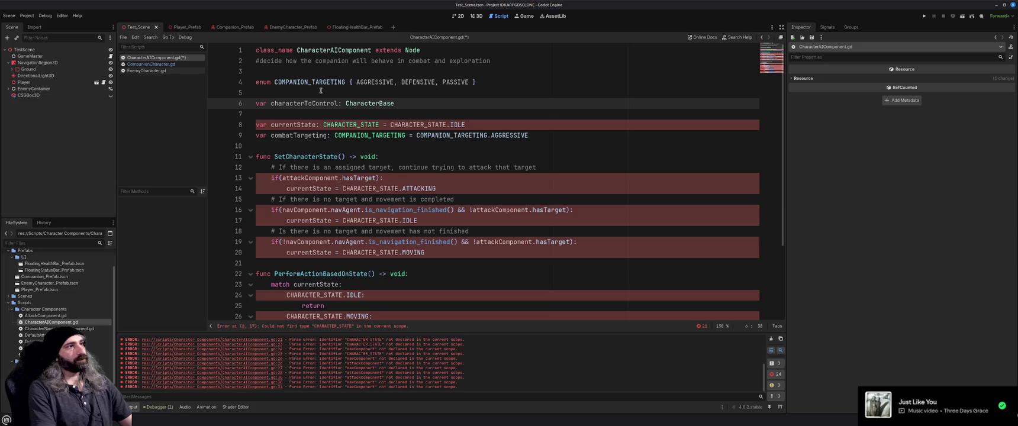
type("null")
key("Home")
type("@export")
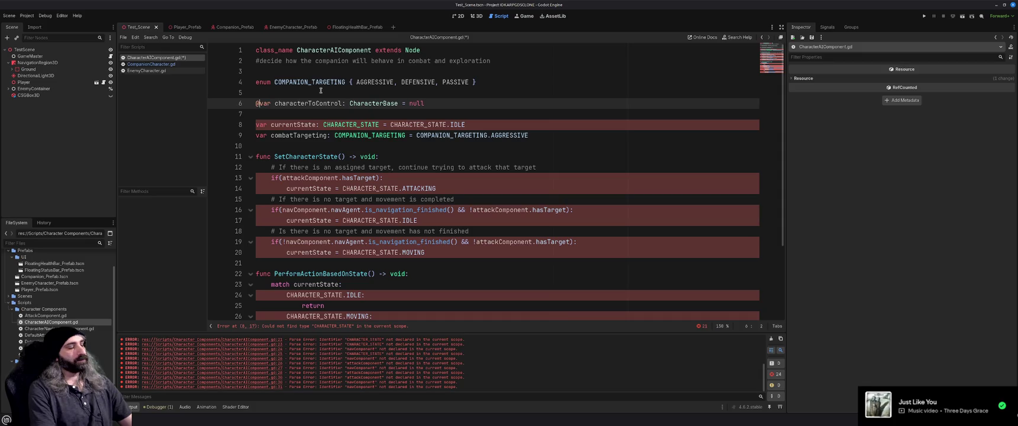
key("End")
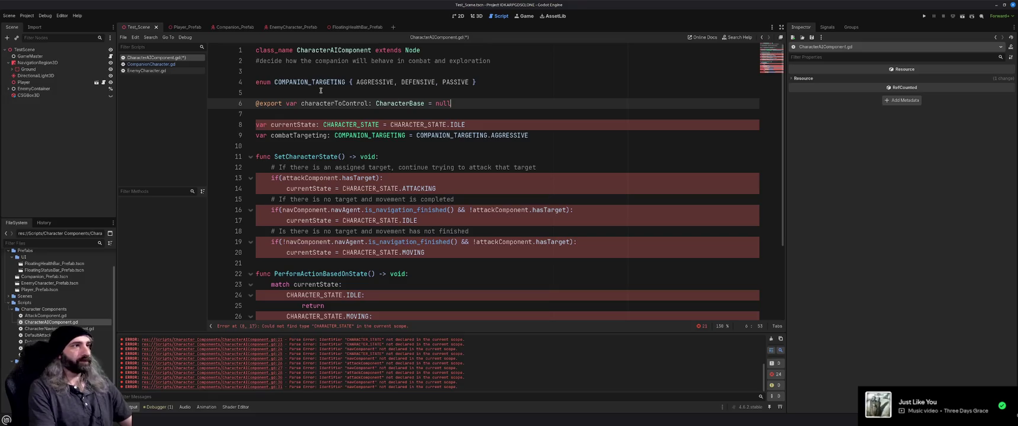
double_click(331, 105)
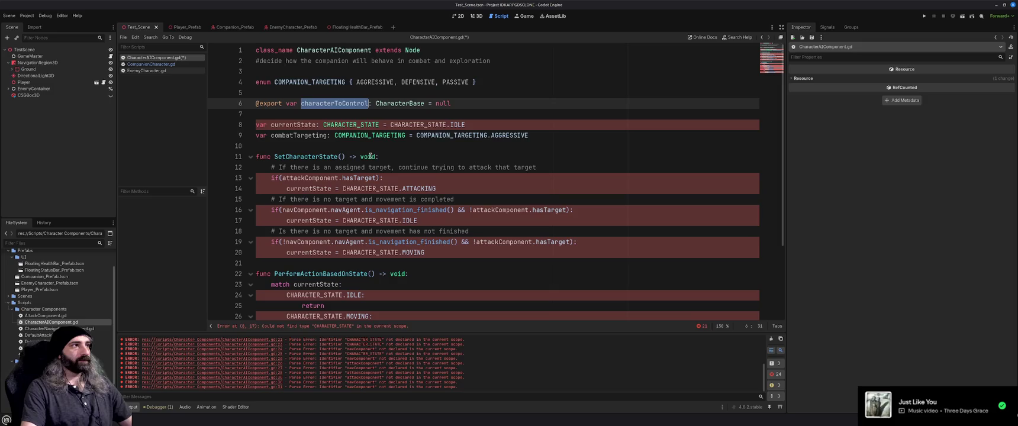
left_click(151, 64)
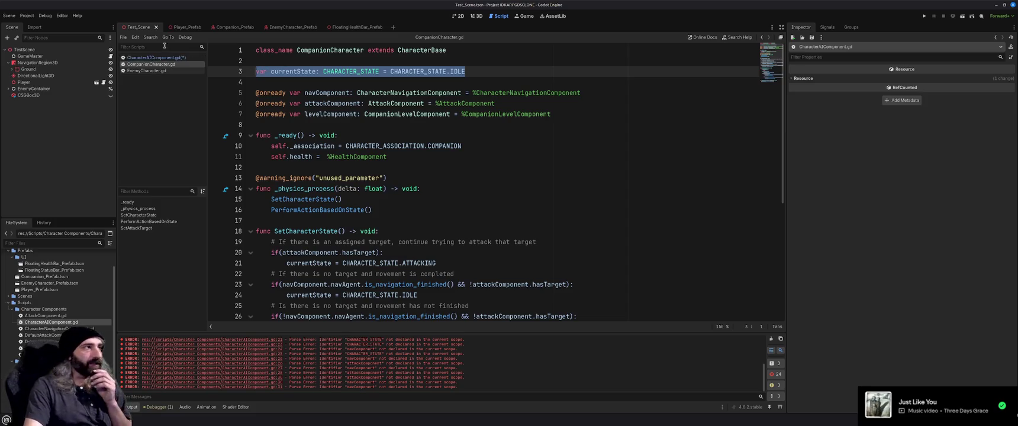
- Look over EnemyCharacter.gd, then return to CharacterAIComponent.gd with the cursor on line 10
left_click(148, 71)
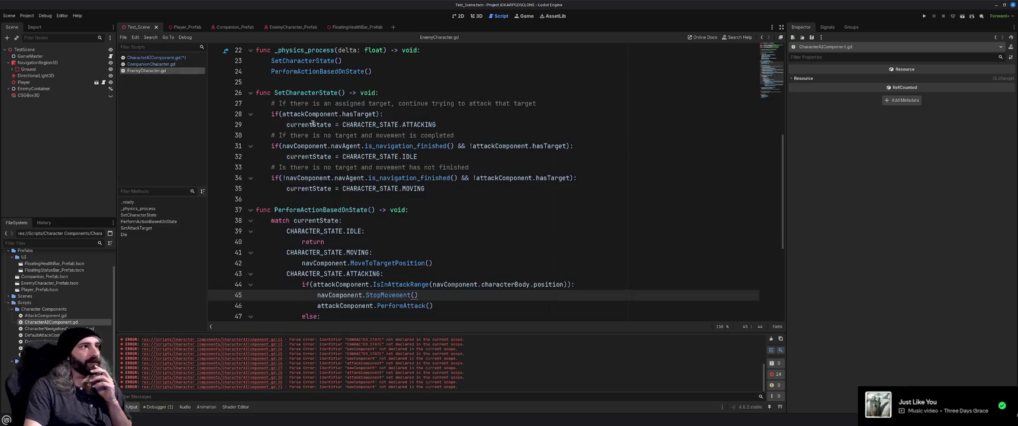
left_click(153, 58)
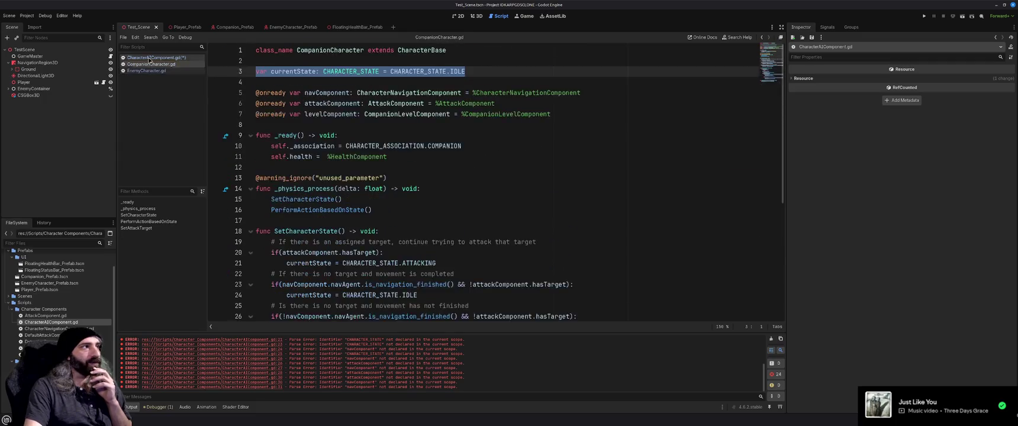
left_click(361, 146)
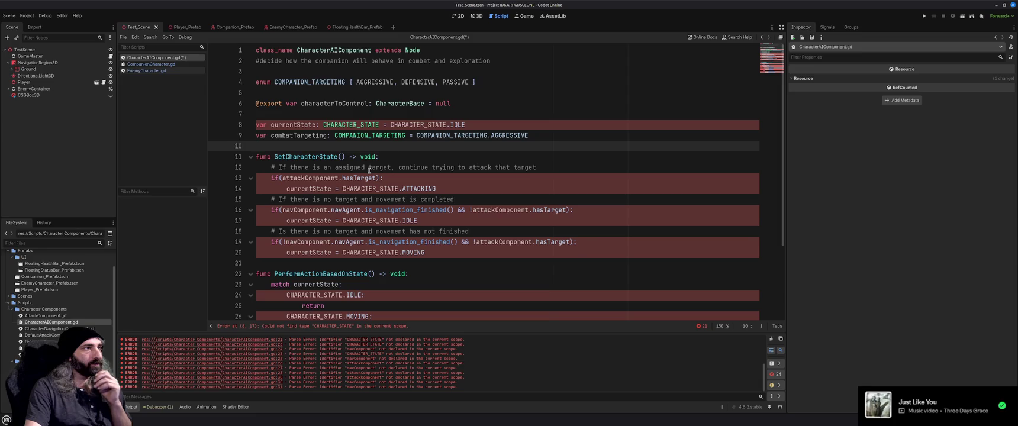
- Delete the exported characterToControl line from CharacterAIComponent.gd and switch to EnemyCharacter.gd
left_click(481, 103)
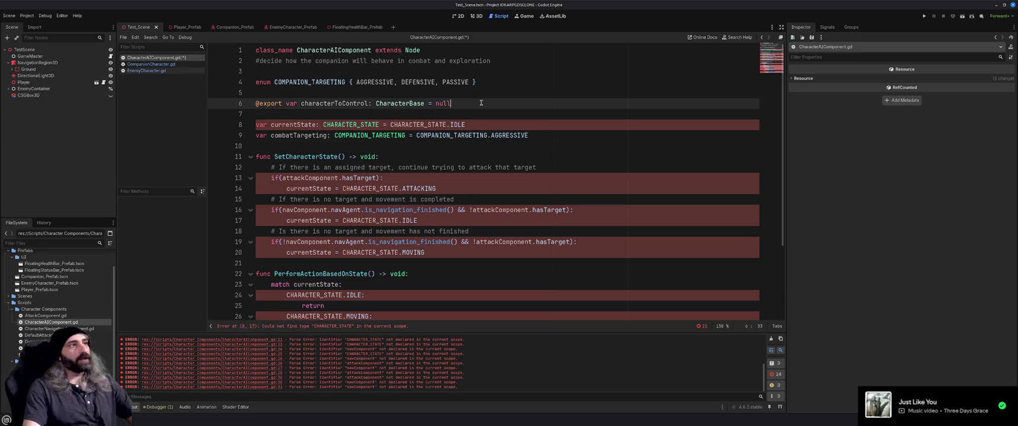
key("shift+Home")
key("BackSpace")
key("BackSpace")
key("BackSpace")
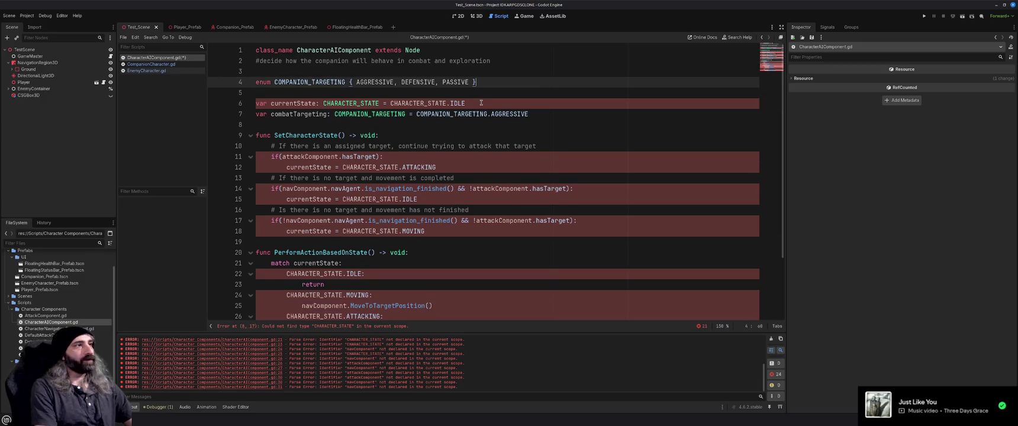
mouse_move(480, 115)
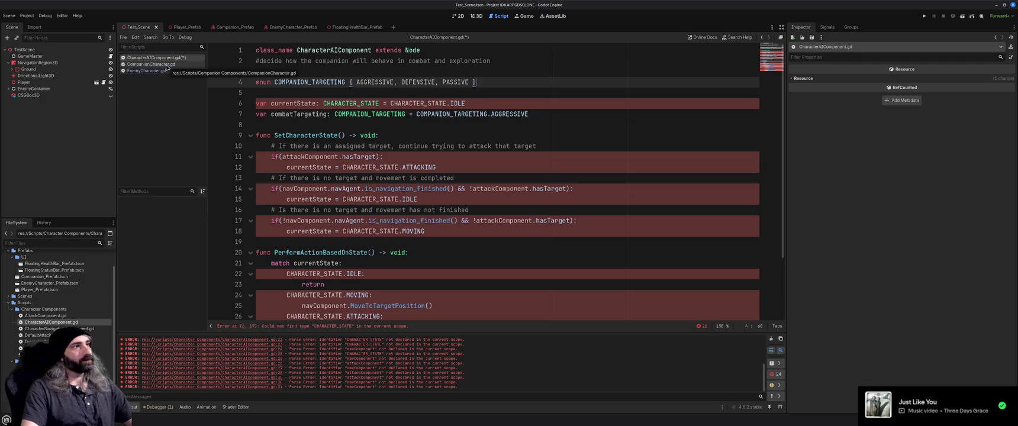
left_click(167, 65)
left_click(167, 71)
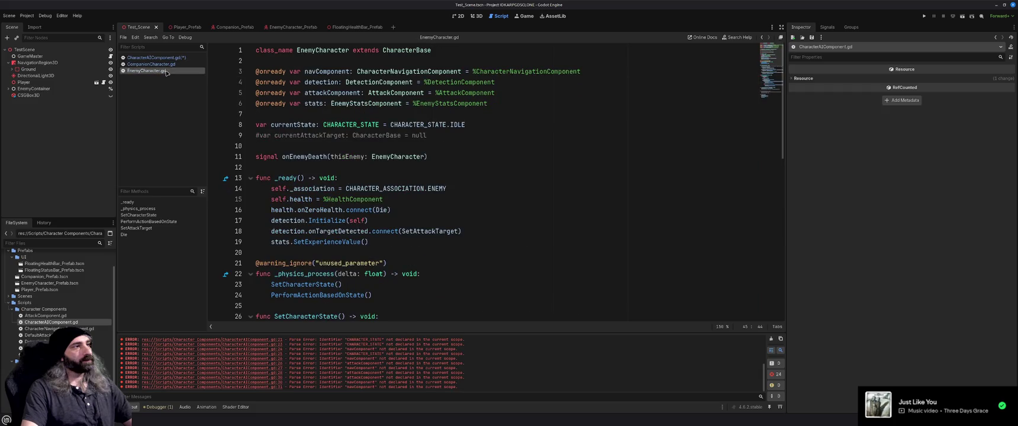
- Look up the CharacterBase definition and select its CHARACTER_STATE enum line
right_click(402, 51)
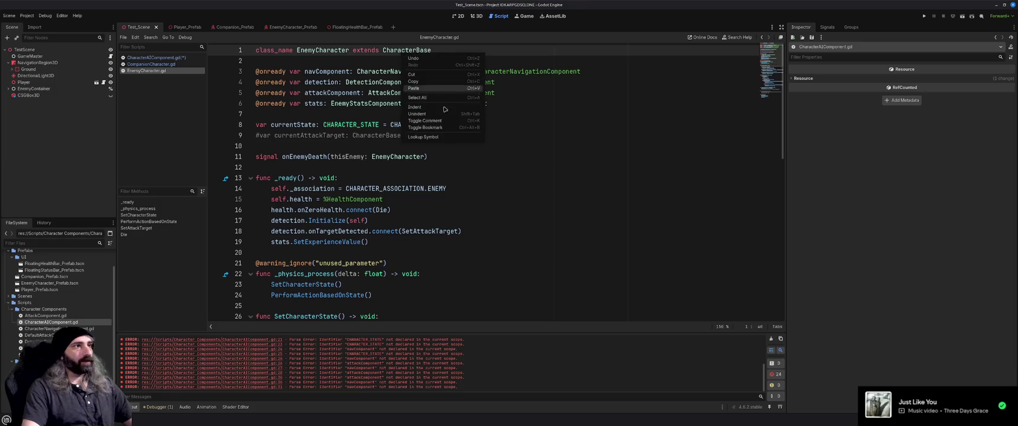
left_click(434, 137)
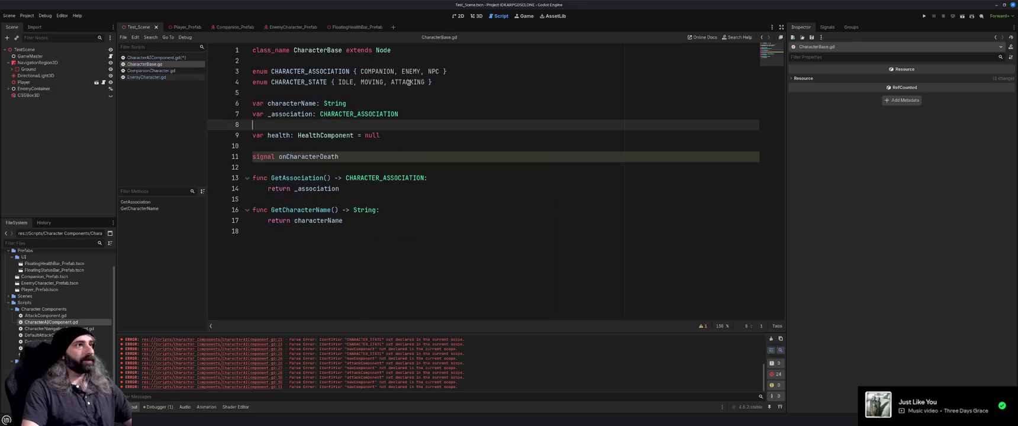
left_click(242, 83)
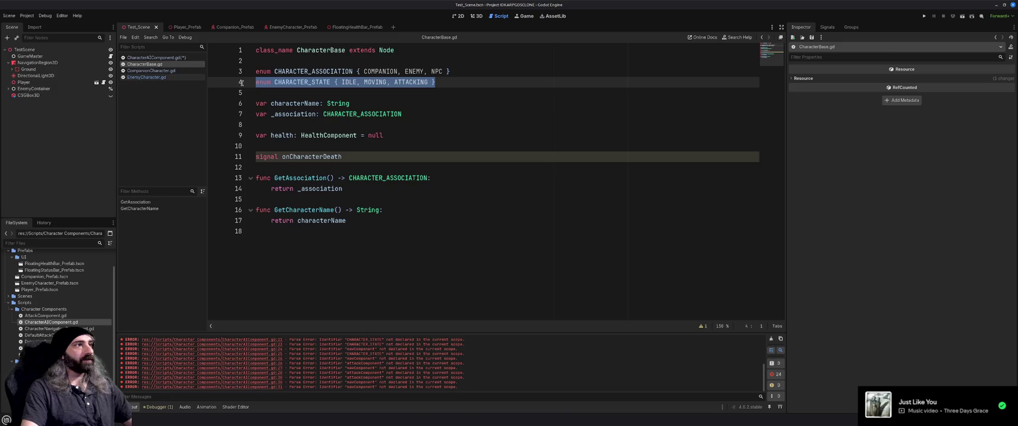
- Paste the CHARACTER_STATE enum into CharacterAIComponent.gd above COMPANION_TARGETING and save
left_click(147, 58)
left_click(311, 92)
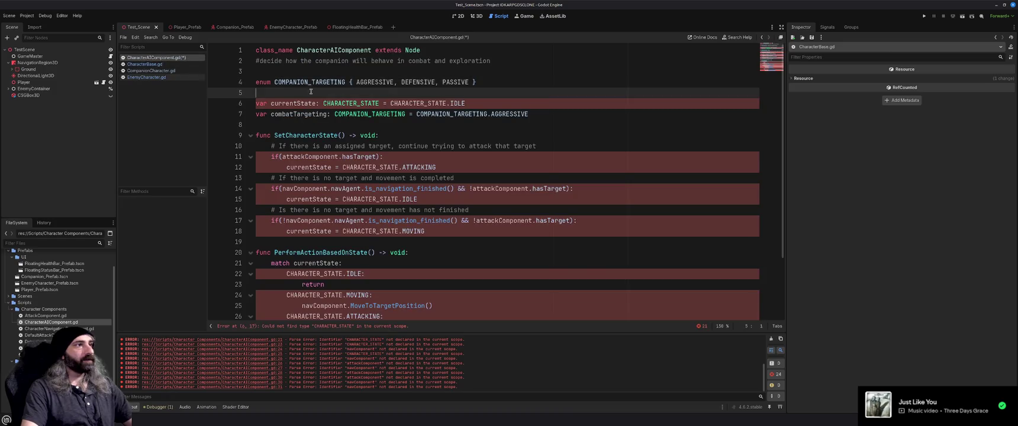
type("enum CHARACTER_STATE { IDLE, MOVING, ATTACKING }")
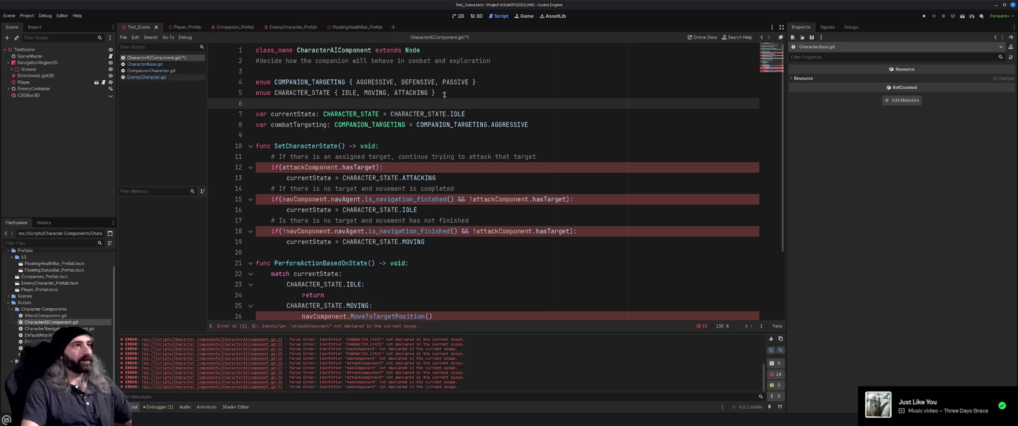
left_click_drag(444, 95, 254, 93)
key("alt+Up")
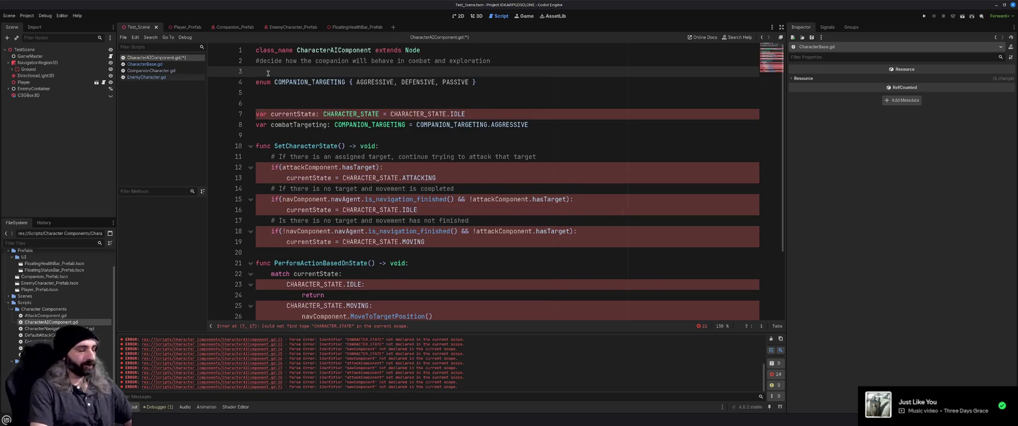
key("Return")
key("Up")
key("BackSpace")
key("ctrl+s")
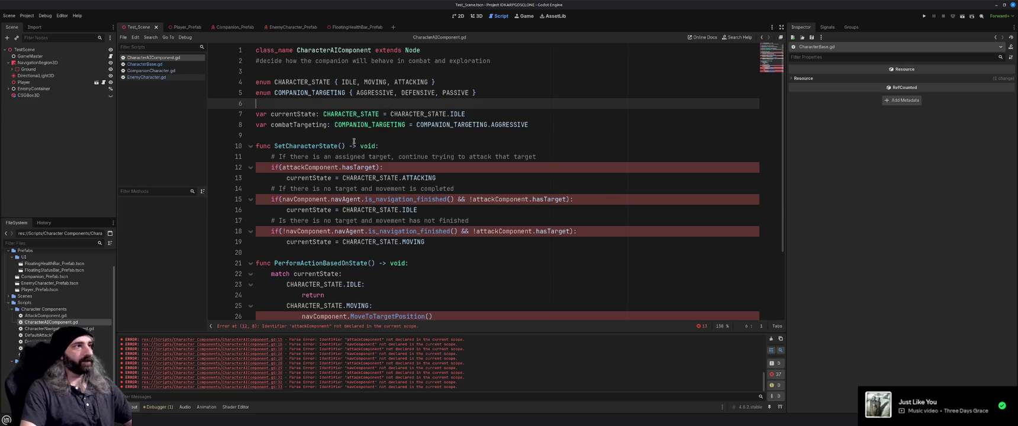
- Give SetCharacterState the parameters attackComponent: AttackComponent and navComponent: CharacterNavigationComponent
left_click(405, 142)
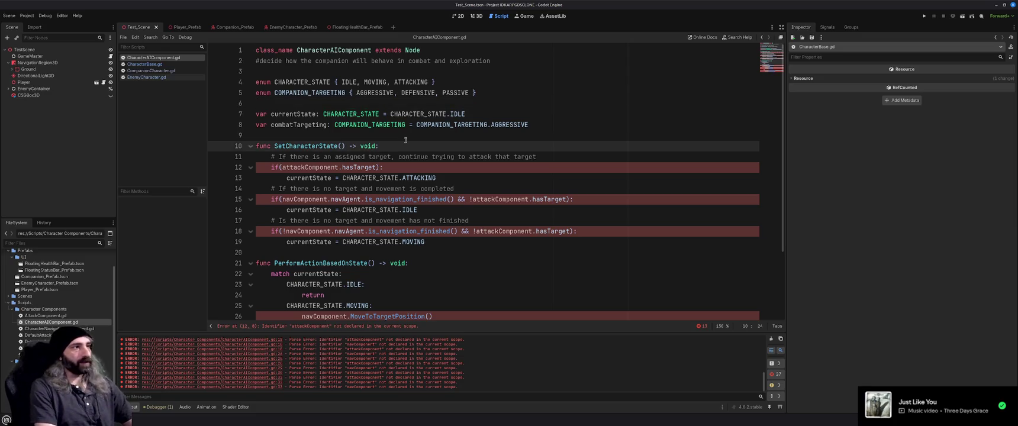
type("attackCom")
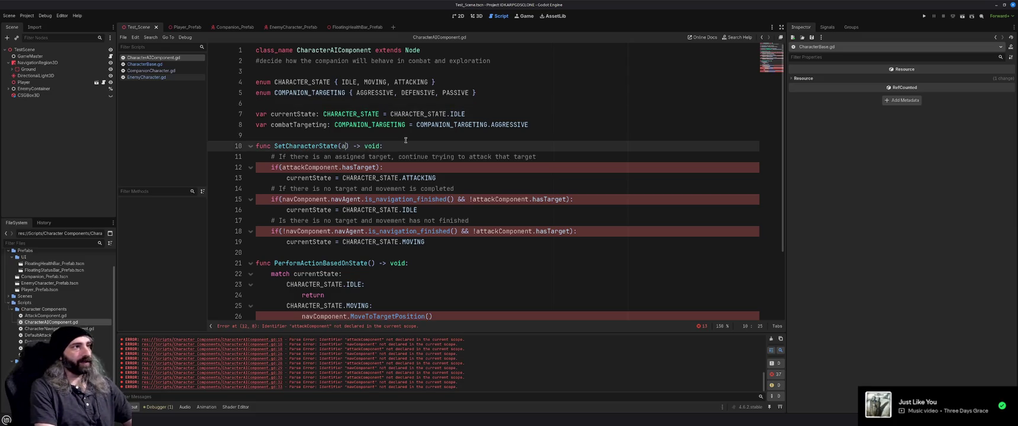
type("ponent: ")
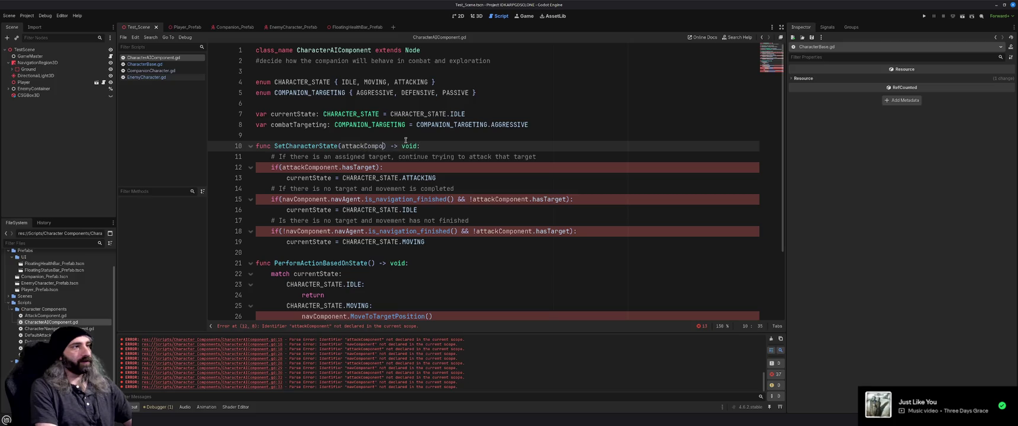
type("AttackComop")
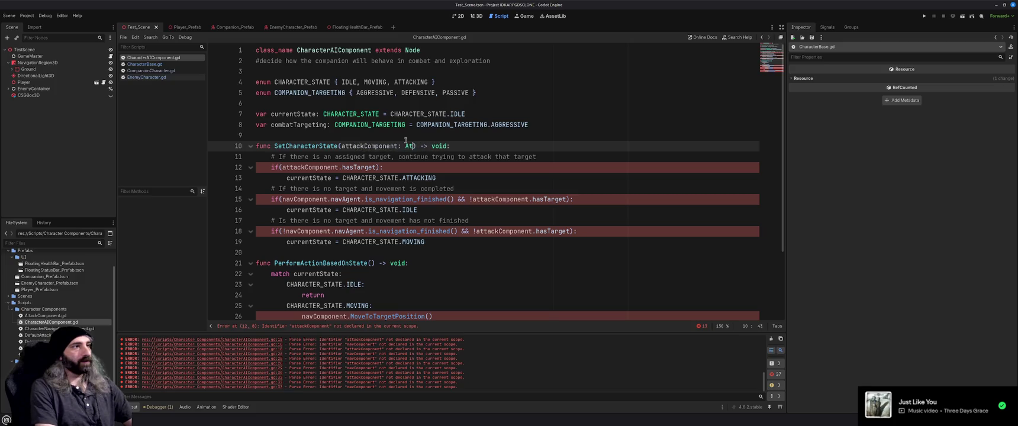
key("BackSpace")
key("BackSpace")
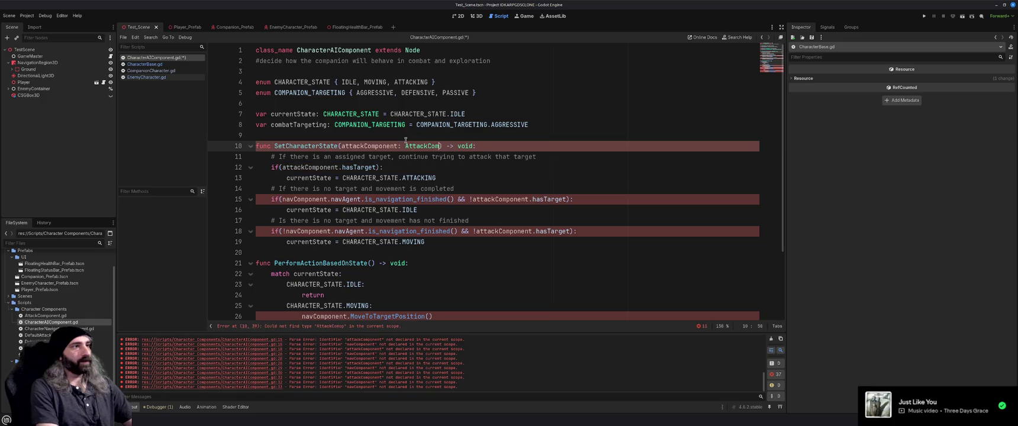
type("ponent, ")
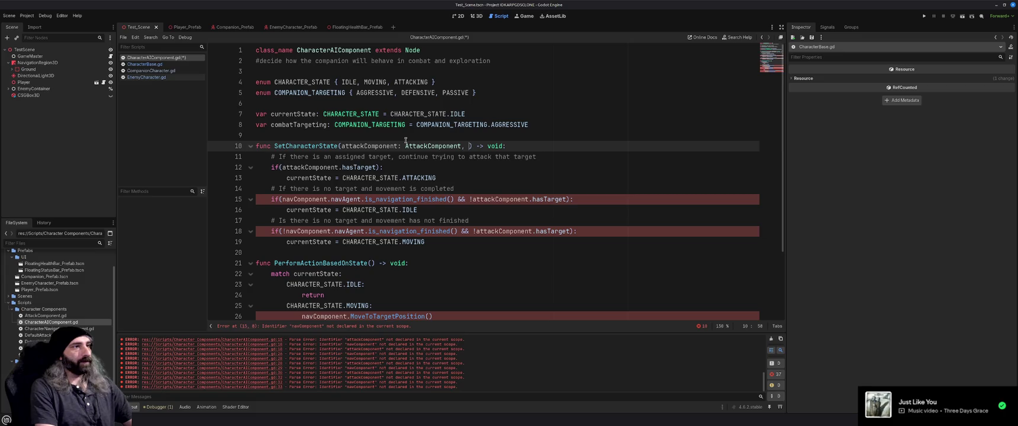
type("navCom")
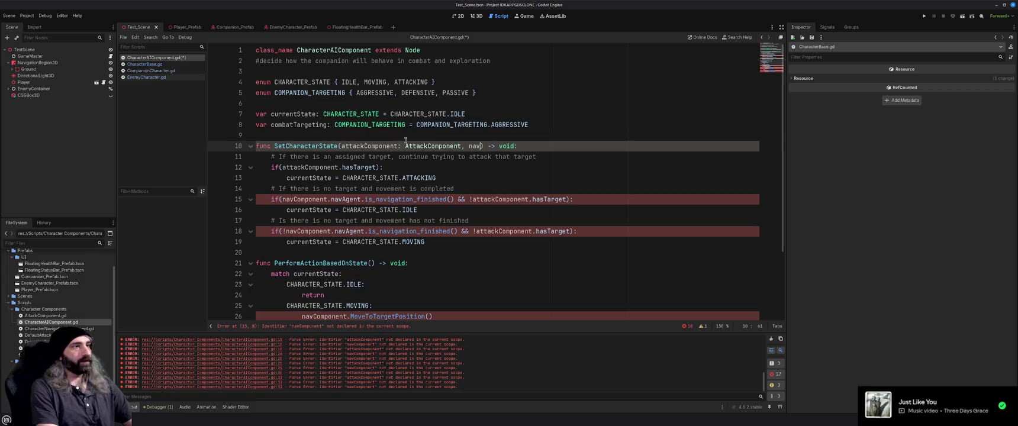
type("ponent: ")
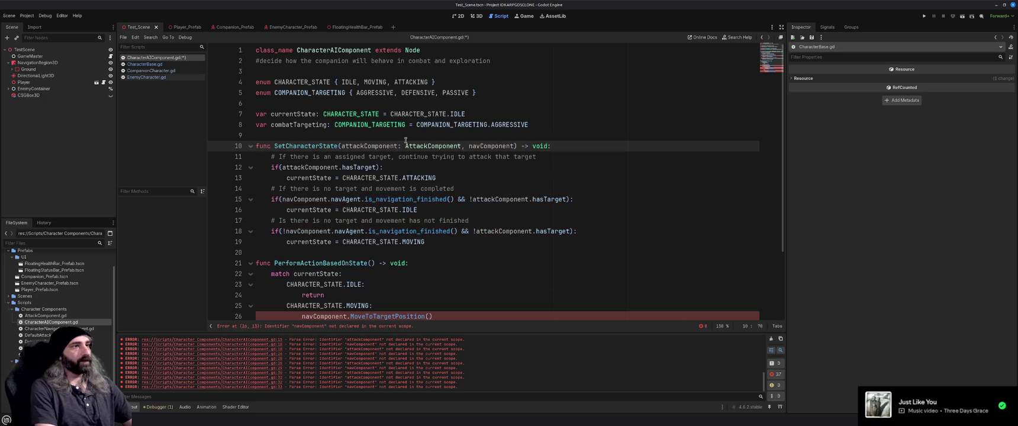
type("Navi")
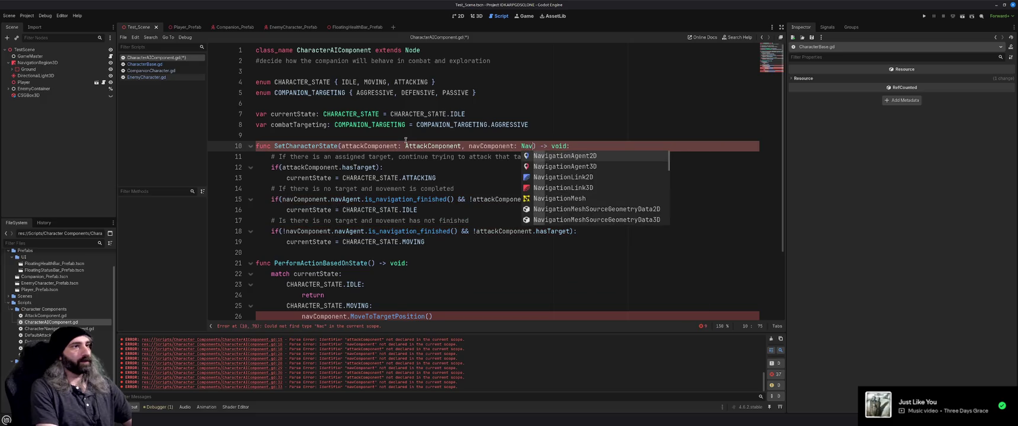
key("BackSpace")
key("BackSpace")
key("BackSpace")
type("Ch")
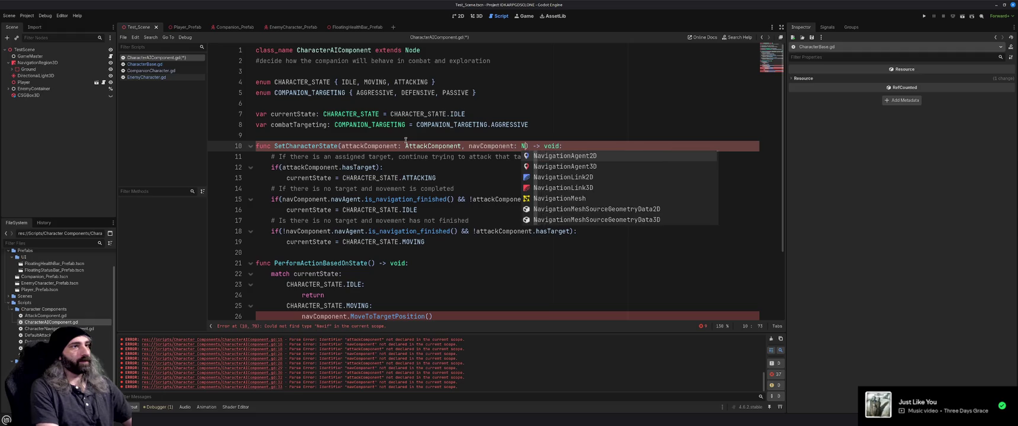
type("aracterNa")
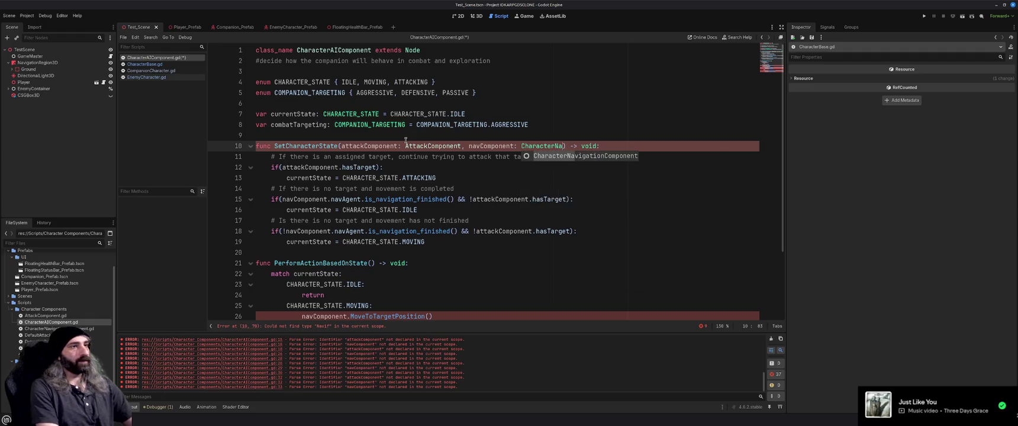
type("vigation")
key("Return")
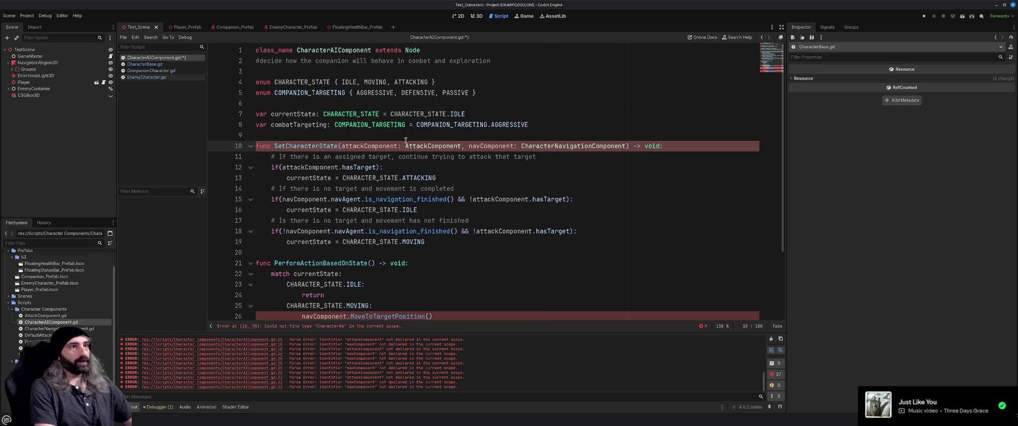
key("End")
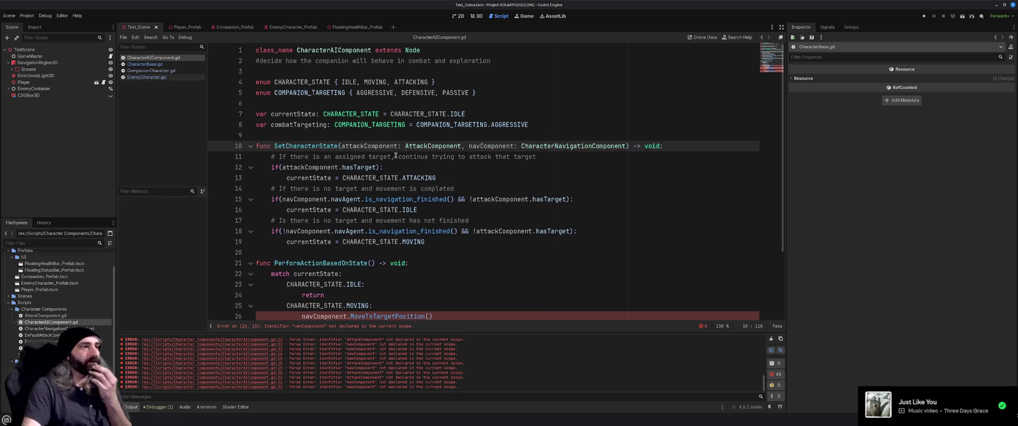
- Save and review CharacterAIComponent.gd, then switch to CompanionCharacter.gd at empty line 12
key("ctrl+s")
scroll(416, 203, "down", 1)
scroll(416, 203, "down", 1)
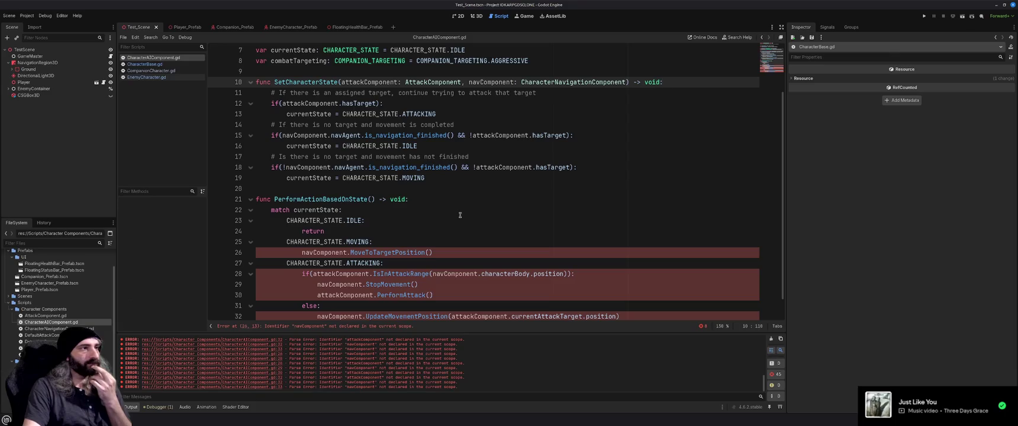
scroll(460, 215, "up", 1)
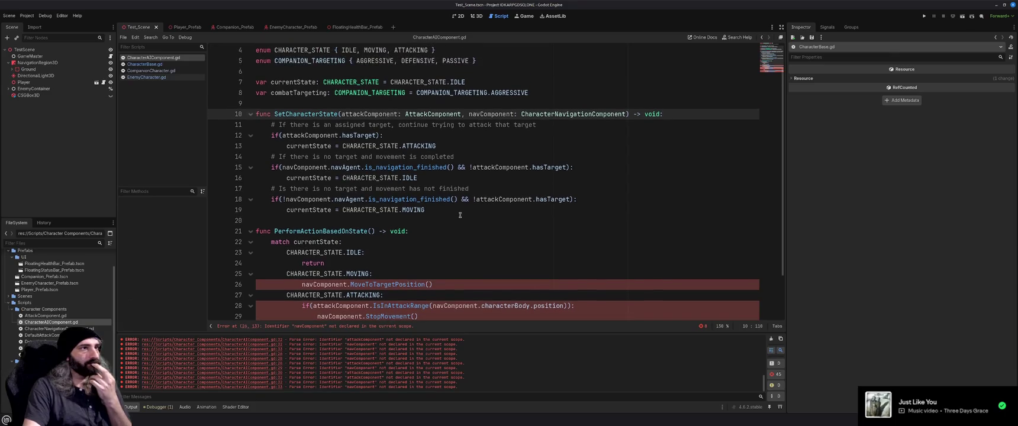
scroll(460, 215, "down", 1)
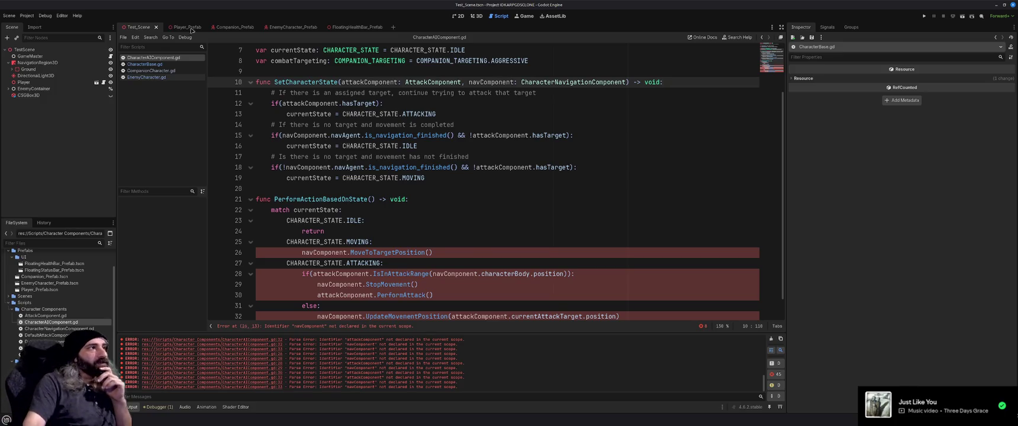
left_click(151, 70)
left_click(433, 170)
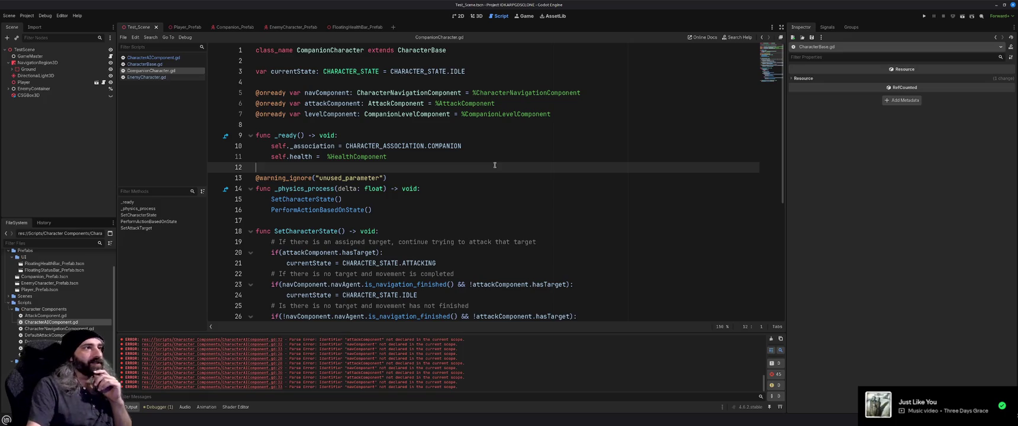
- Compare CompanionCharacter.gd with CharacterAIComponent.gd, reviewing PerformActionBasedOnState's undeclared navComponent and attackComponent
left_click(150, 58)
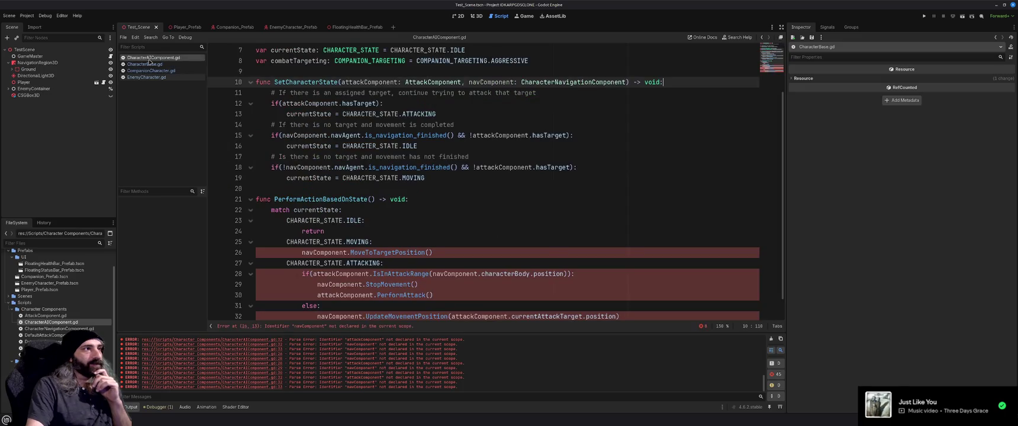
scroll(395, 231, "up", 2)
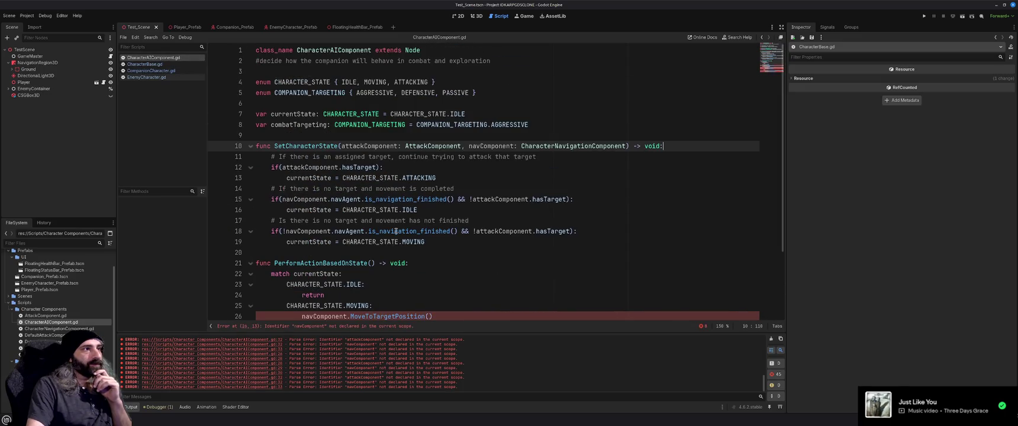
left_click(158, 71)
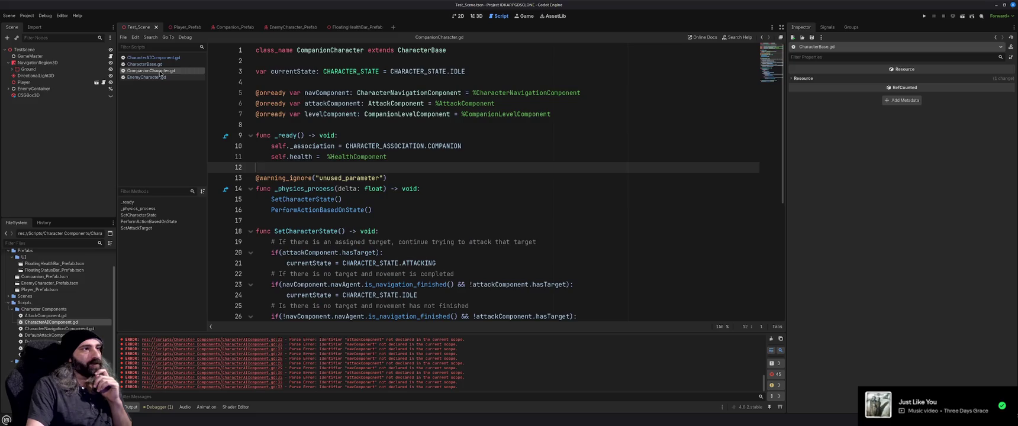
left_click(153, 58)
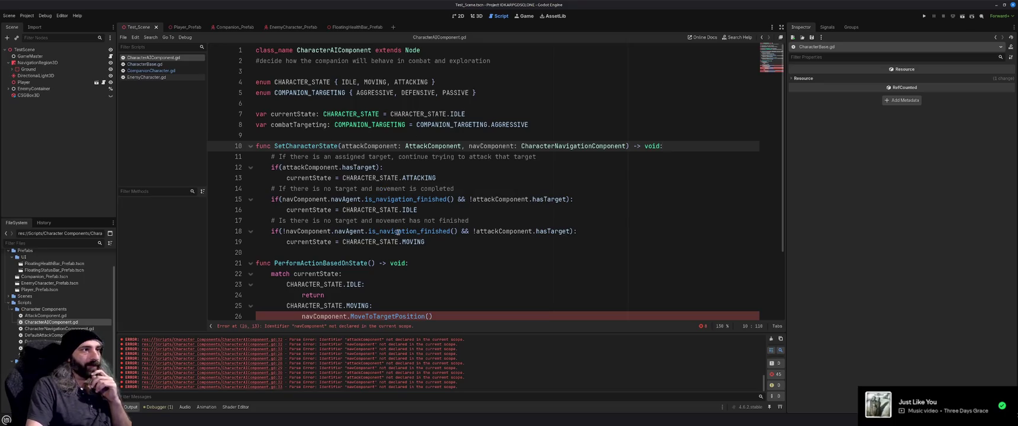
mouse_move(398, 232)
scroll(398, 232, "down", 3)
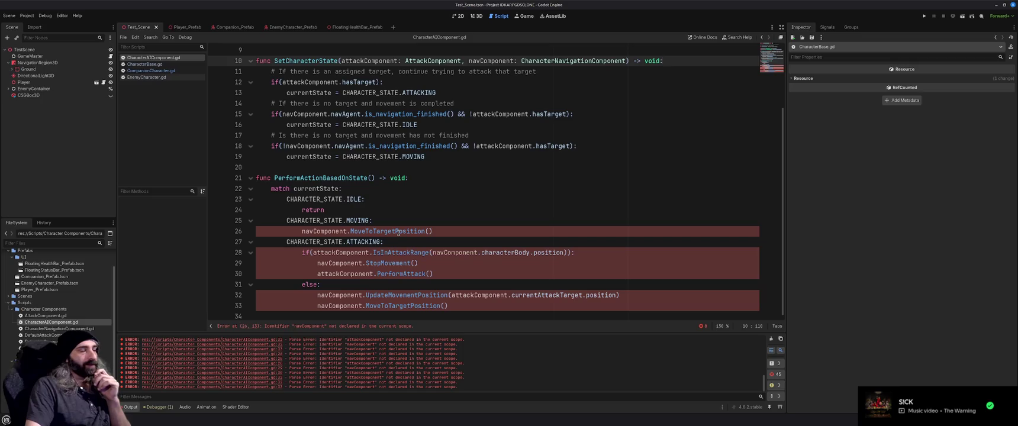
scroll(397, 231, "up", 3)
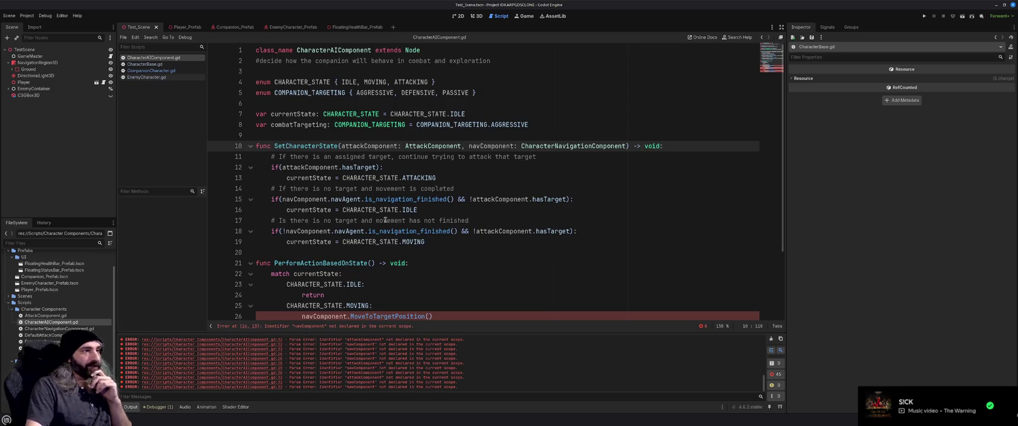
scroll(394, 243, "down", 3)
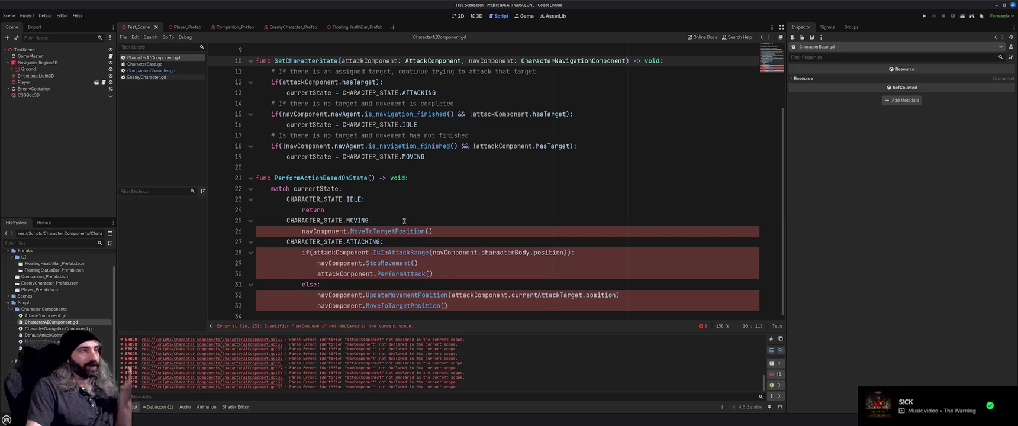
scroll(404, 221, "up", 3)
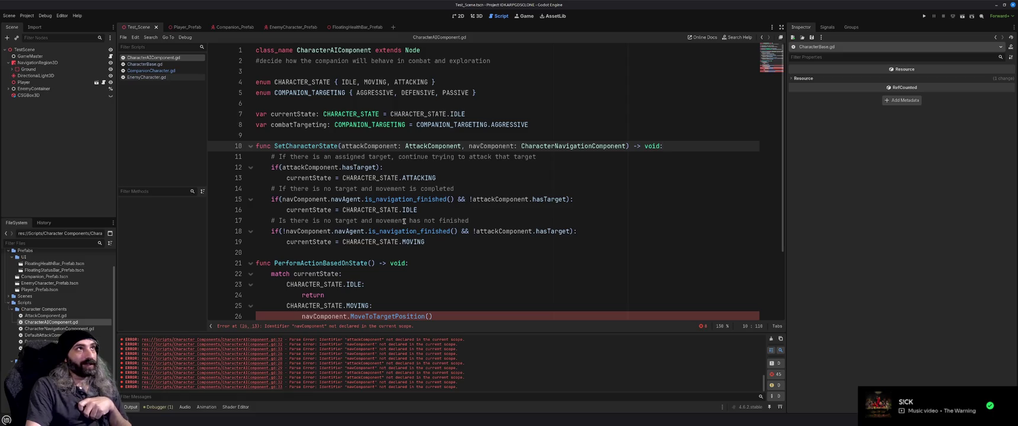
scroll(404, 222, "down", 3)
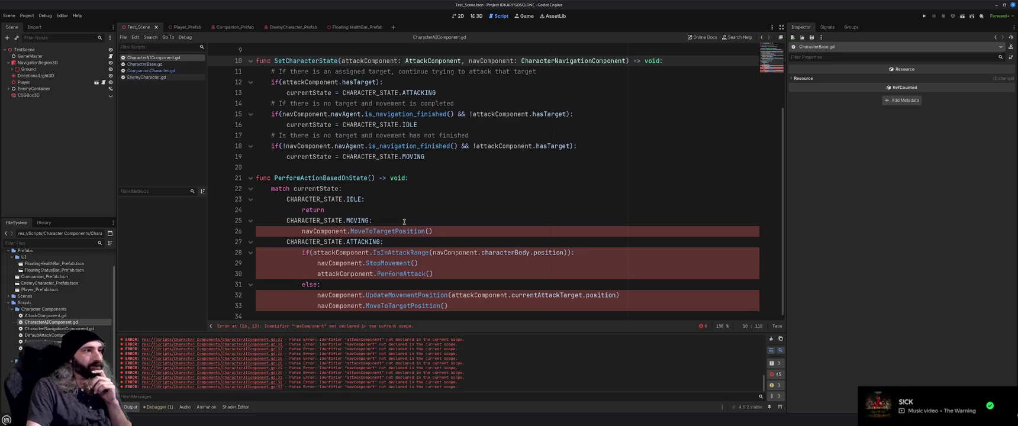
scroll(404, 221, "up", 3)
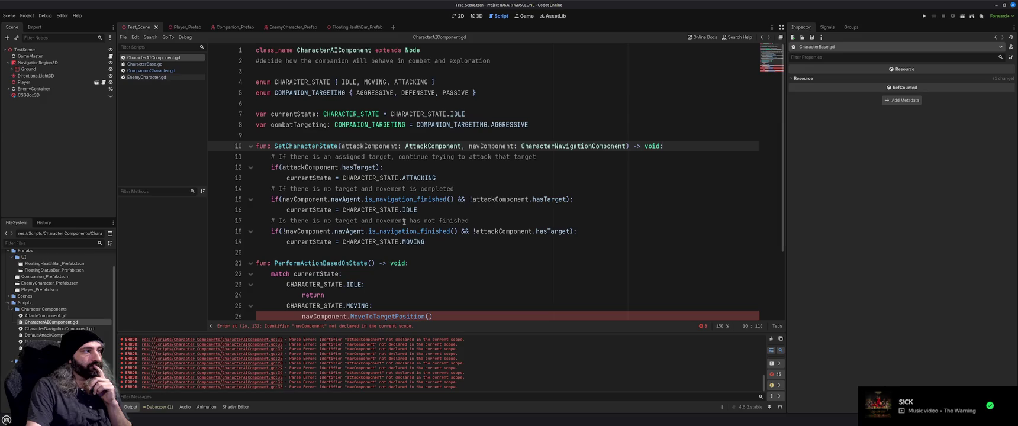
- Inspect the CHARACTER_STATE enum in CharacterBase.gd, then switch to CompanionCharacter.gd
left_click(155, 64)
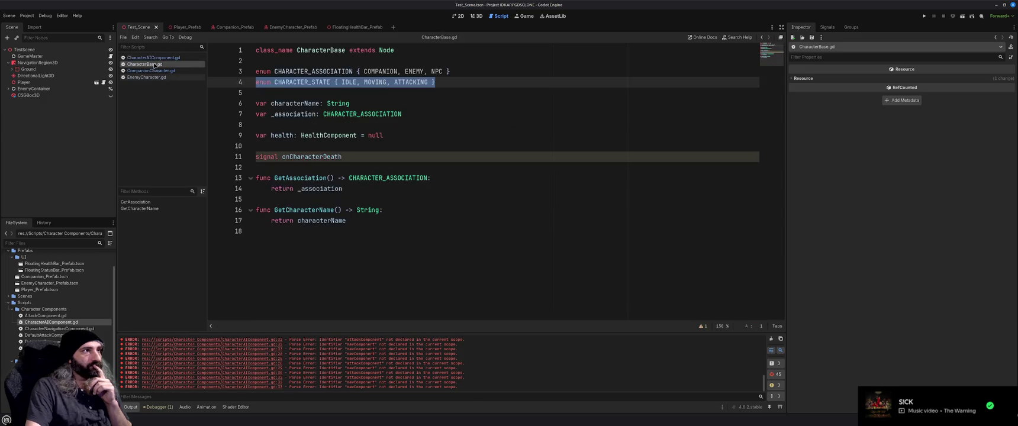
left_click(464, 135)
left_click(468, 124)
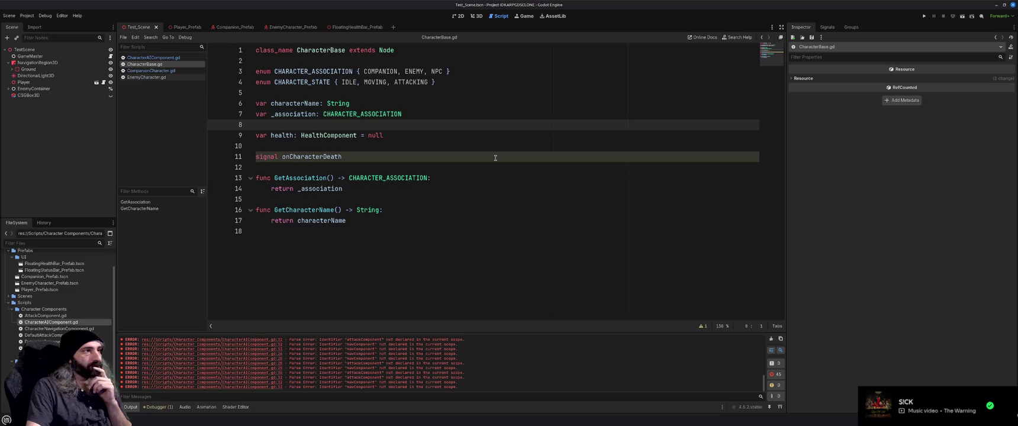
left_click(156, 71)
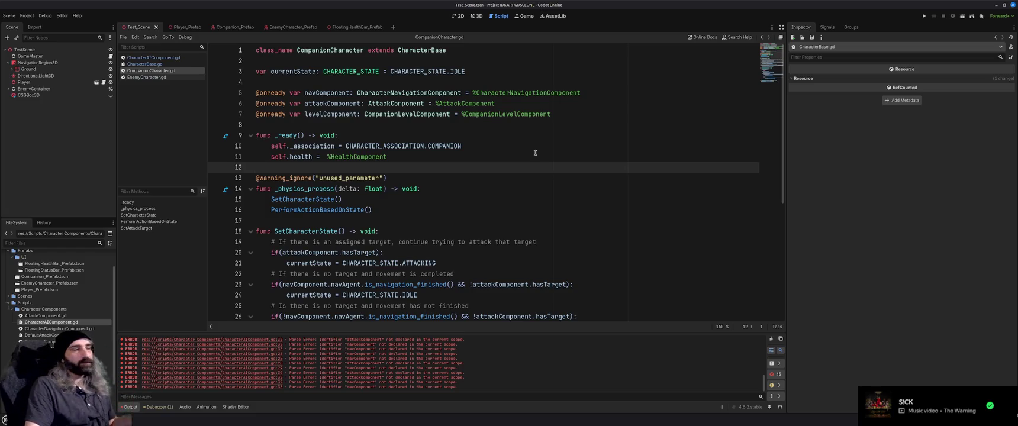
scroll(535, 152, "down", 4)
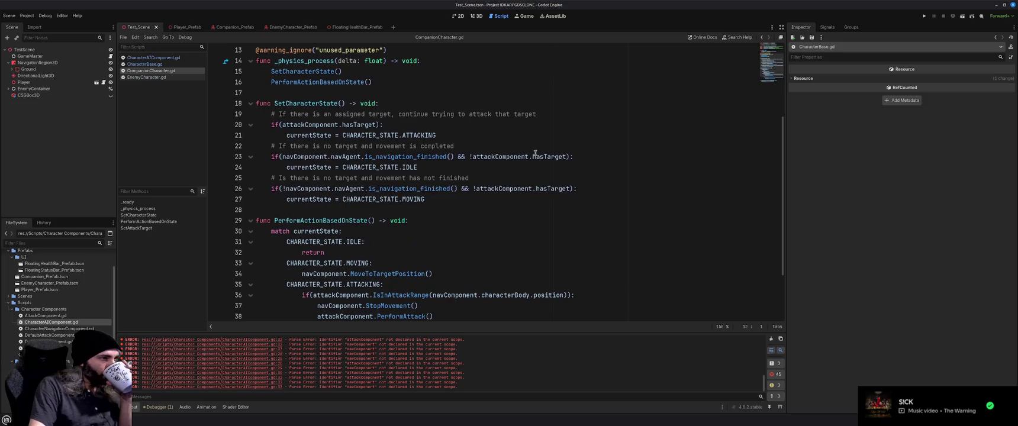
scroll(534, 152, "down", 1)
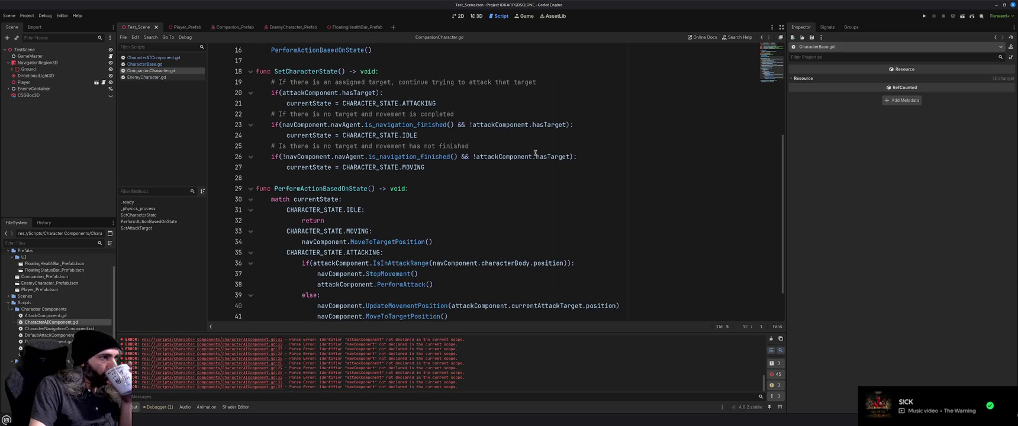
scroll(535, 152, "down", 1)
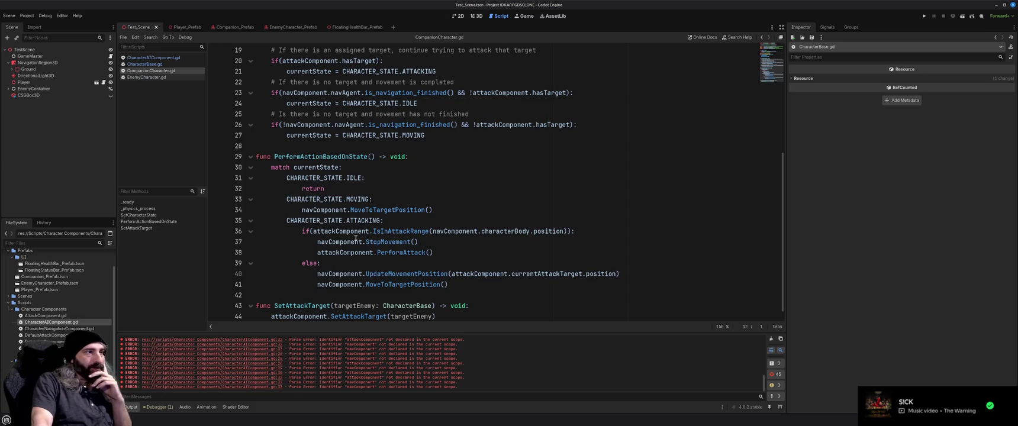
scroll(355, 239, "up", 6)
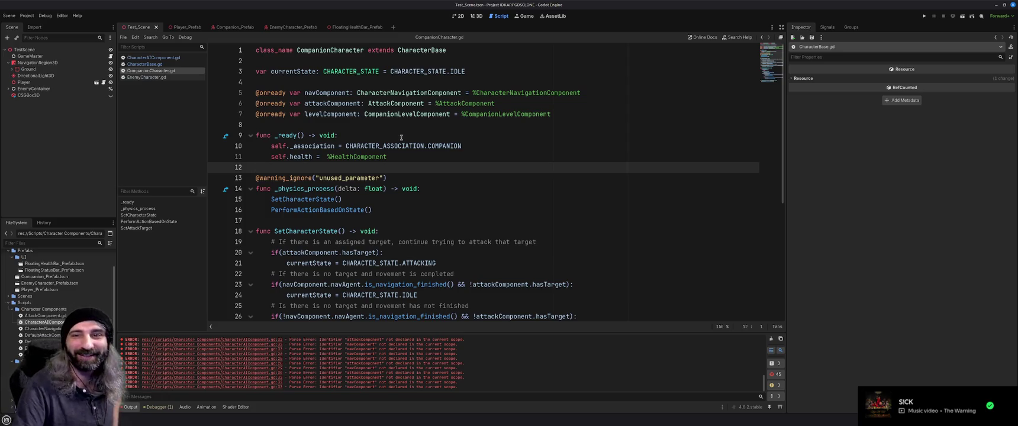
mouse_move(400, 145)
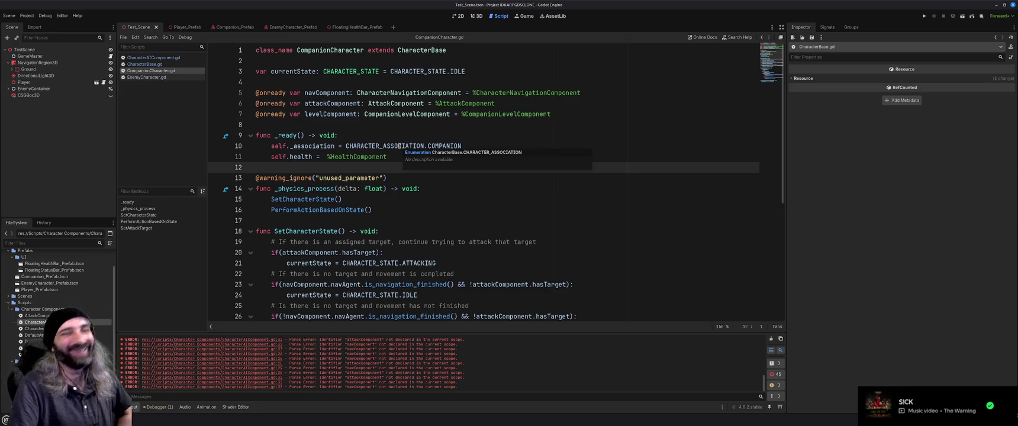
key("Up")
key("Up")
key("Up")
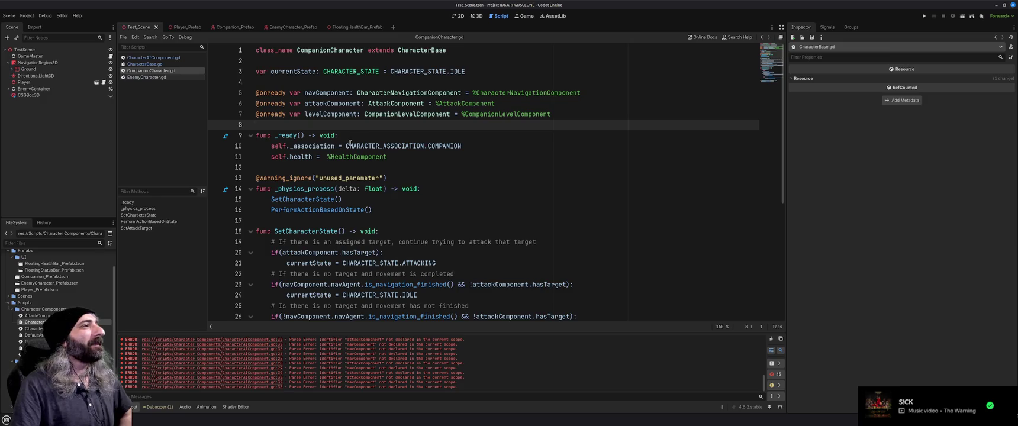
mouse_move(350, 145)
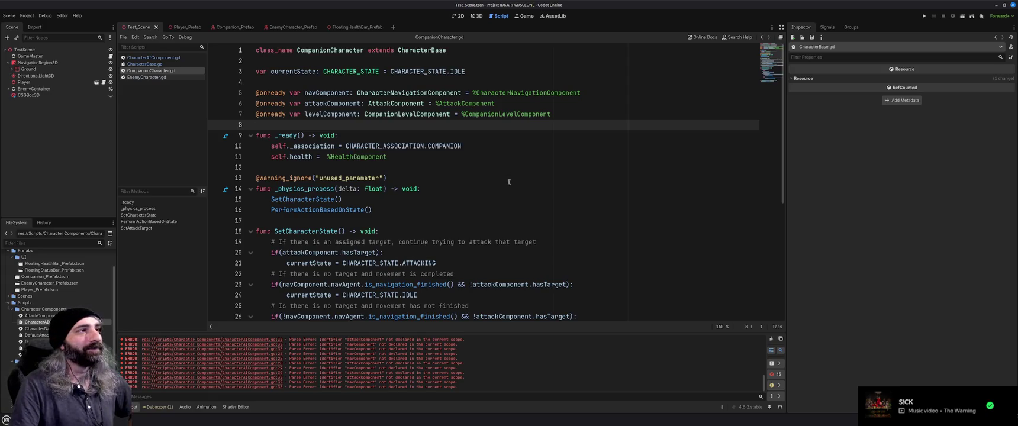
left_click(361, 134)
left_click(402, 156)
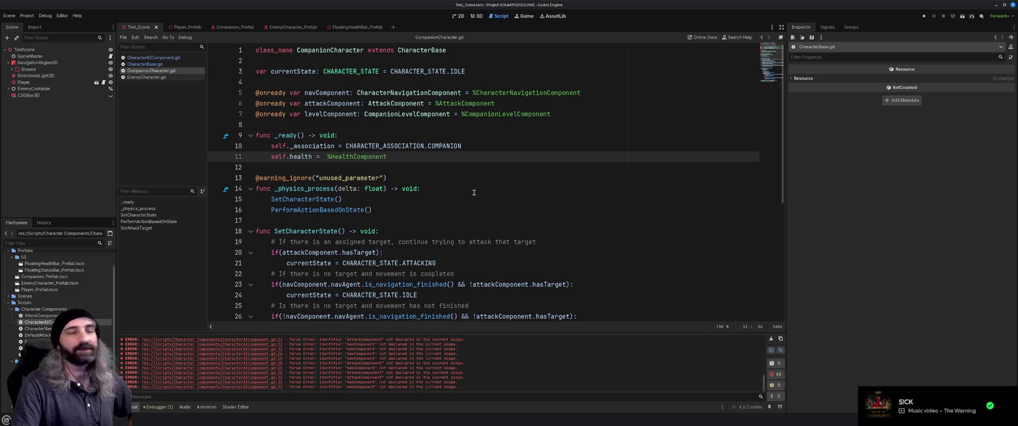
left_click(368, 171)
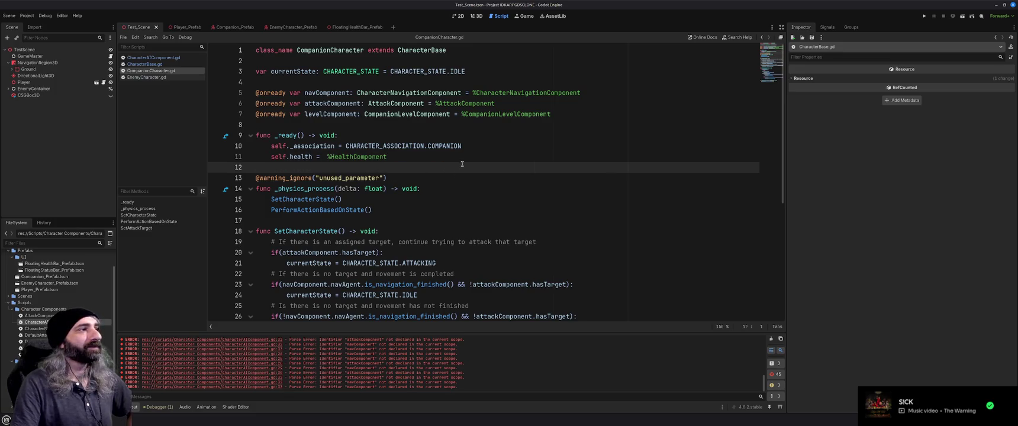
scroll(481, 164, "down", 5)
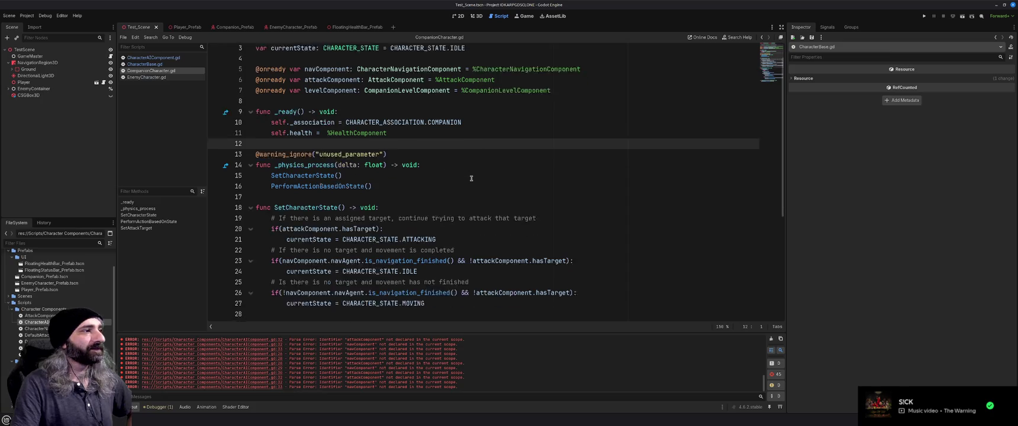
scroll(470, 177, "up", 5)
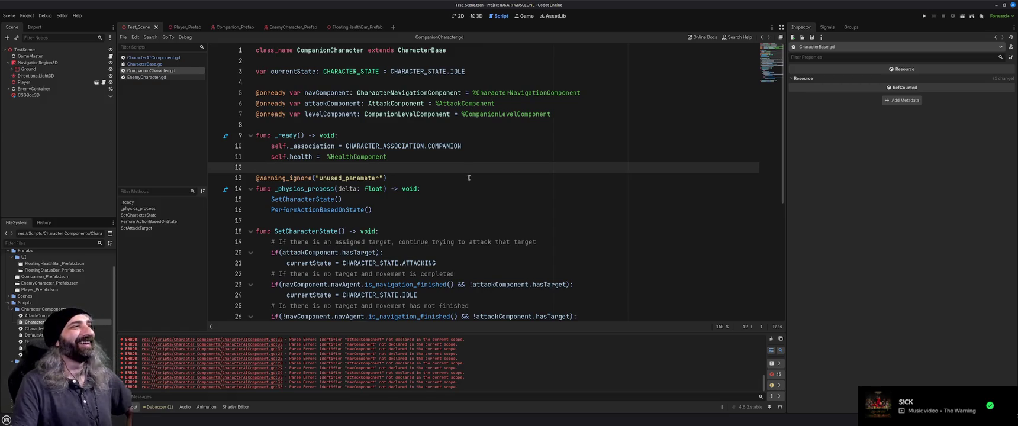
left_click(359, 124)
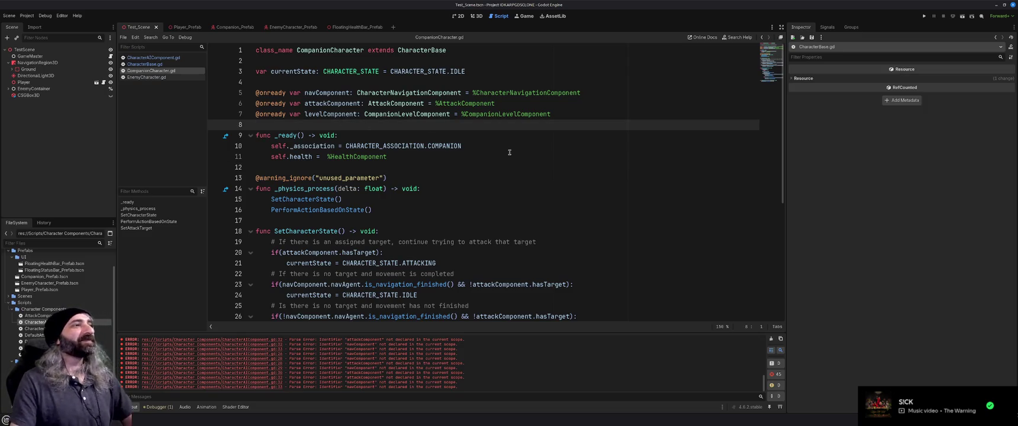
left_click_drag(500, 103, 253, 95)
key("ctrl+c")
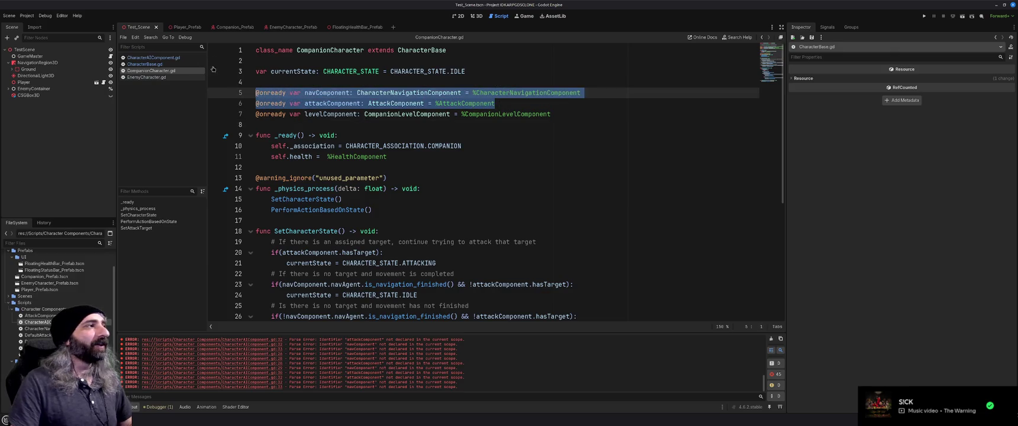
left_click(153, 57)
left_click(337, 134)
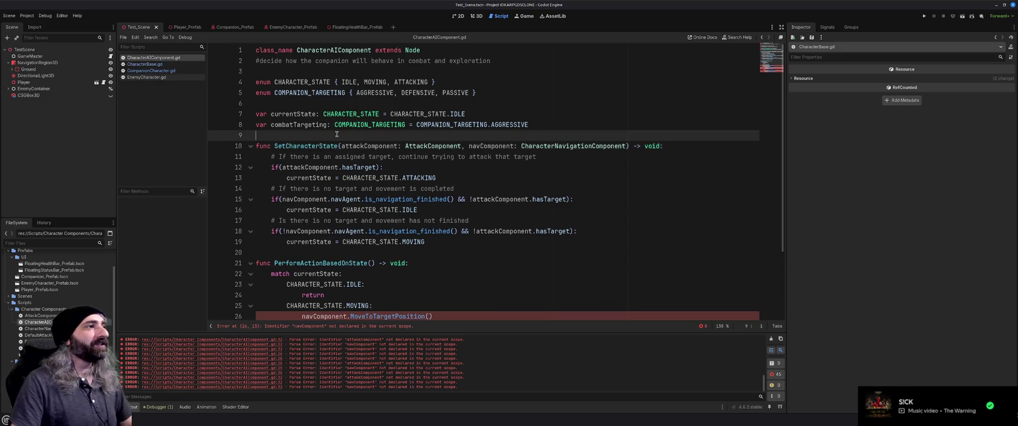
key("Return")
key("Return")
key("Up")
key("ctrl+v")
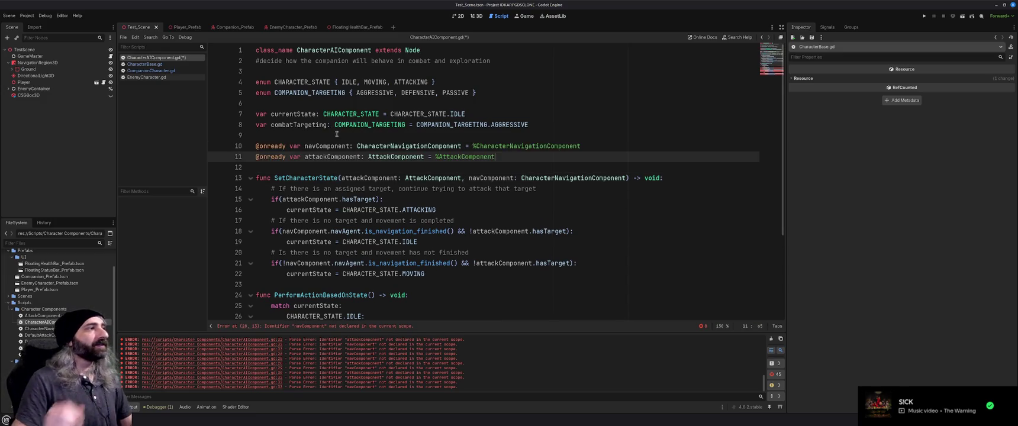
key("ctrl+s")
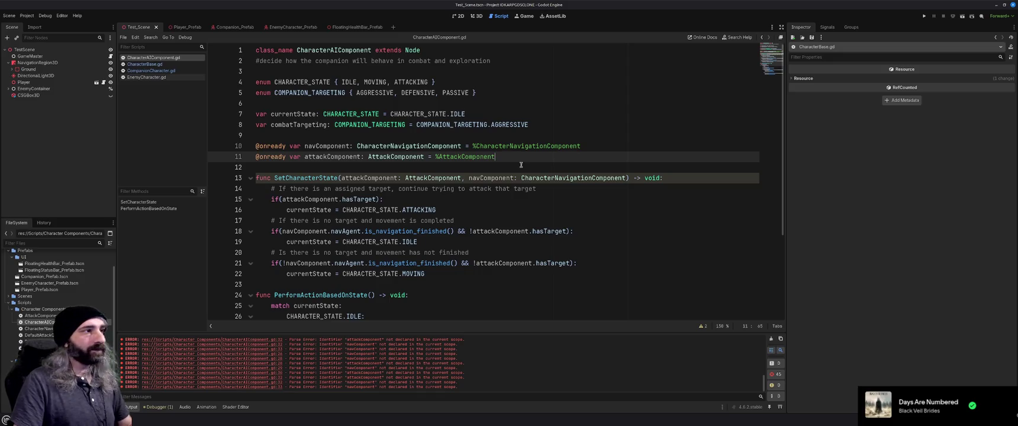
- Remove all parameters from SetCharacterState, then bring up CompanionCharacter.gd
left_click(526, 164)
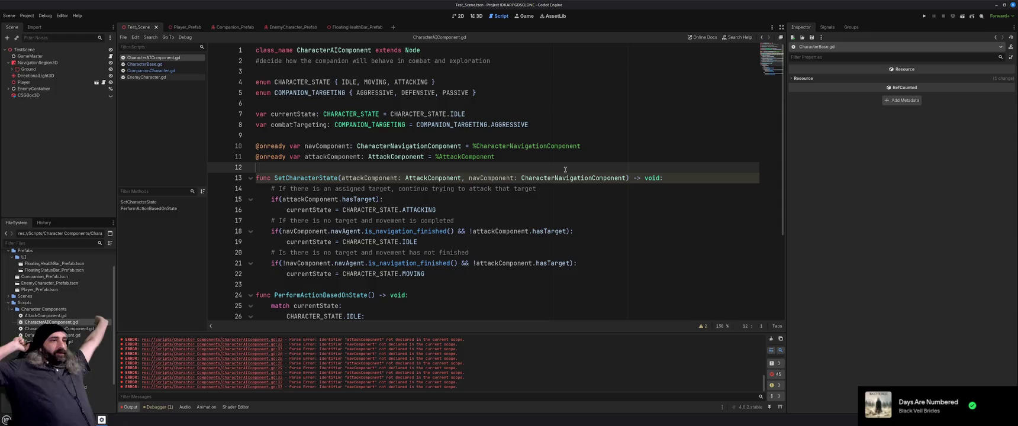
left_click_drag(627, 177, 341, 178)
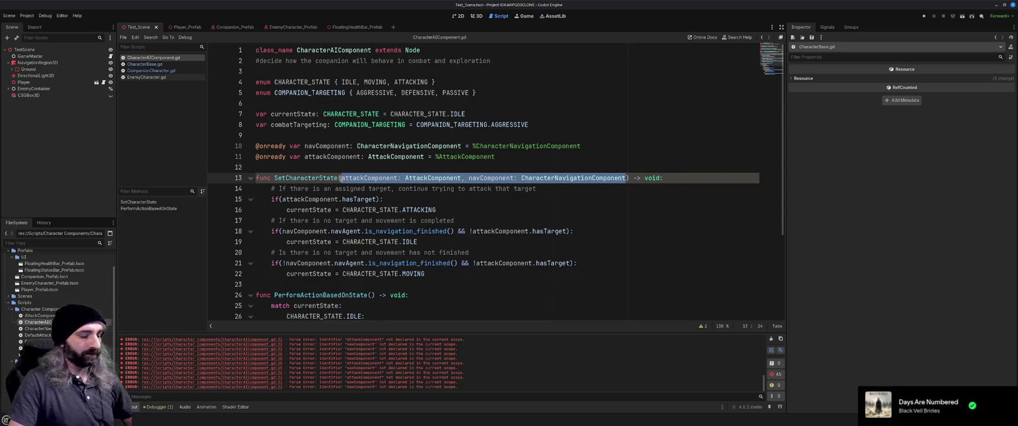
key("BackSpace")
left_click(443, 177)
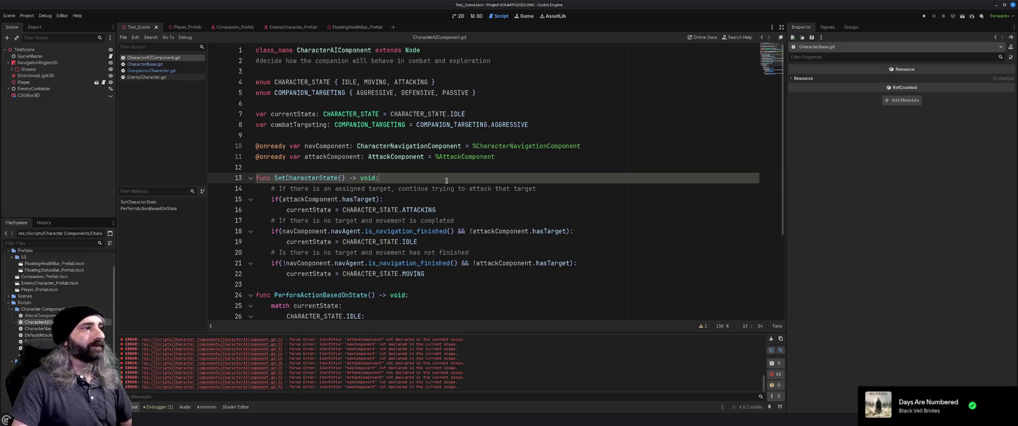
left_click(536, 210)
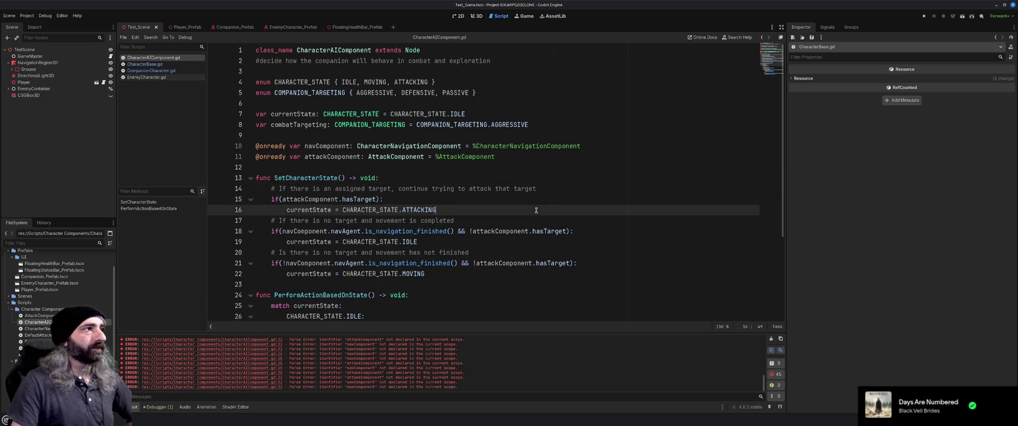
left_click(152, 64)
left_click(151, 71)
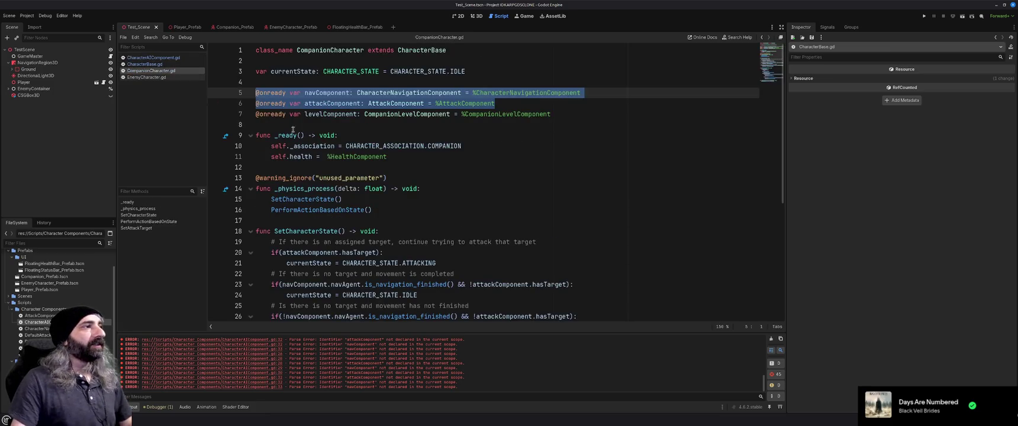
- Comment out the nav/attack declarations (lines 5–6) and the old state functions (lines 18–45)
key("ctrl+k")
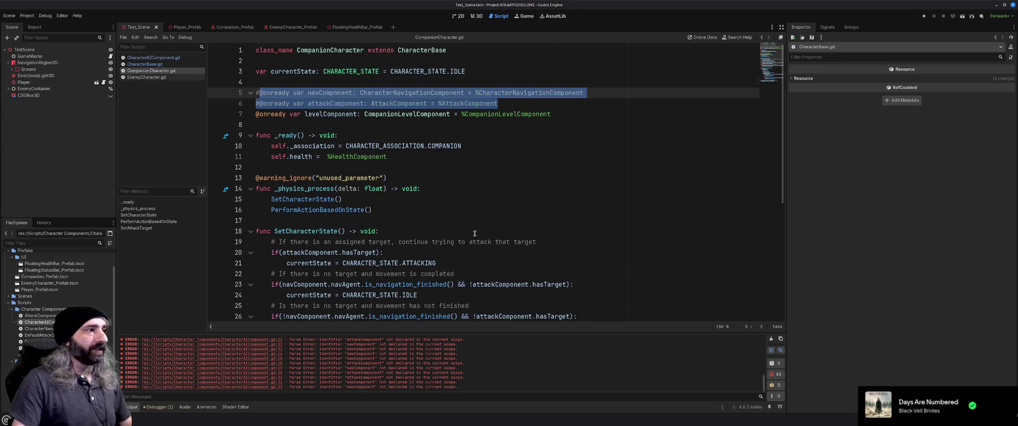
scroll(475, 233, "down", 4)
scroll(475, 234, "down", 3)
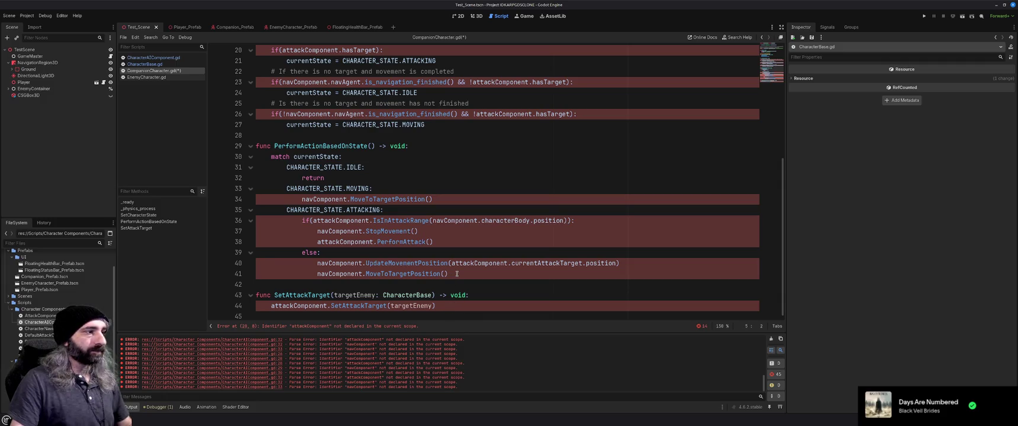
mouse_move(456, 273)
left_mouse_down()
mouse_move(319, 263)
mouse_move(296, 51)
mouse_move(285, 255)
mouse_move(281, 235)
mouse_move(256, 232)
left_mouse_up()
scroll(416, 237, "down", 5)
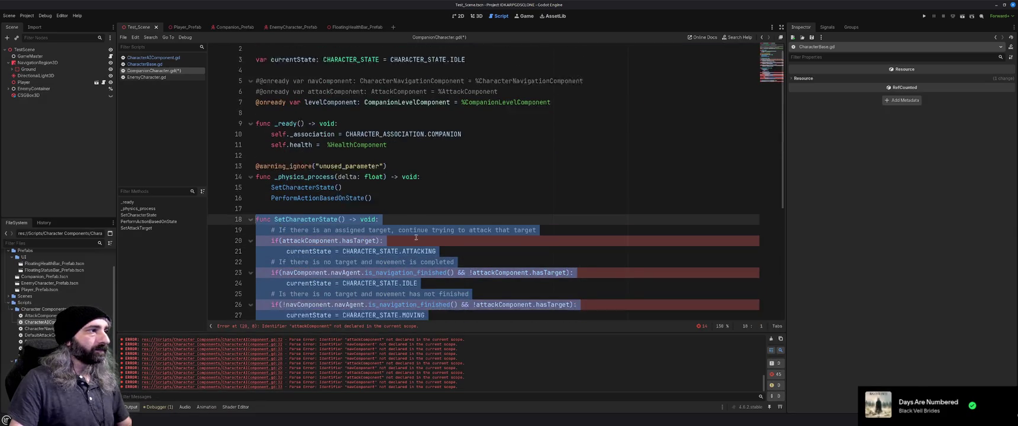
key("ctrl+k")
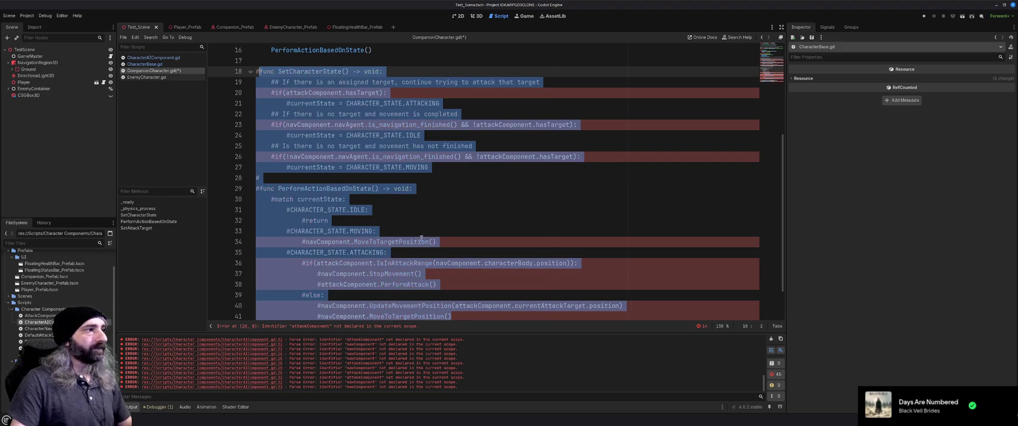
- Insert a blank line 7 after the commented-out declarations
scroll(432, 239, "up", 4)
scroll(414, 212, "up", 1)
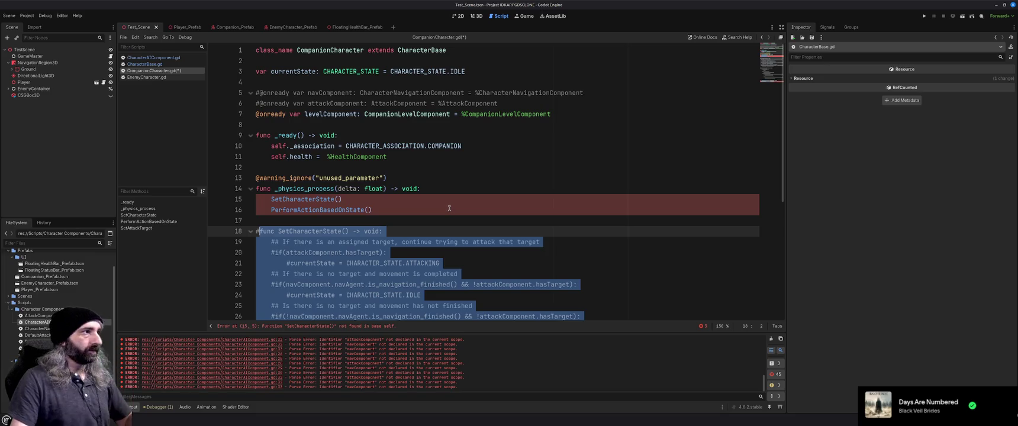
left_click(529, 104)
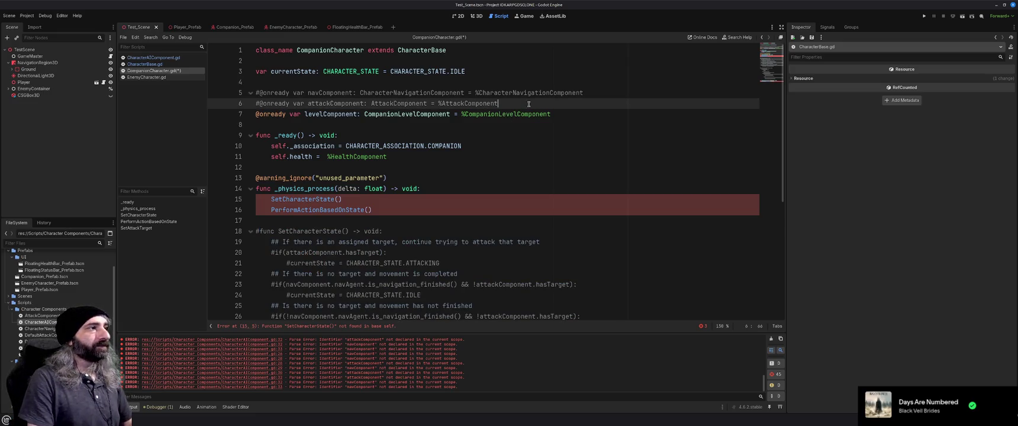
key("Return")
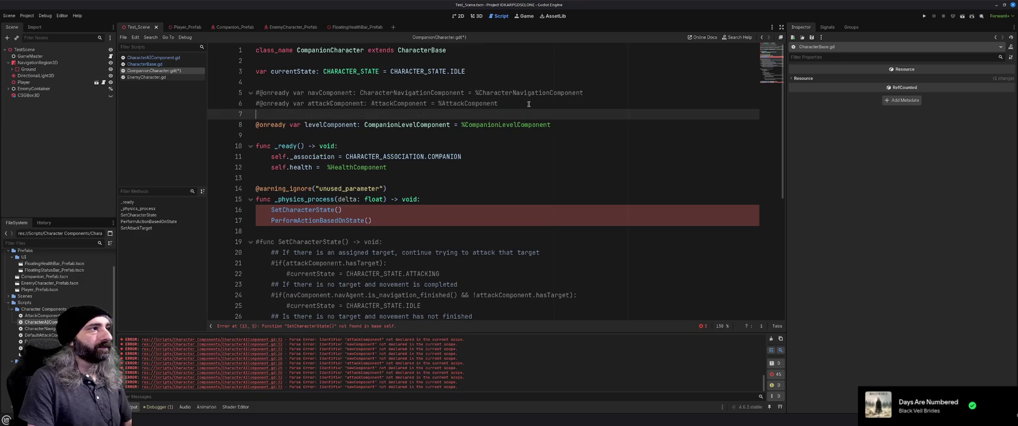
- In Companion_Prefab, add a CharacterAIComponent node first under Components
left_click(228, 27)
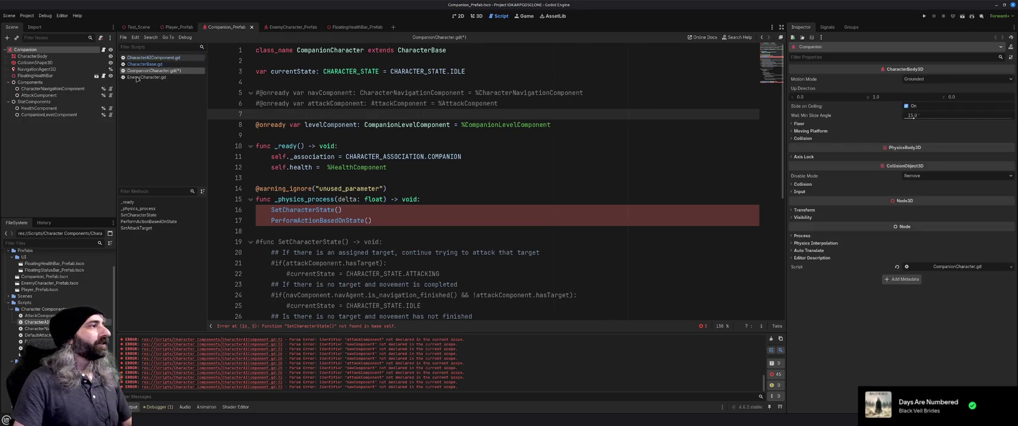
left_click(43, 82)
key("ctrl+a")
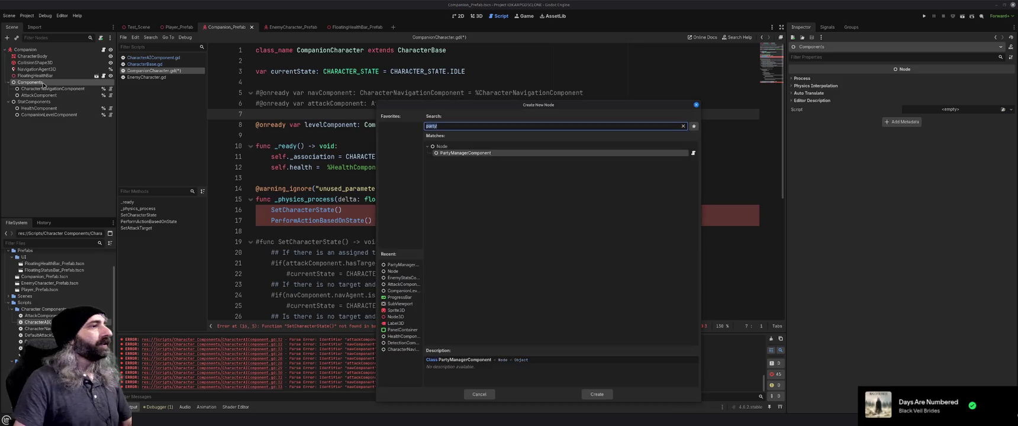
type("characterai")
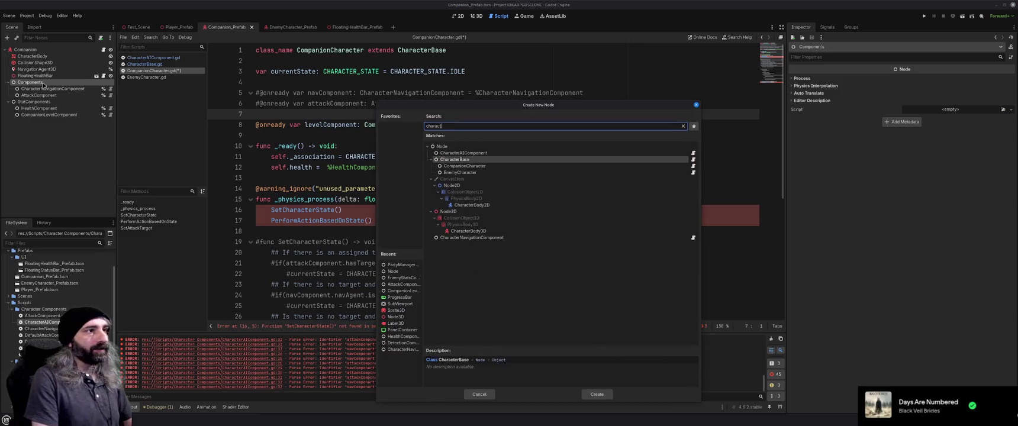
key("Return")
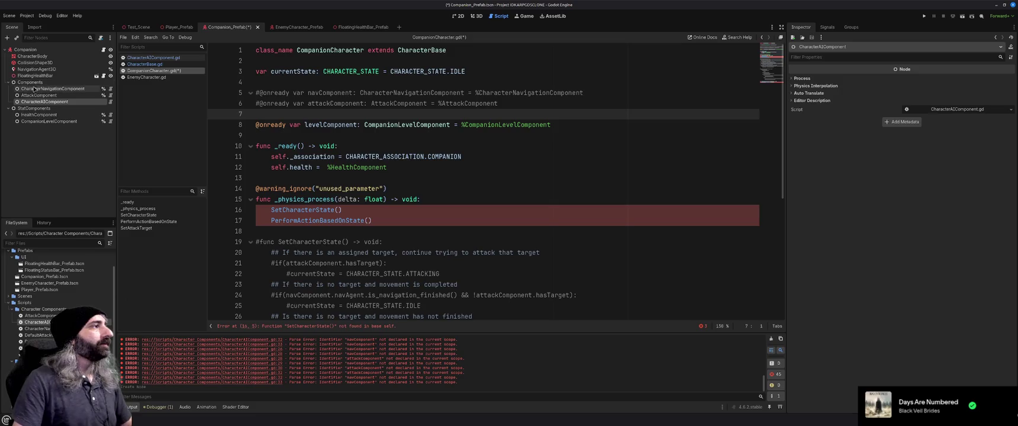
left_click_drag(41, 102, 25, 88)
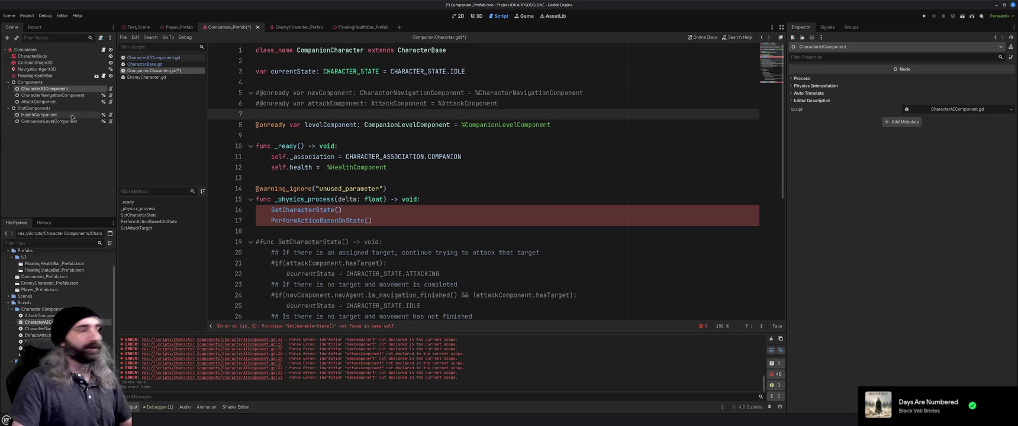
left_click(373, 136)
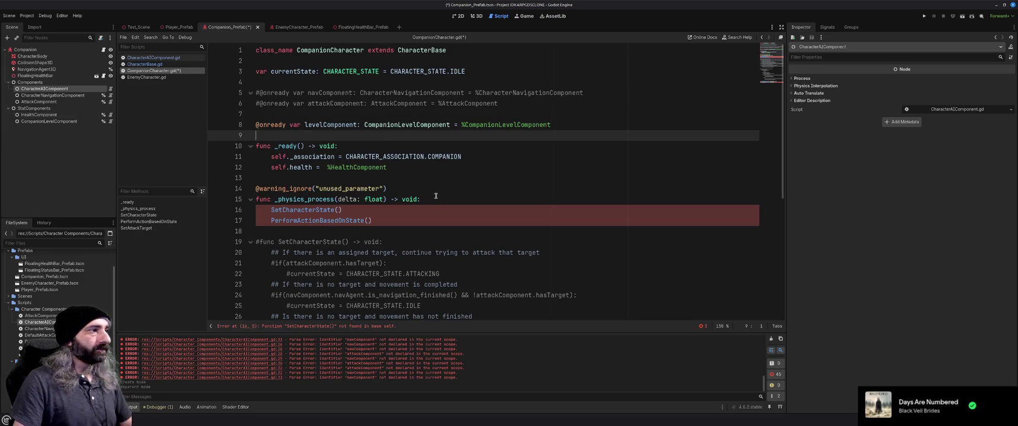
right_click(74, 89)
left_click(117, 229)
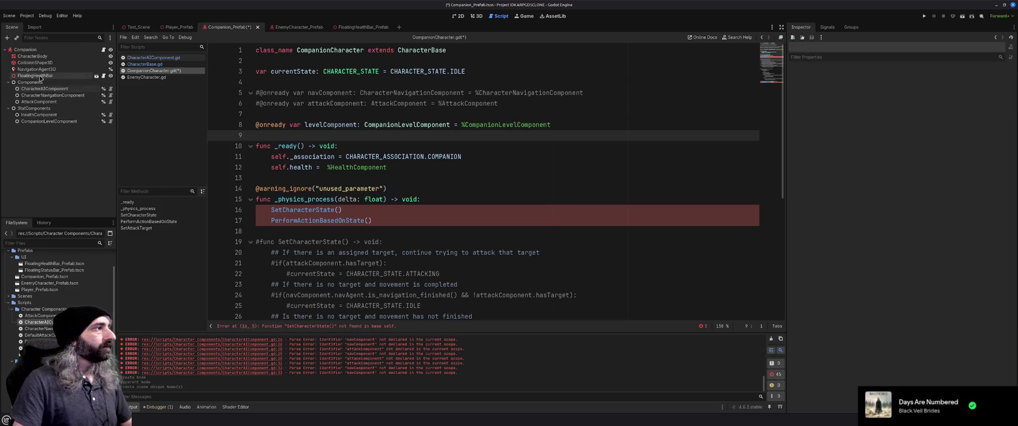
left_click_drag(43, 88, 353, 115)
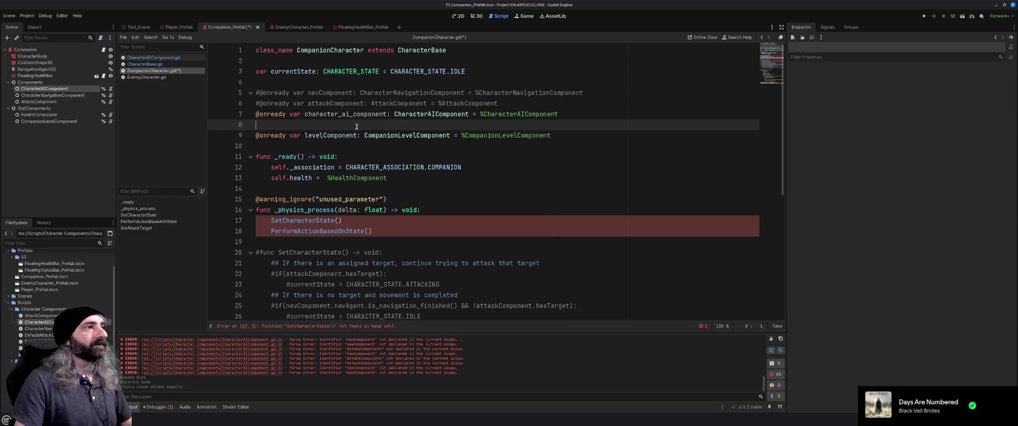
key("Delete")
key("ctrl+s")
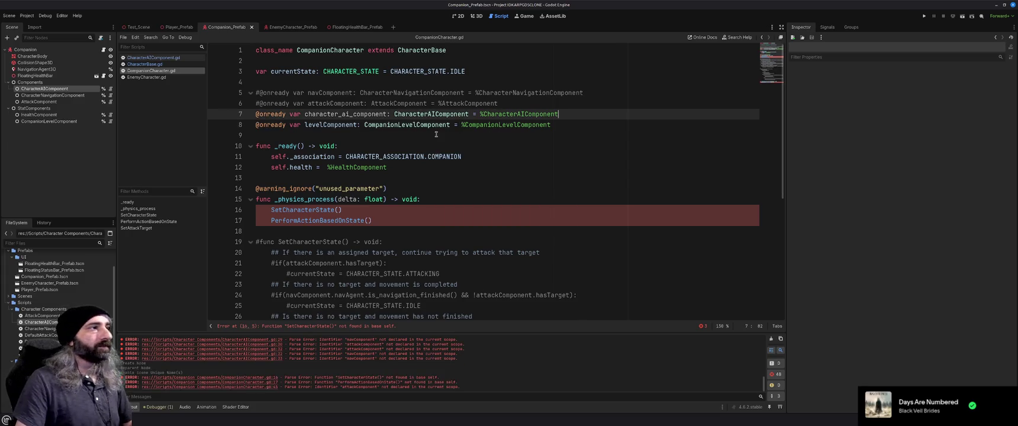
key("Down")
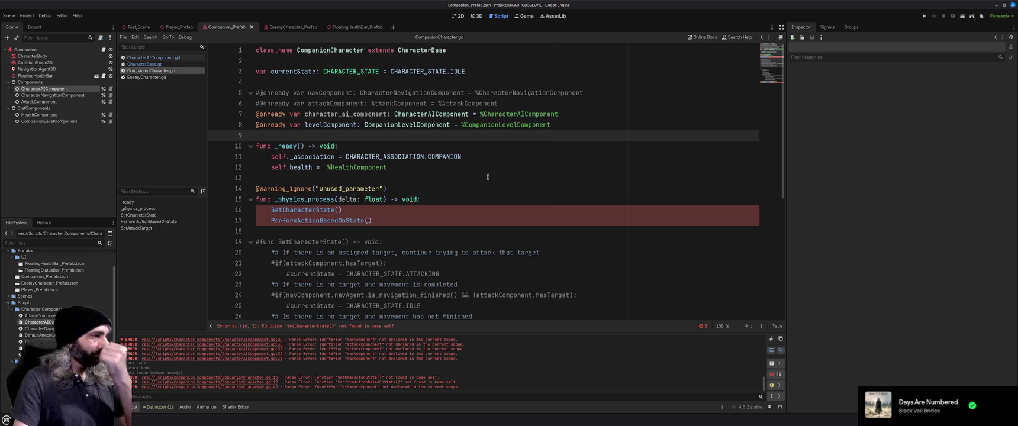
- Copy the companion's _physics_process block and paste it at line 13 of CharacterAIComponent.gd
key("ctrl+alt+k")
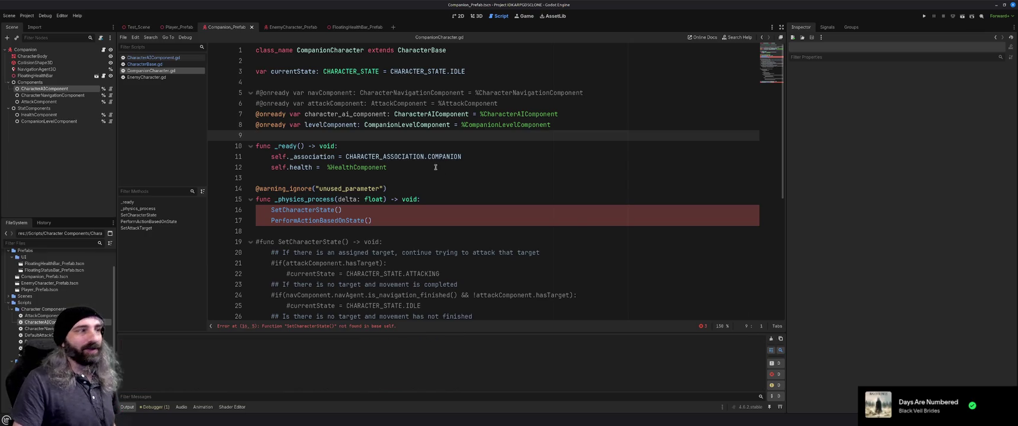
left_click(428, 173)
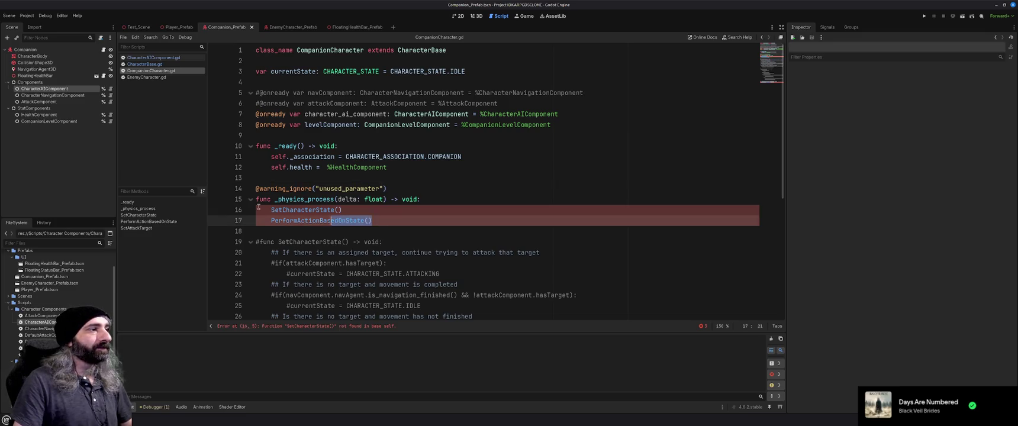
left_click_drag(385, 221, 255, 200)
key("ctrl+c")
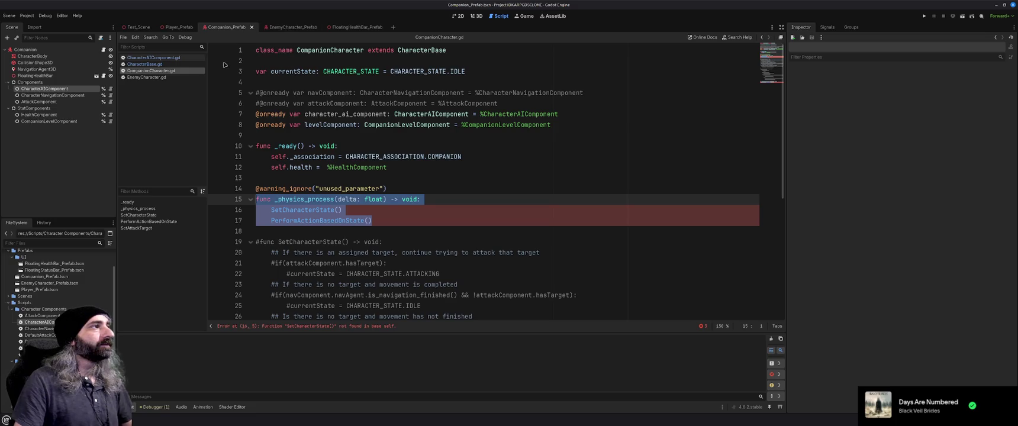
left_click(153, 57)
left_click(343, 170)
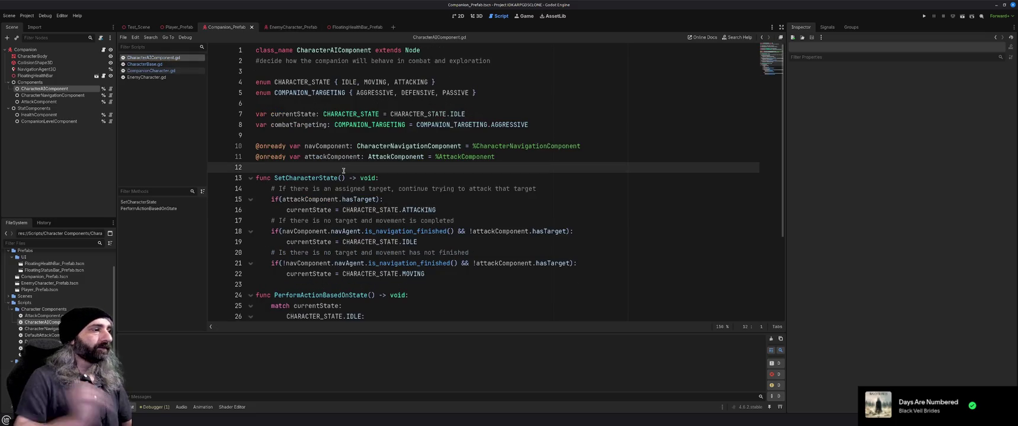
key("Return")
key("Return")
key("Up")
key("ctrl+v")
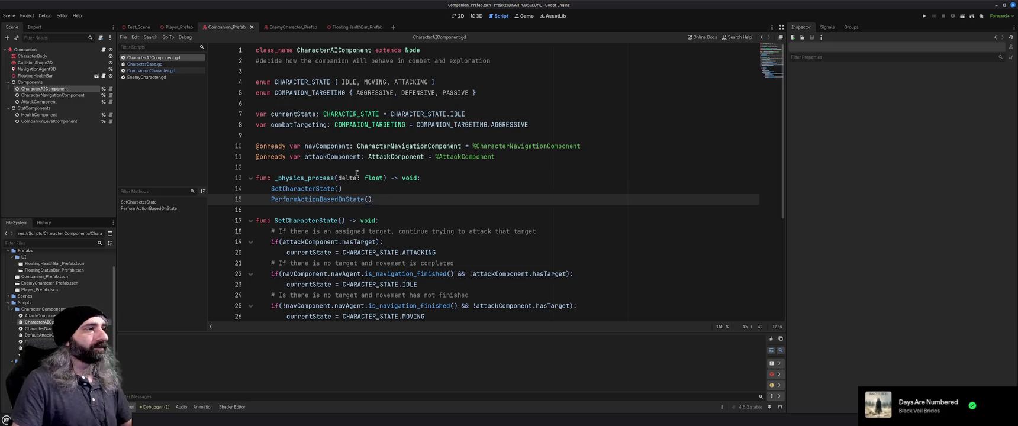
- Comment out the companion's old _physics_process block on lines 14–17
scroll(467, 189, "down", 5)
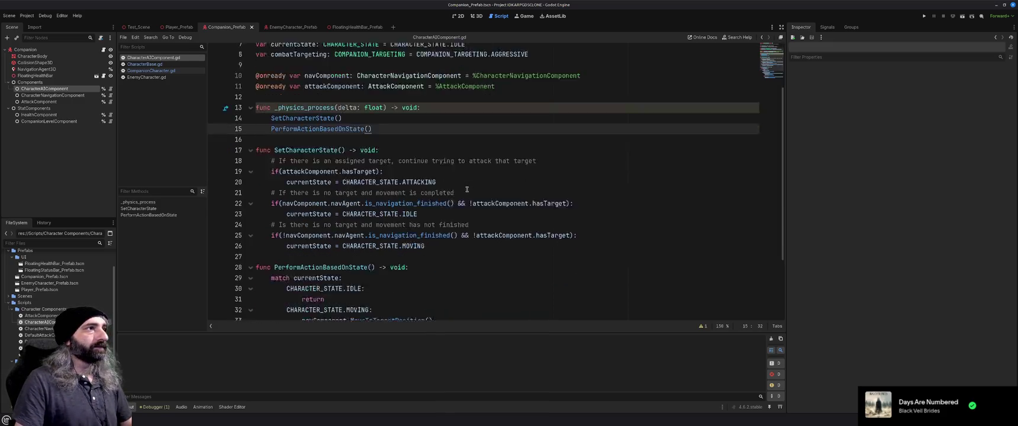
scroll(467, 189, "up", 5)
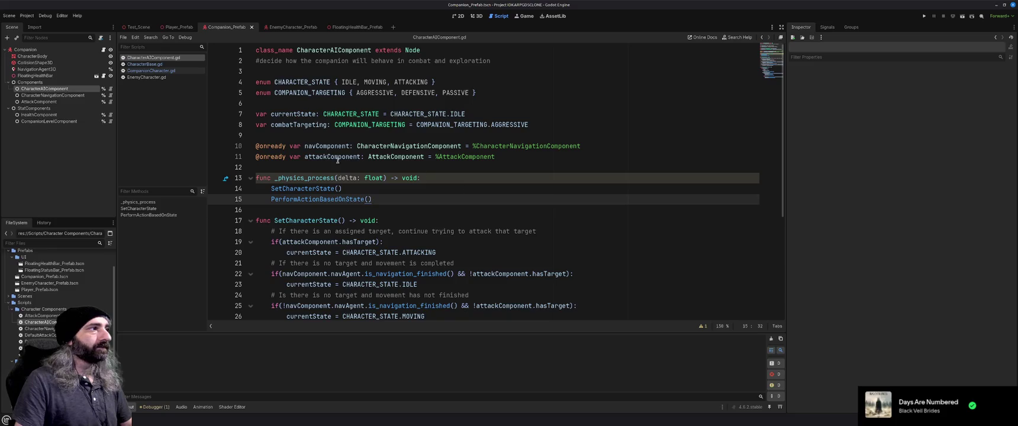
left_click(353, 166)
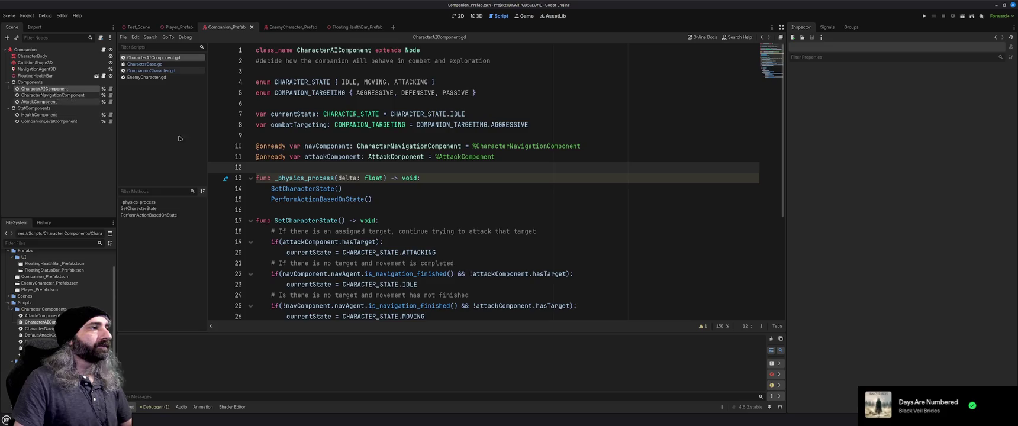
key("Down")
key("Down")
key("Down")
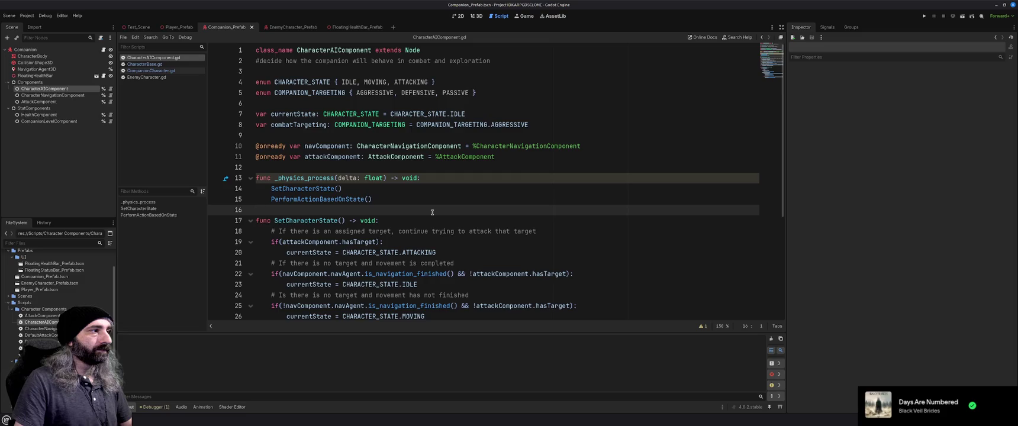
left_click(145, 72)
mouse_move(442, 220)
left_mouse_down()
mouse_move(349, 220)
mouse_move(230, 190)
mouse_move(260, 188)
left_mouse_up()
key("ctrl+k")
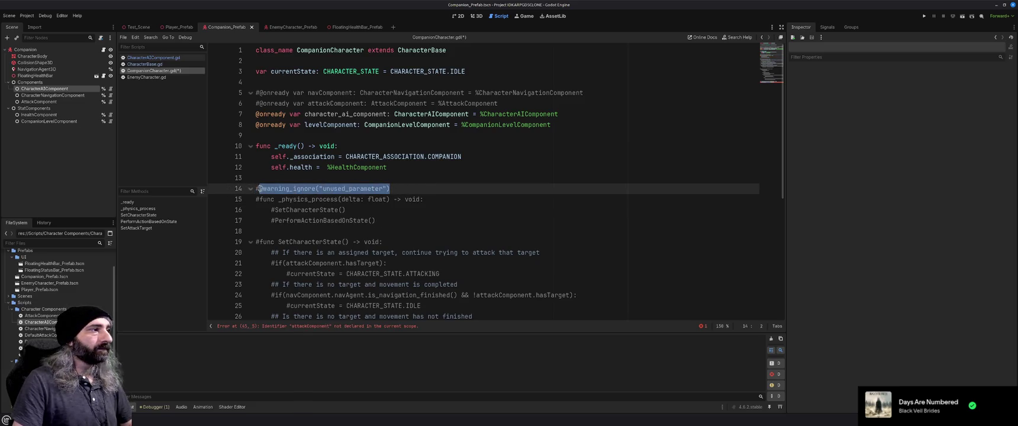
left_click(157, 56)
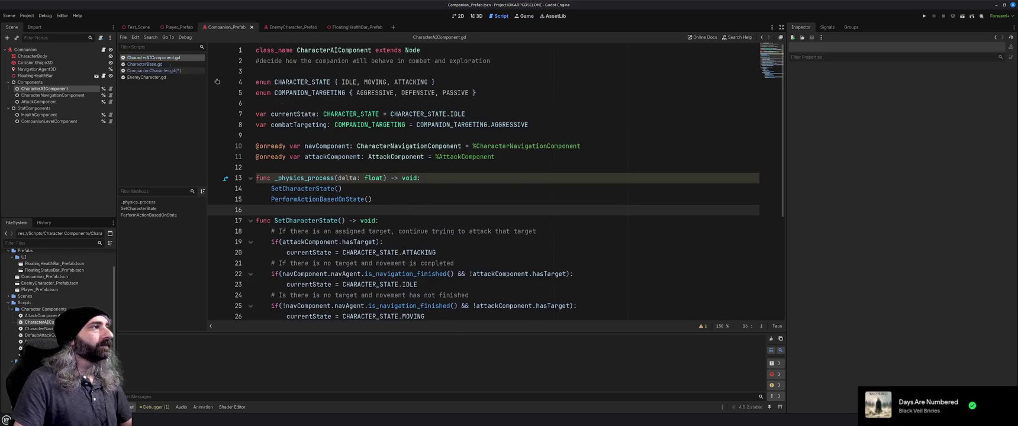
left_click(312, 171)
key("ctrl+v")
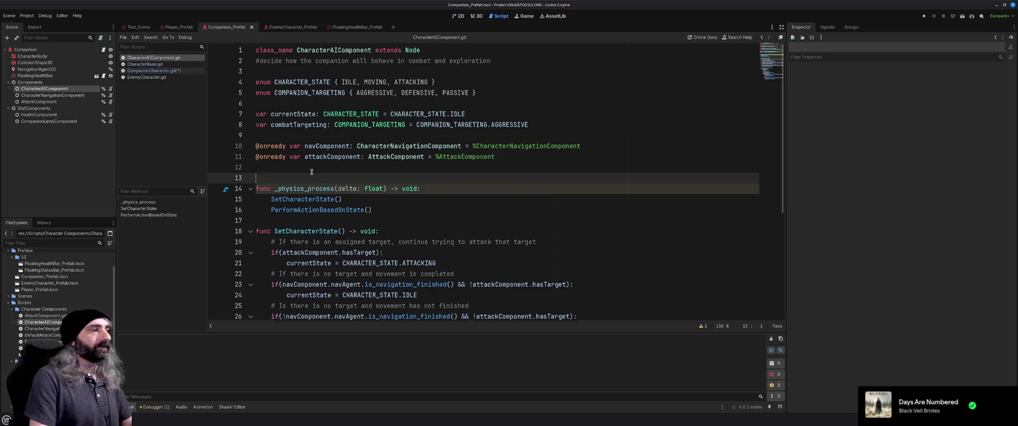
left_click(405, 212)
key("ctrl+s")
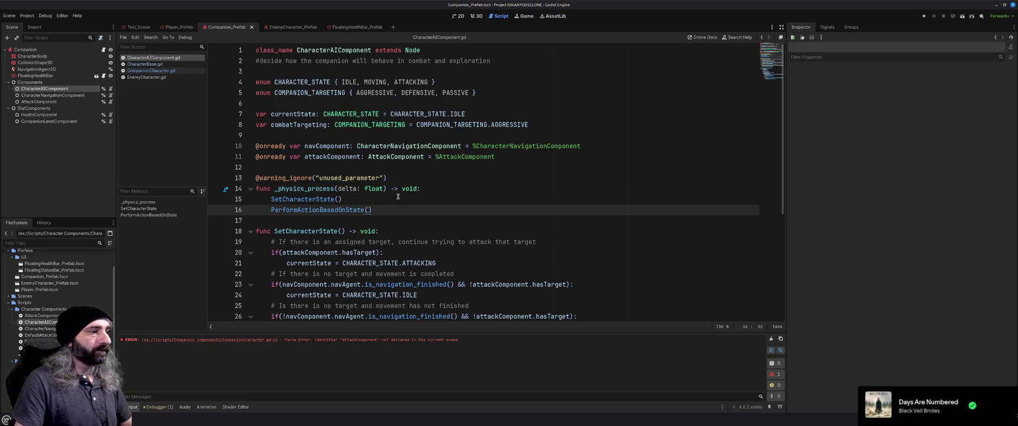
scroll(414, 206, "down", 4)
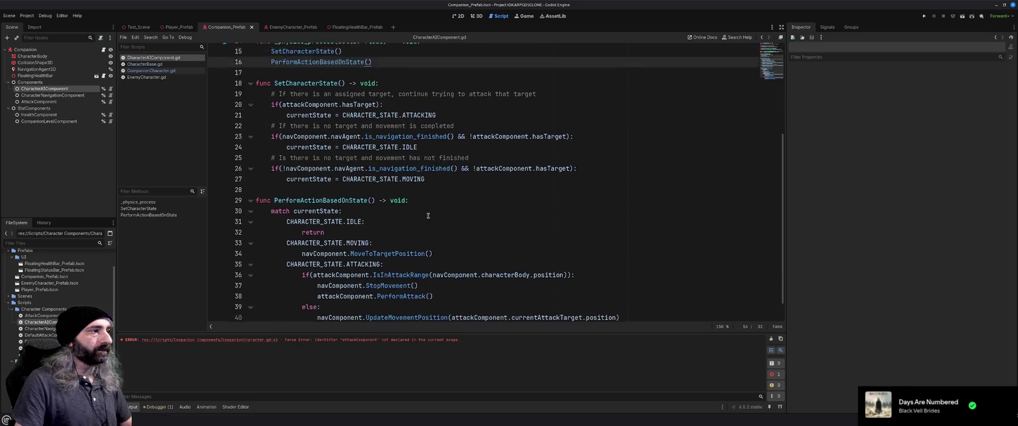
scroll(428, 216, "up", 5)
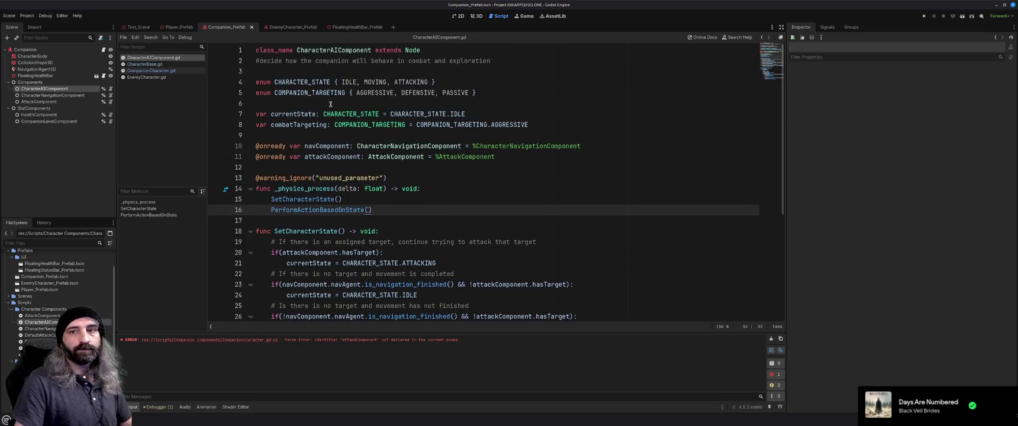
- Reorder the open scripts so CharacterBase.gd sits last in the list
left_click(151, 63)
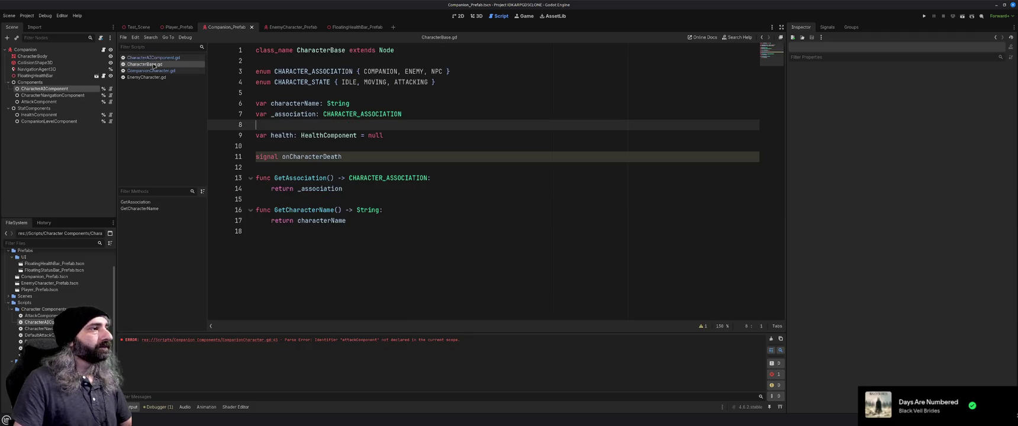
left_click(155, 71)
left_click(154, 65)
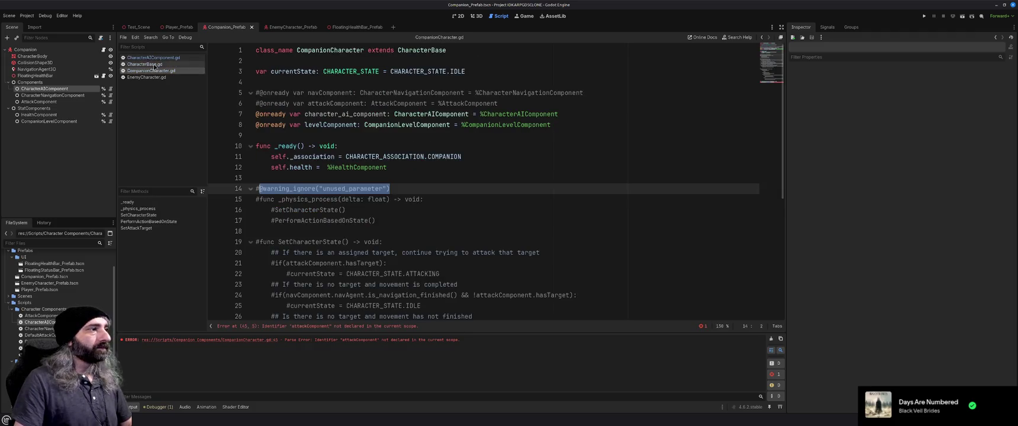
left_click_drag(154, 65, 154, 84)
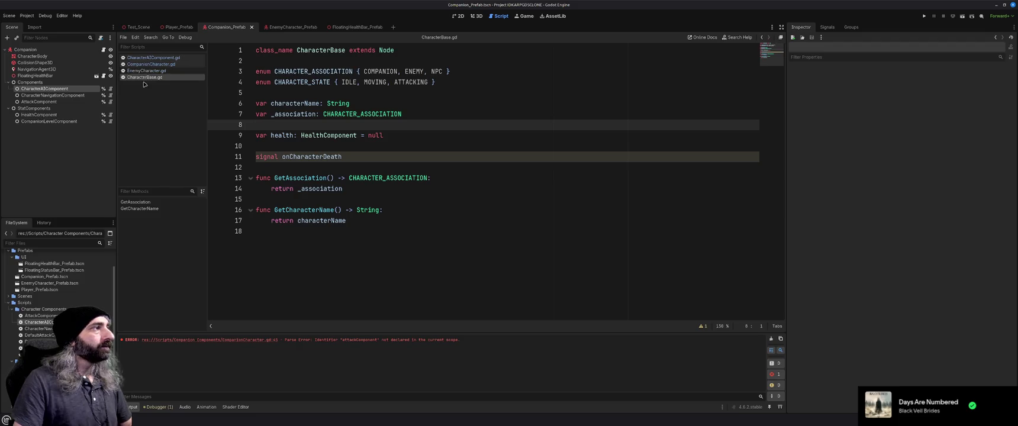
- Comment out SetAttackTarget on lines 44–45 of CompanionCharacter.gd and copy those lines
left_click(442, 179)
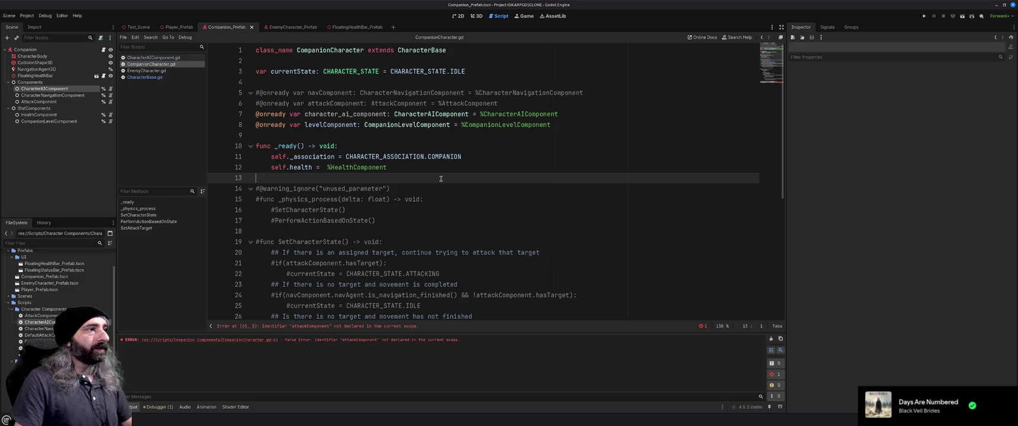
scroll(441, 178, "down", 5)
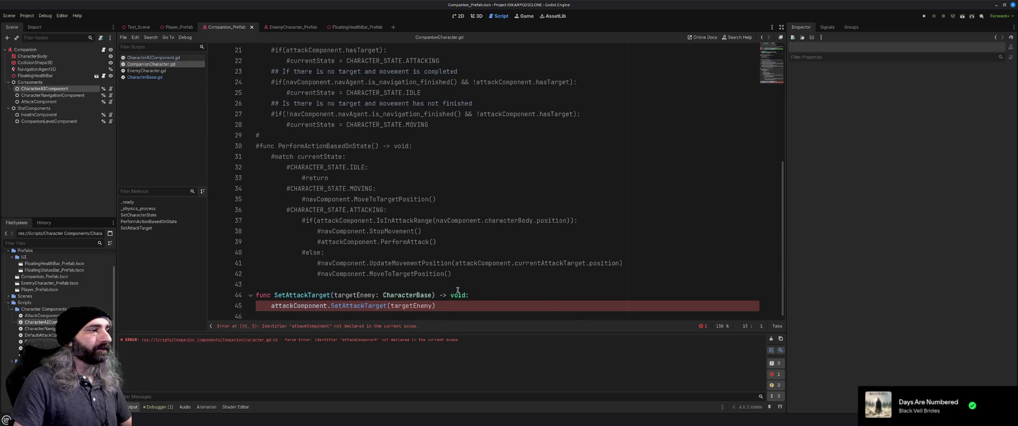
left_click_drag(449, 307, 256, 295)
key("ctrl+k")
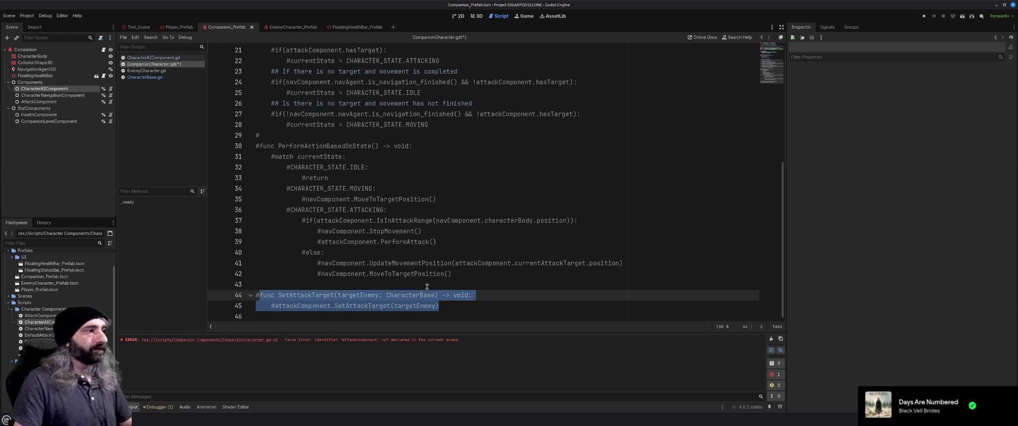
key("ctrl+shift+comma")
scroll(382, 254, "down", 5)
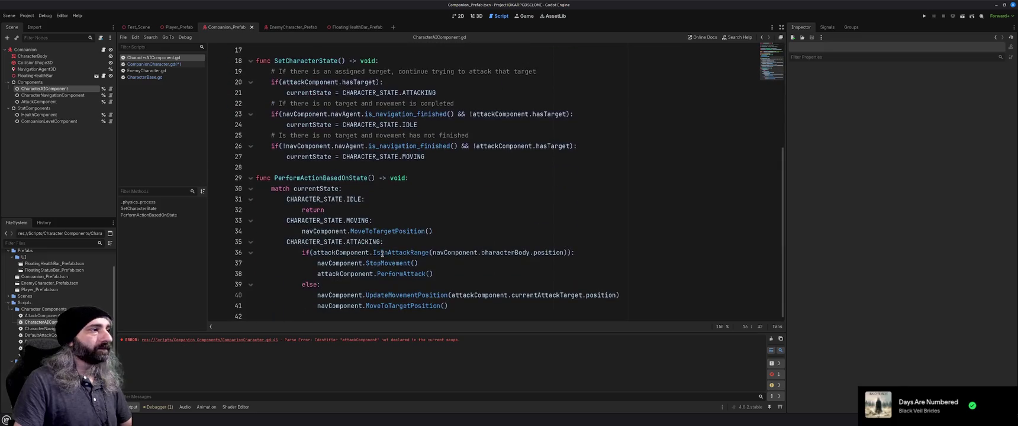
scroll(382, 253, "up", 5)
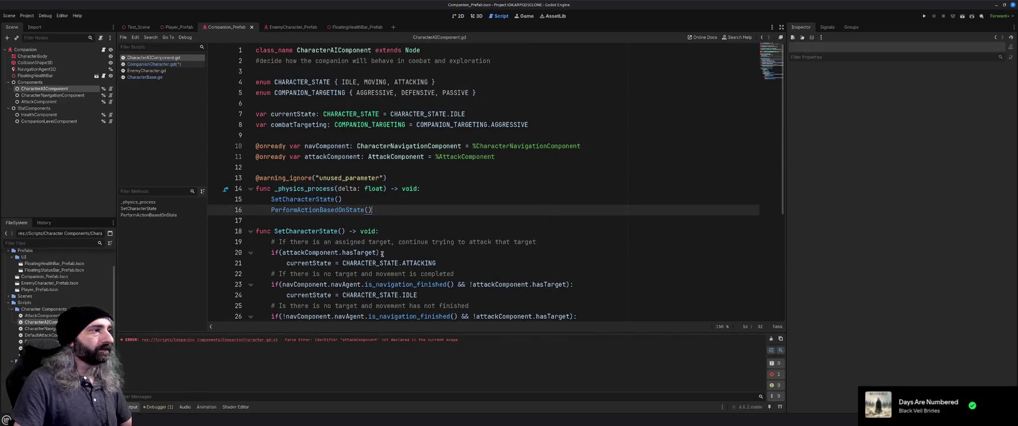
scroll(382, 254, "down", 5)
key("ctrl+shift+period")
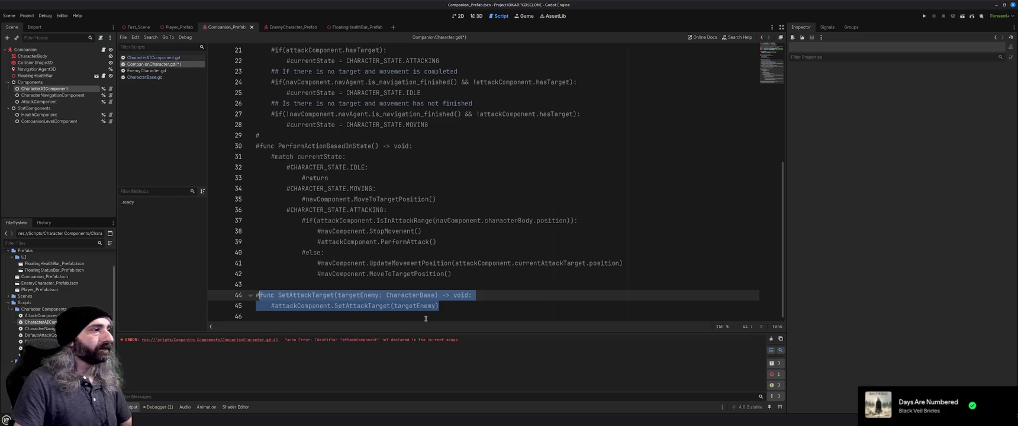
key("ctrl+k")
key("ctrl+k")
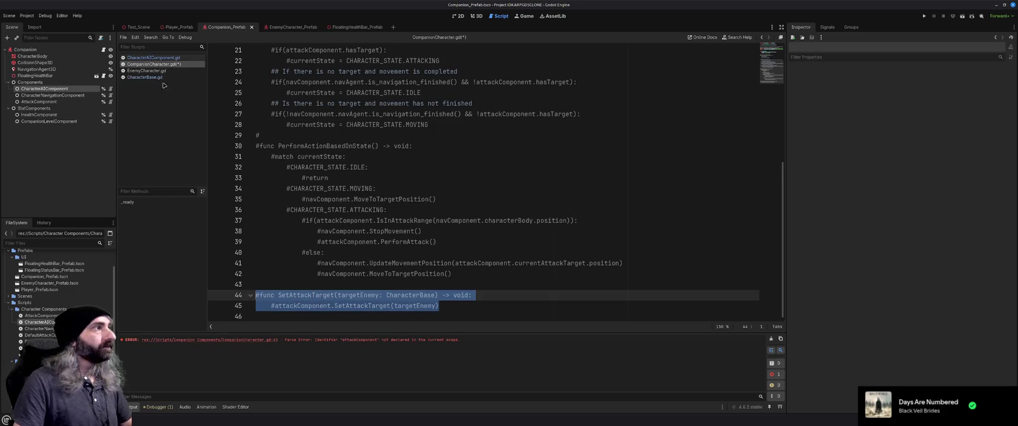
- Paste the commented SetAttackTarget at the end of CharacterAIComponent.gd after a blank line, and save all
key("ctrl+shift+comma")
left_click(379, 316)
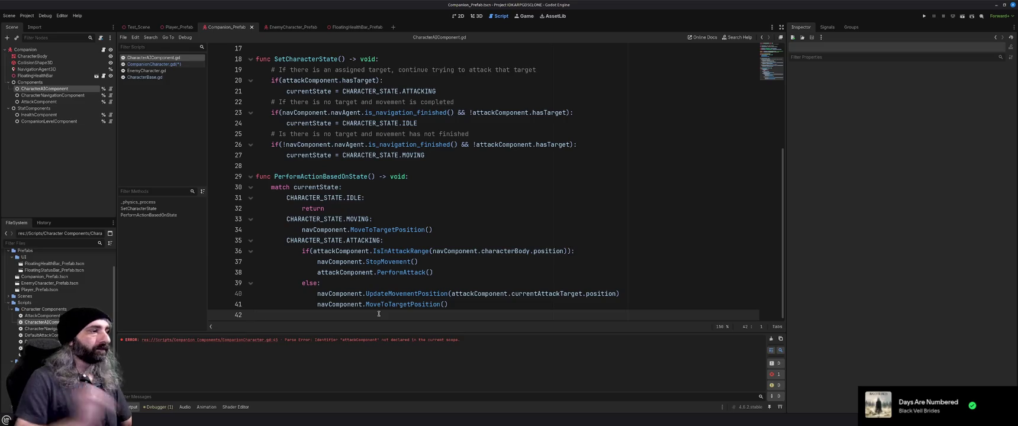
key("ctrl+v")
key("Up")
key("Home")
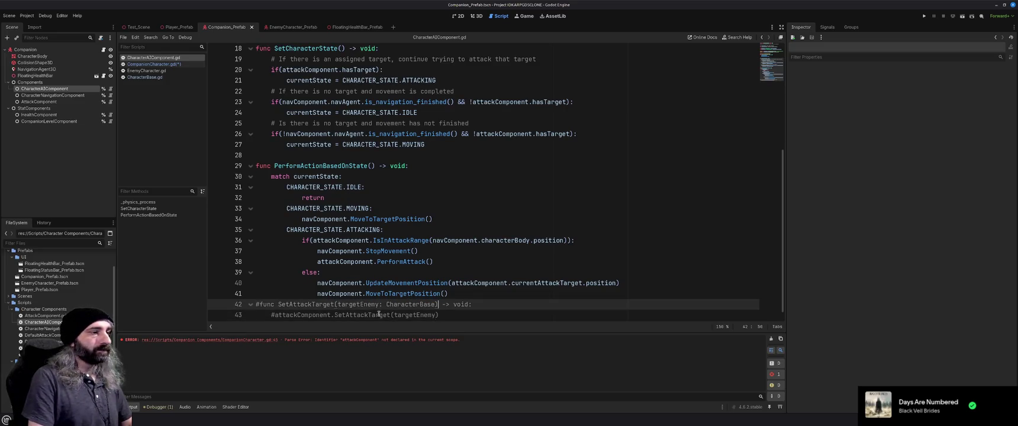
key("Return")
key("Down")
key("Down")
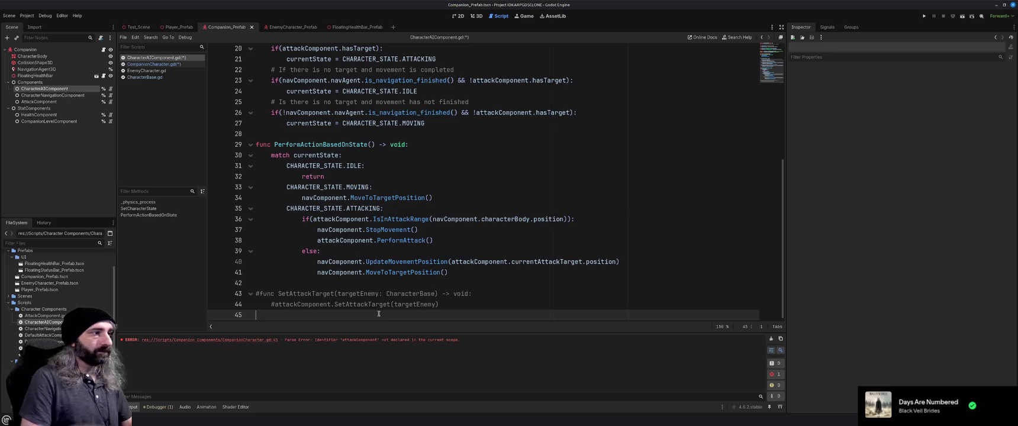
left_click_drag(448, 304, 251, 295)
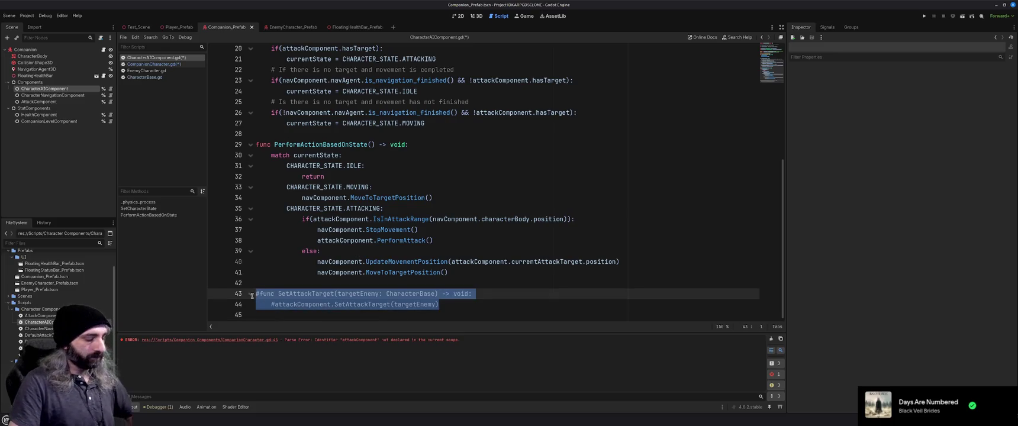
key("ctrl+s")
left_click(151, 64)
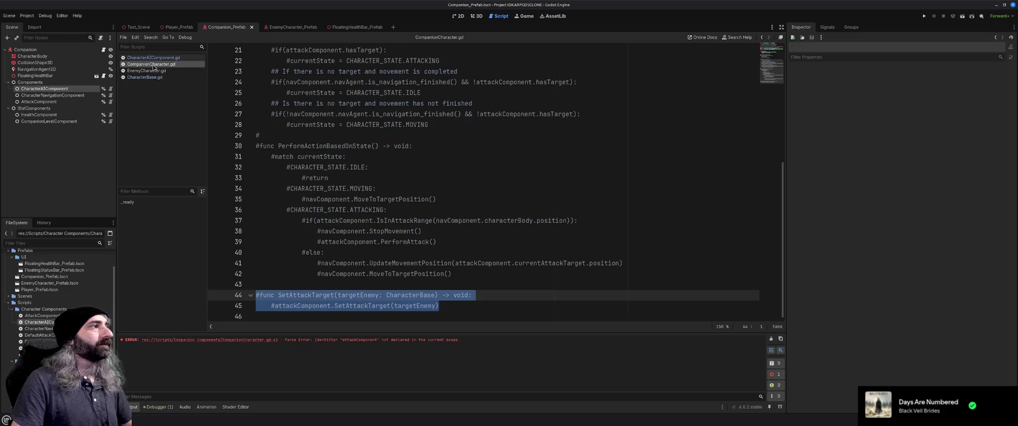
left_click(408, 316)
scroll(405, 279, "up", 7)
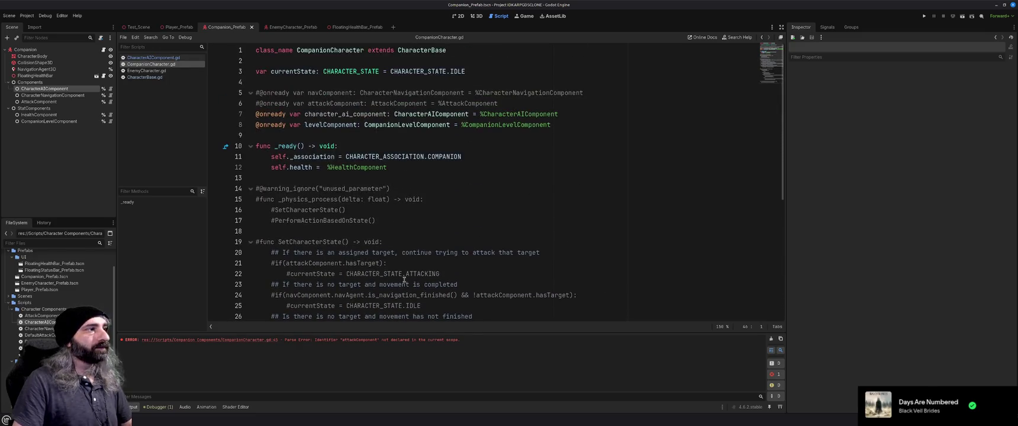
- In EnemyCharacter.gd, comment out lines 21–53: _physics_process, state handling and SetAttackTarget
left_click(146, 70)
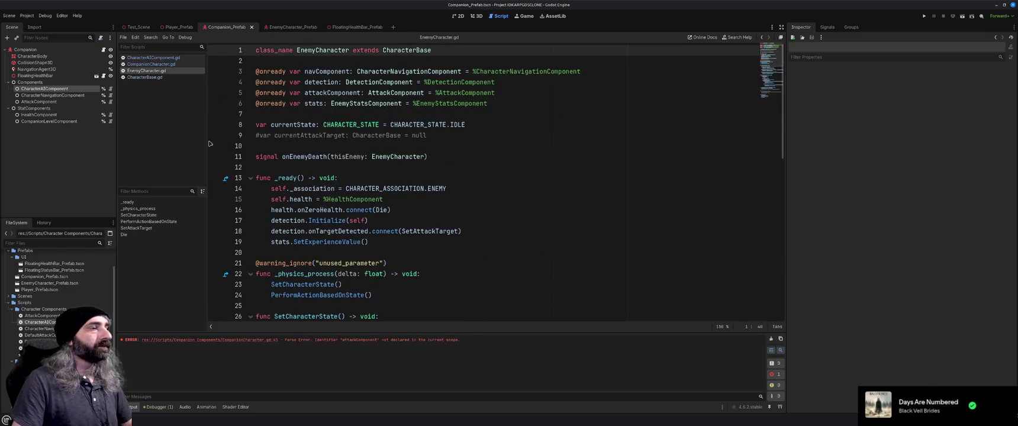
scroll(333, 240, "down", 12)
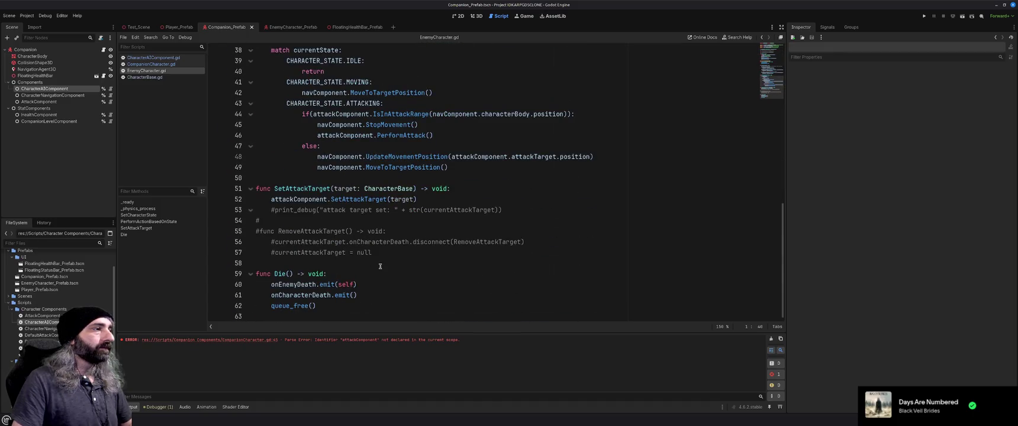
scroll(380, 266, "up", 12)
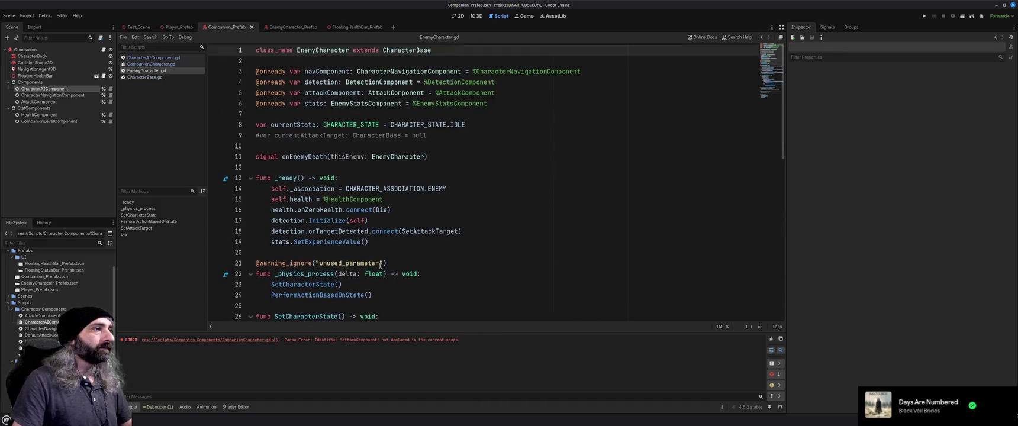
scroll(380, 265, "down", 5)
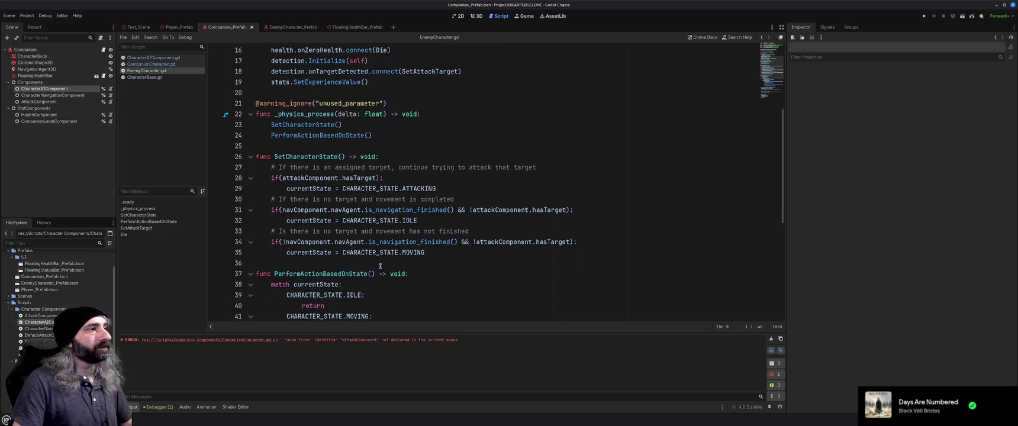
left_click_drag(256, 103, 457, 222)
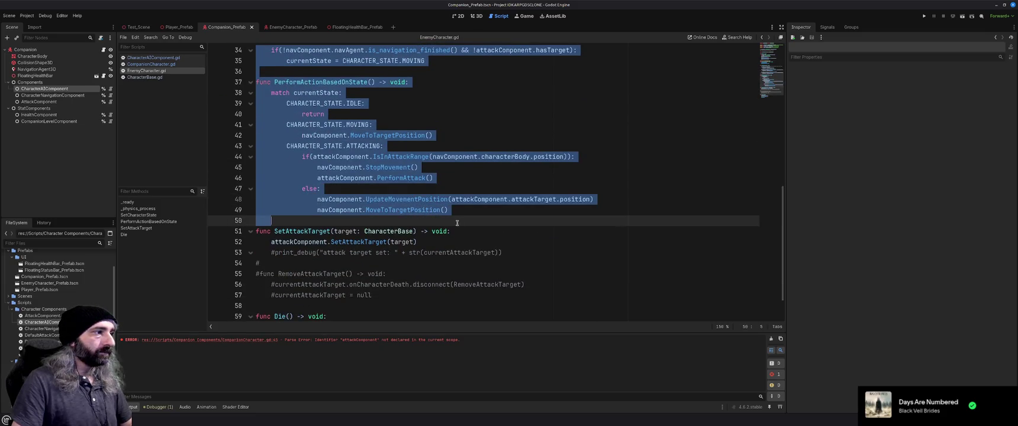
left_click_drag(457, 222, 505, 220)
key("ctrl+k")
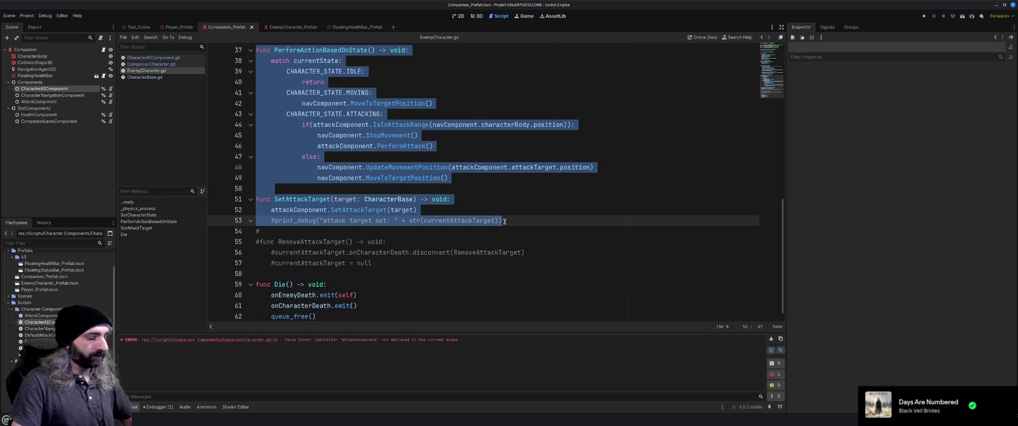
left_click(503, 213)
scroll(491, 237, "up", 12)
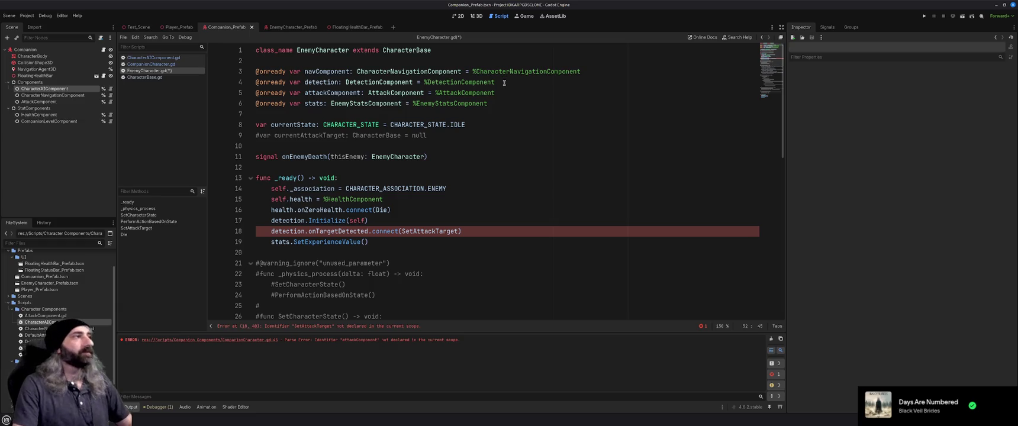
- Copy EnemyCharacter's detection: DetectionComponent declaration to line 12 of CharacterAIComponent.gd
left_click_drag(504, 83, 249, 83)
key("ctrl+c")
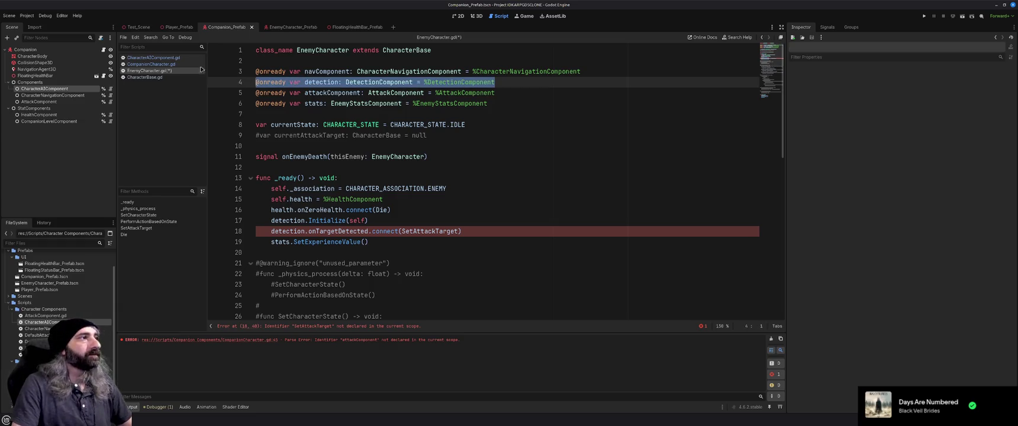
left_click(171, 57)
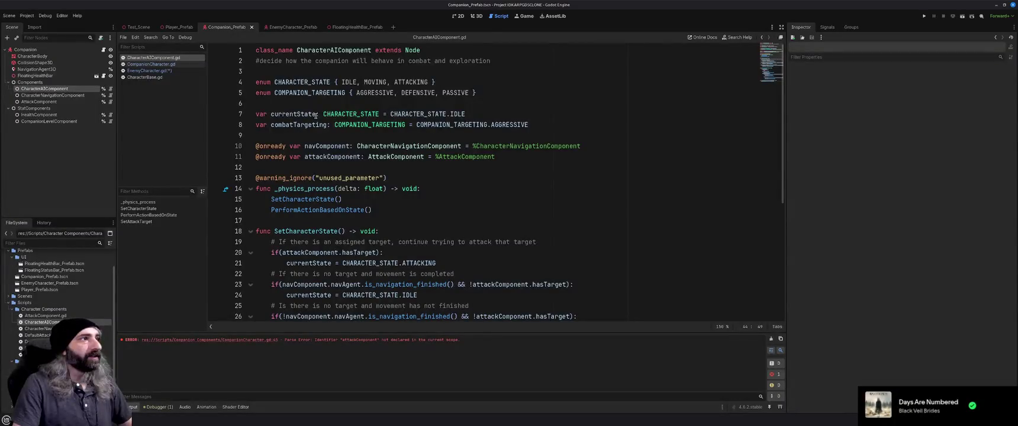
left_click(313, 136)
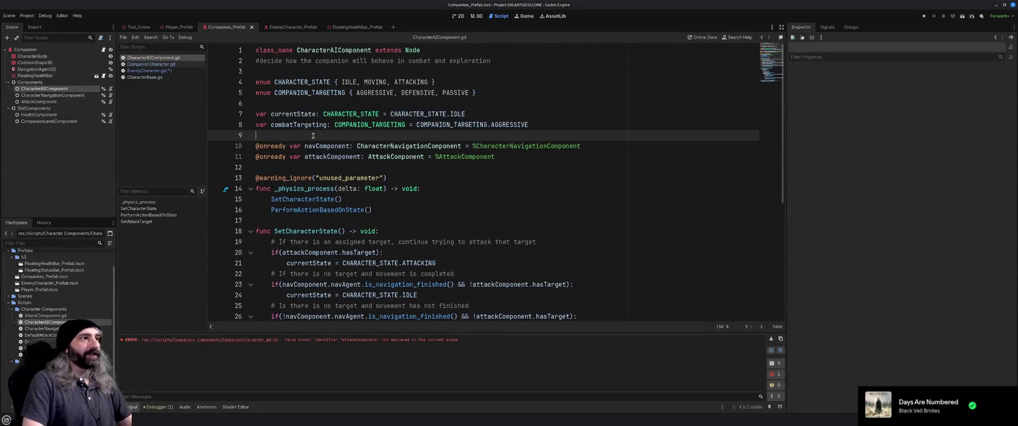
key("Down")
key("Down")
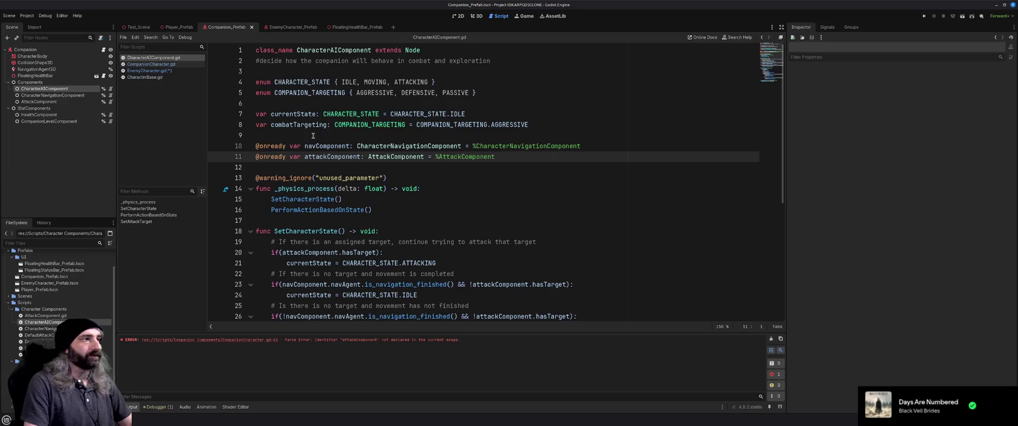
key("Down")
key("ctrl+v")
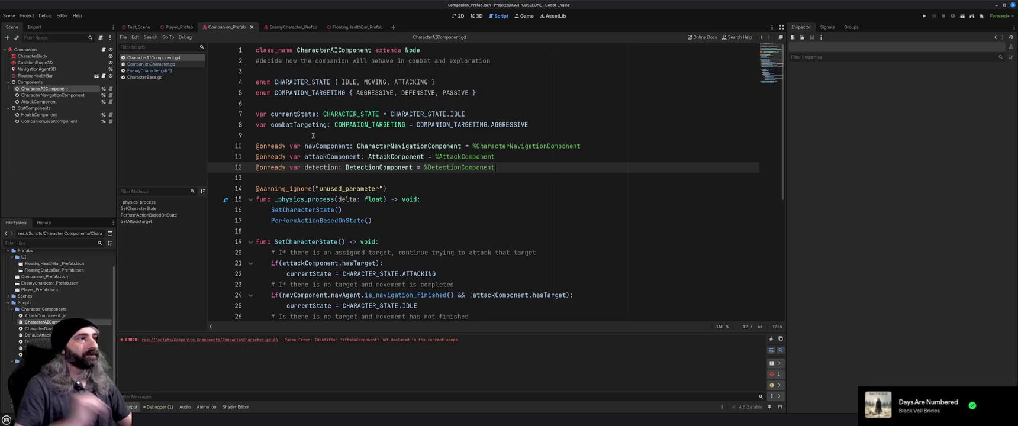
- Rename the companion's character_ai_component variable to AIComponent
left_click(150, 64)
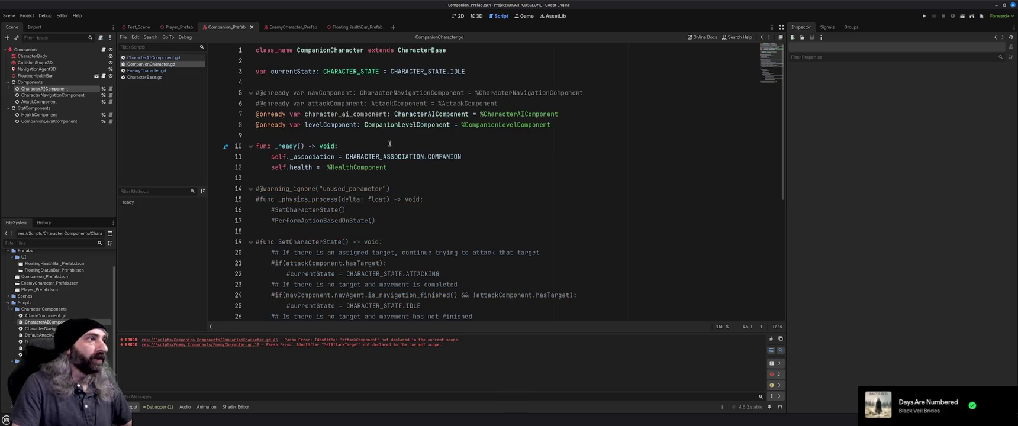
double_click(362, 114)
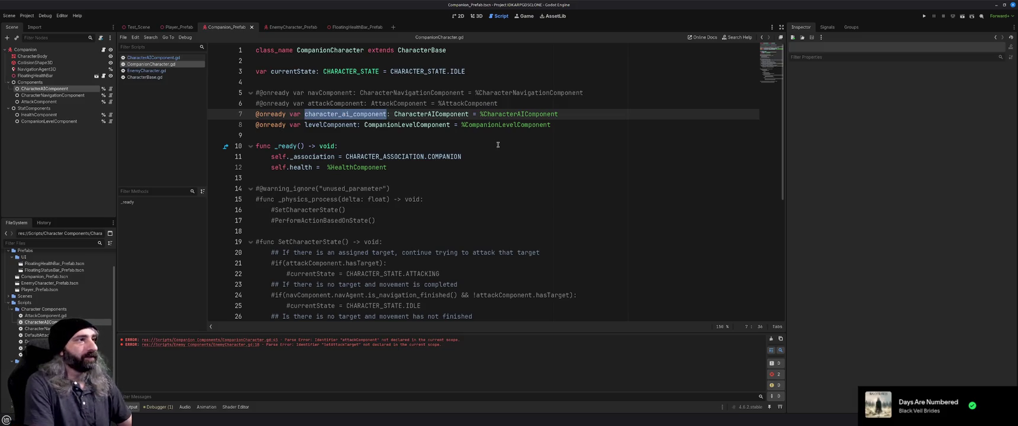
type("AIComponent")
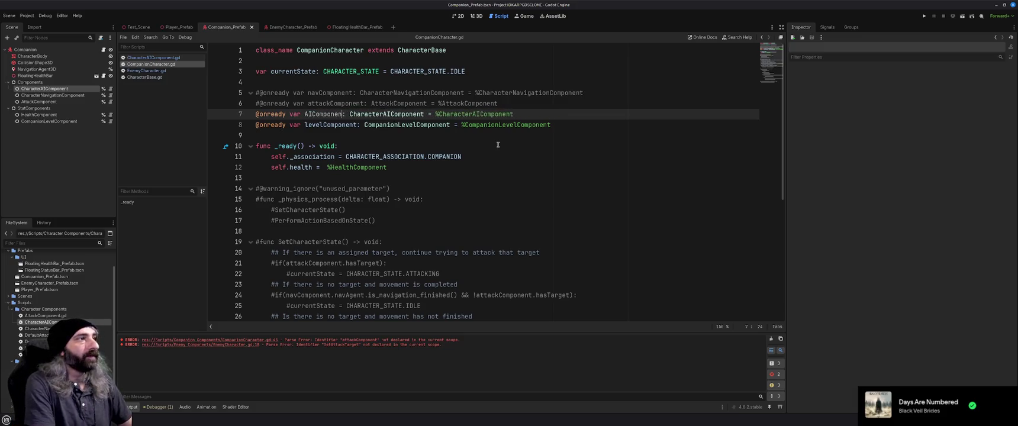
- Check the companion and AI component scripts, then select EnemyCharacter's detection lines 17–18
left_click(468, 140)
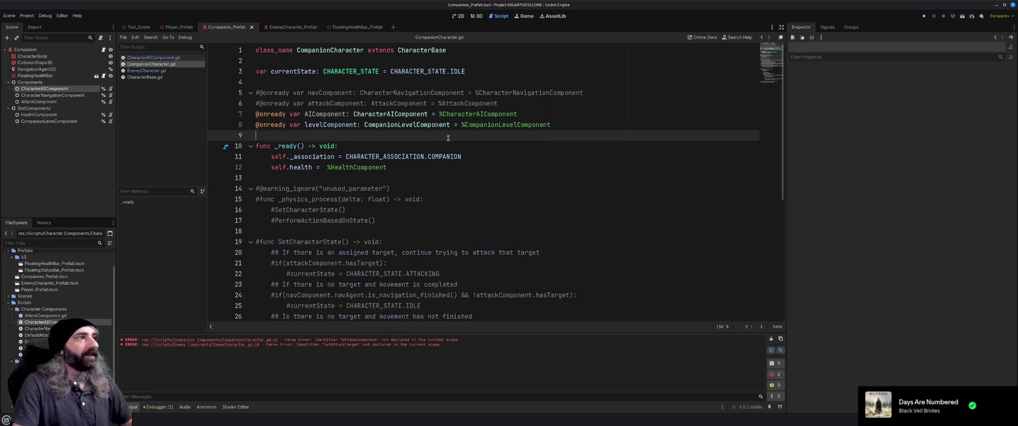
left_click(155, 71)
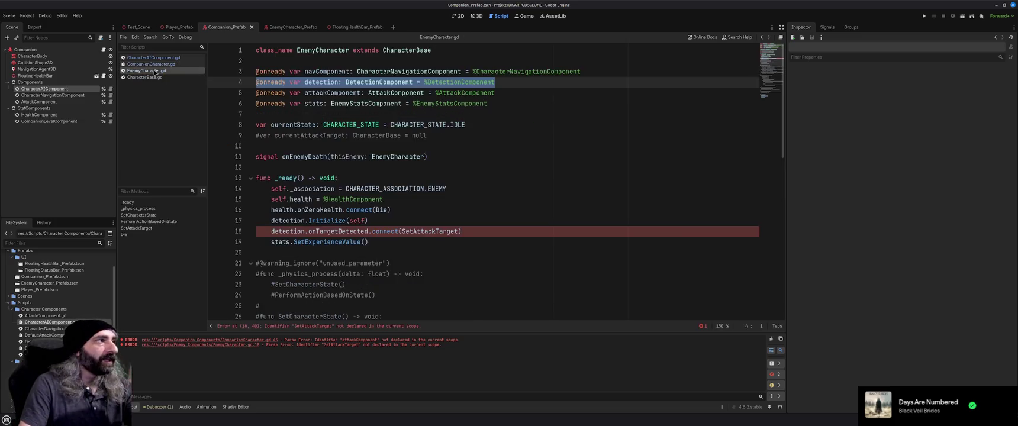
left_click(157, 65)
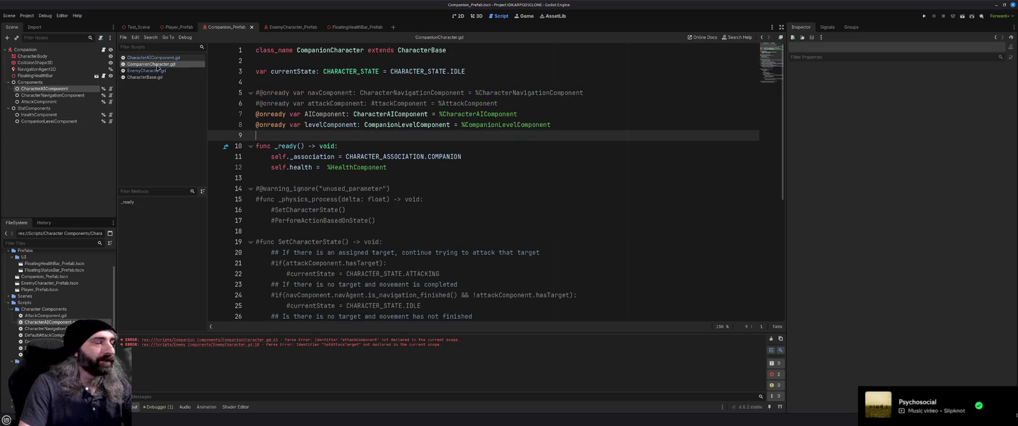
left_click(155, 58)
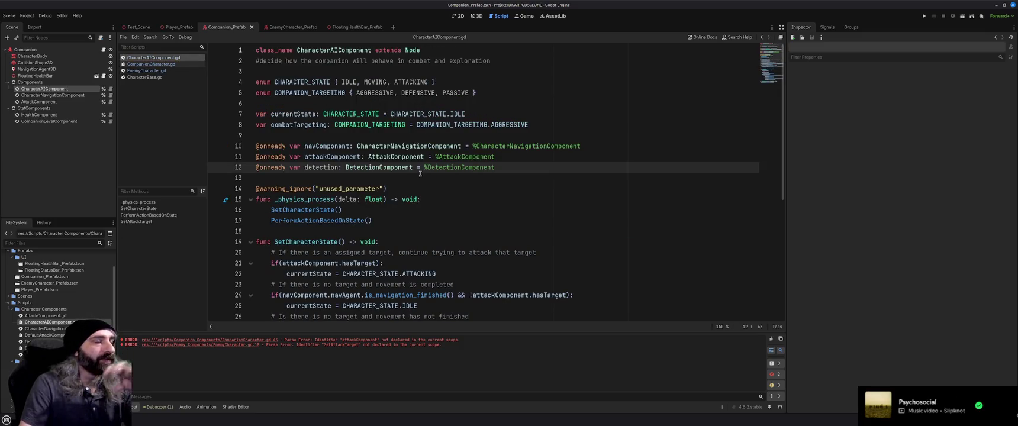
scroll(416, 190, "down", 5)
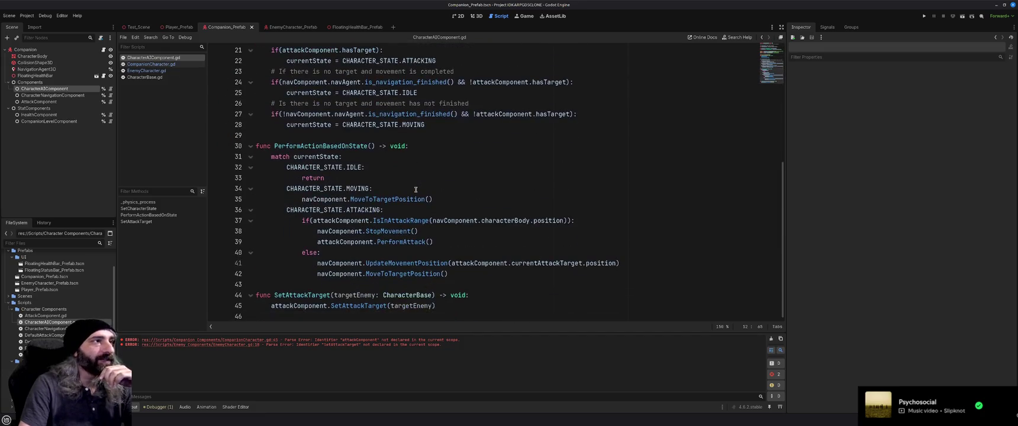
left_click(151, 64)
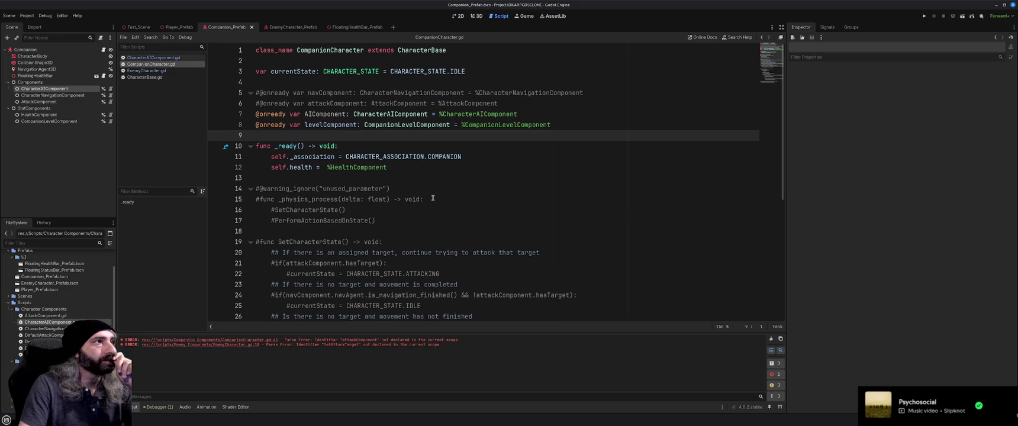
scroll(433, 198, "down", 5)
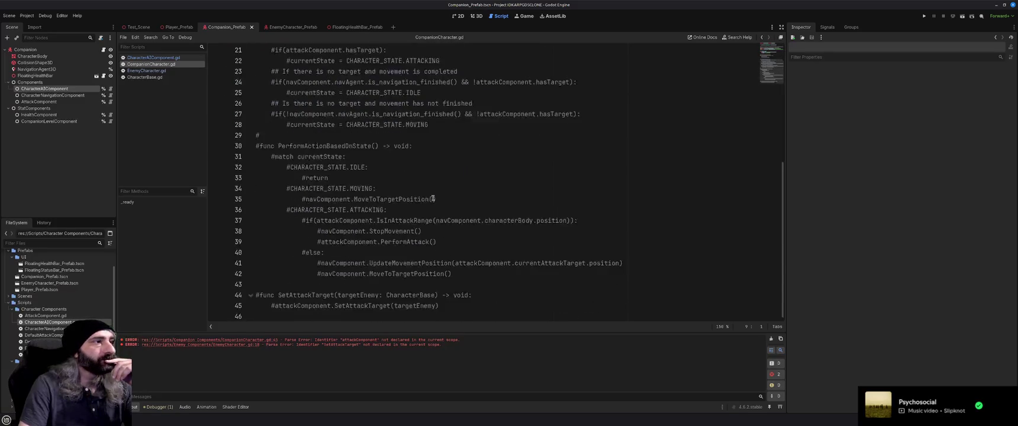
left_click(146, 71)
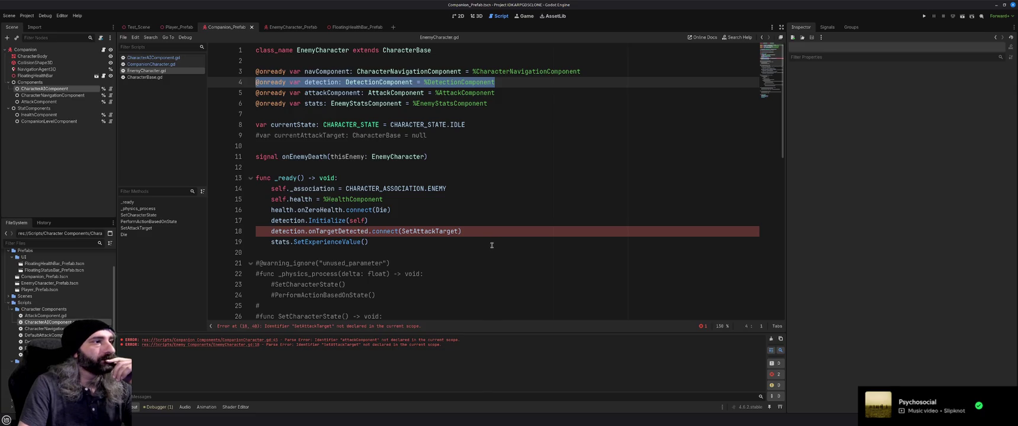
left_click_drag(471, 231, 268, 221)
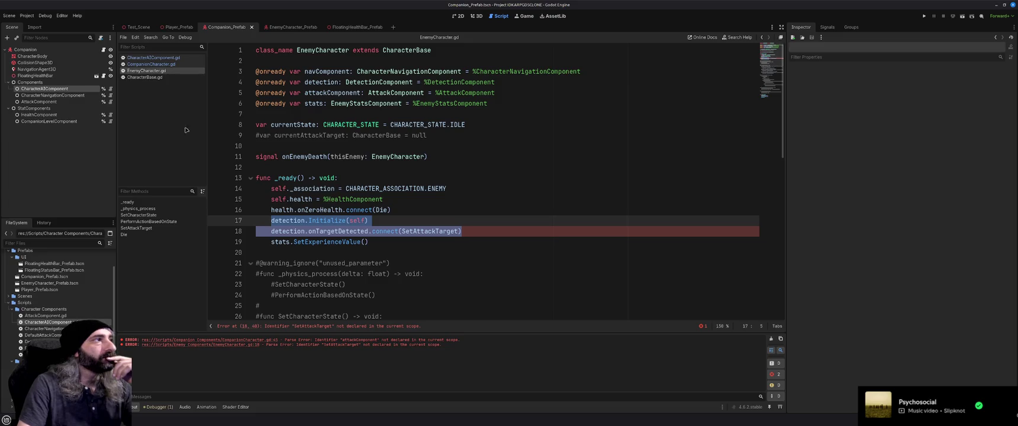
- Look up DetectionComponent to read its Initialize, _ready and DetectTarget, then return to CharacterAIComponent.gd
right_click(374, 81)
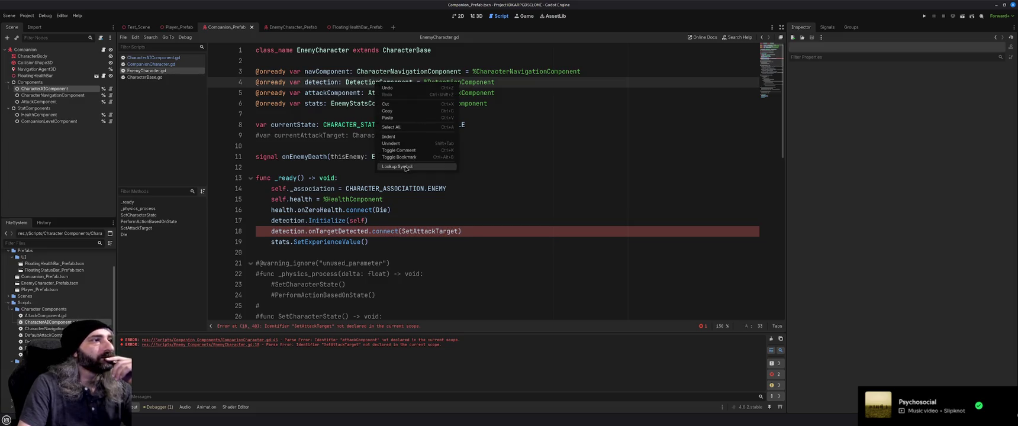
left_click(408, 165)
left_click(150, 77)
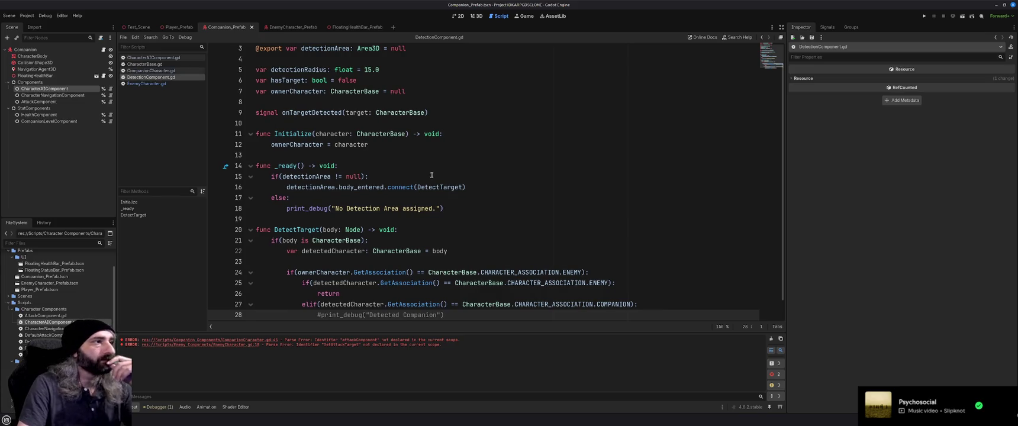
scroll(432, 175, "up", 1)
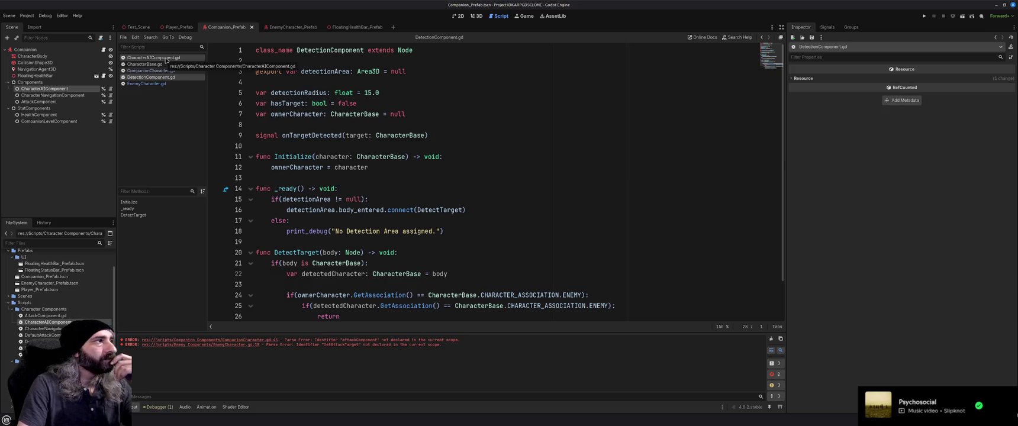
left_click(166, 60)
scroll(346, 189, "up", 10)
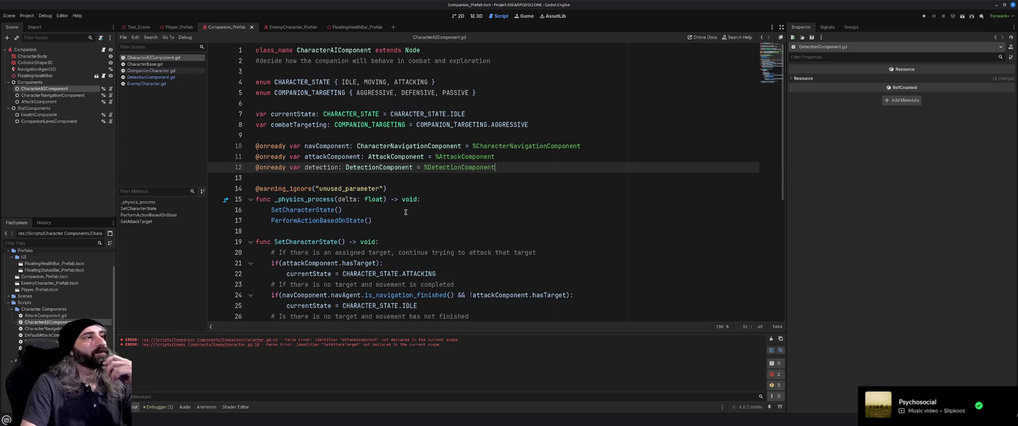
- Declare a new func Initialize(CharacterBase) -> void: above _physics_process in CharacterAIComponent.gd
left_click(396, 176)
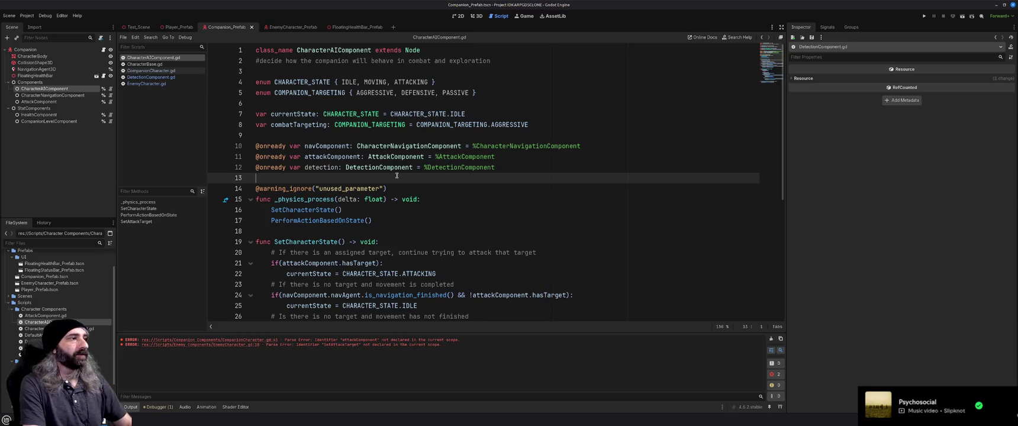
key("Return")
key("Return")
key("Up")
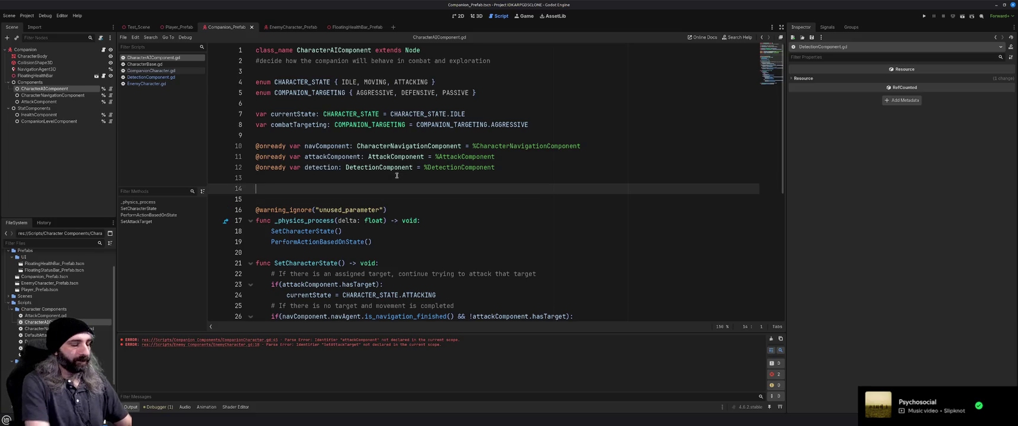
type("func ")
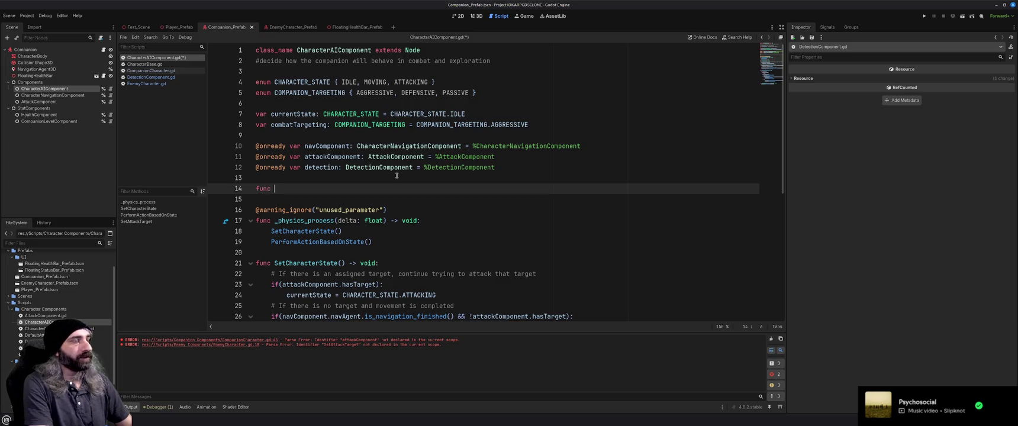
type("In")
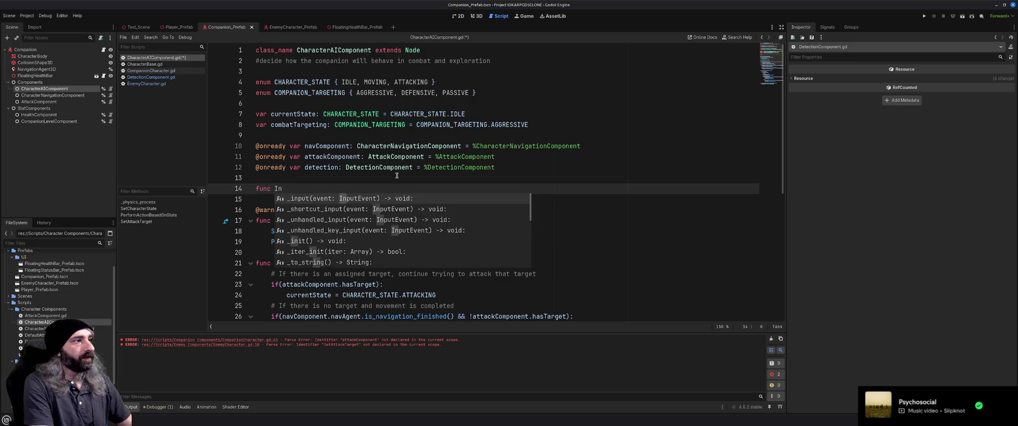
type("itialize() ")
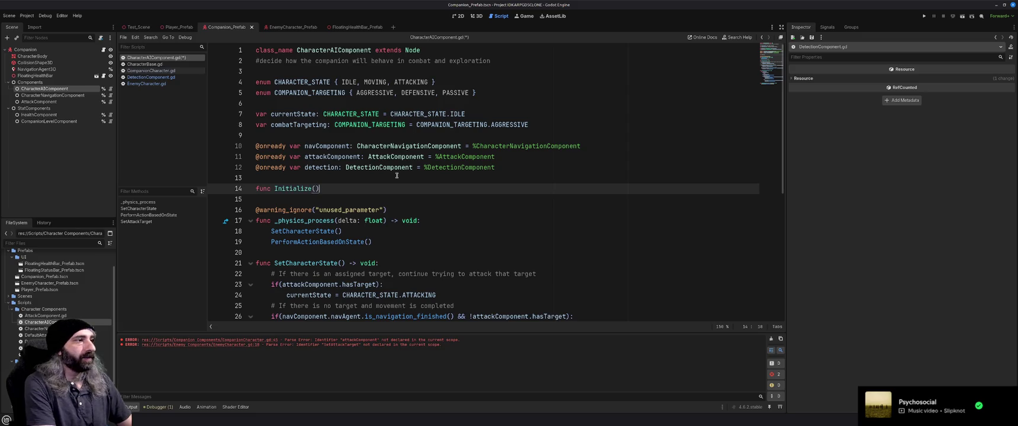
type("-> ")
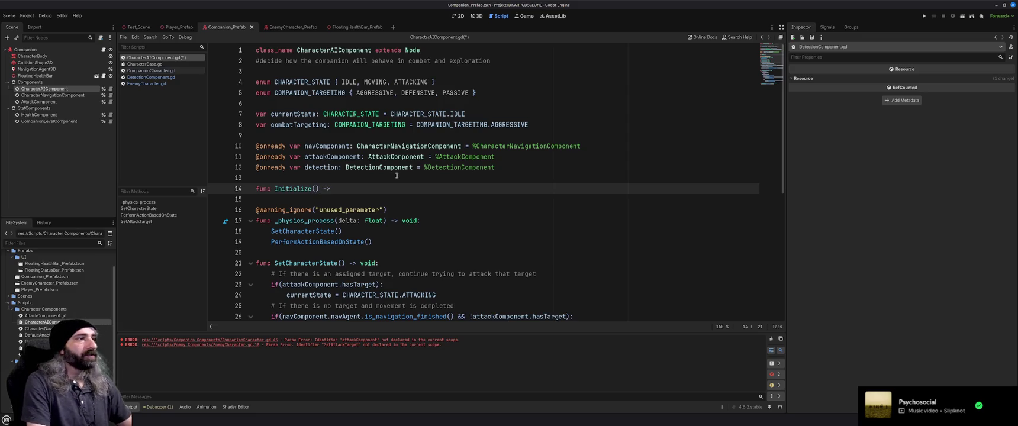
type("void:")
key("Return")
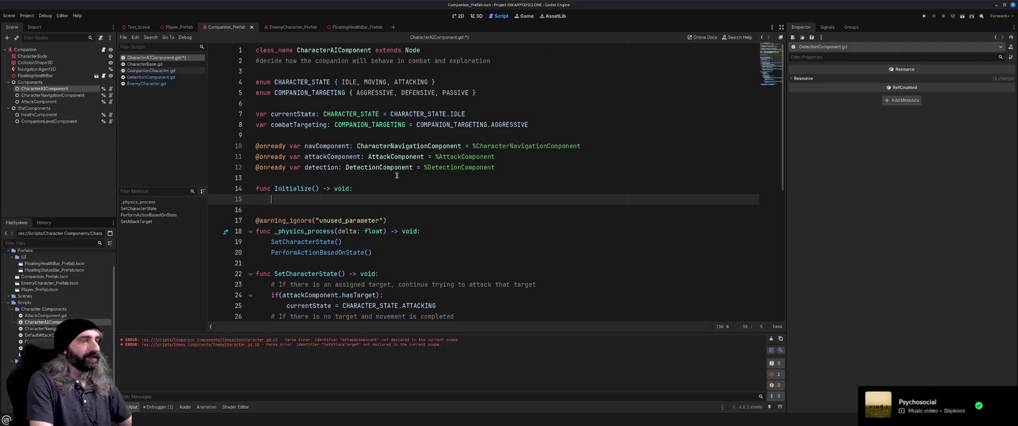
key("Up")
key("ctrl+Right")
key("Right")
type("Cgarac")
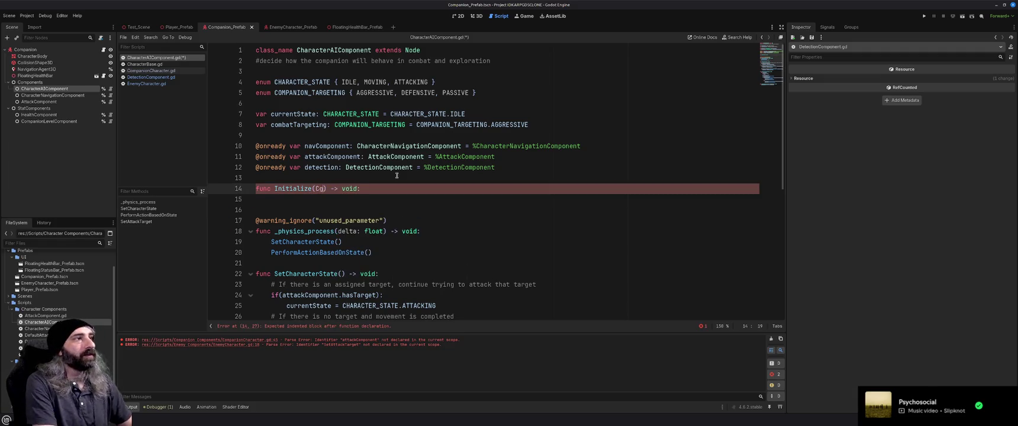
key("BackSpace")
key("BackSpace")
key("BackSpace")
type("haracter")
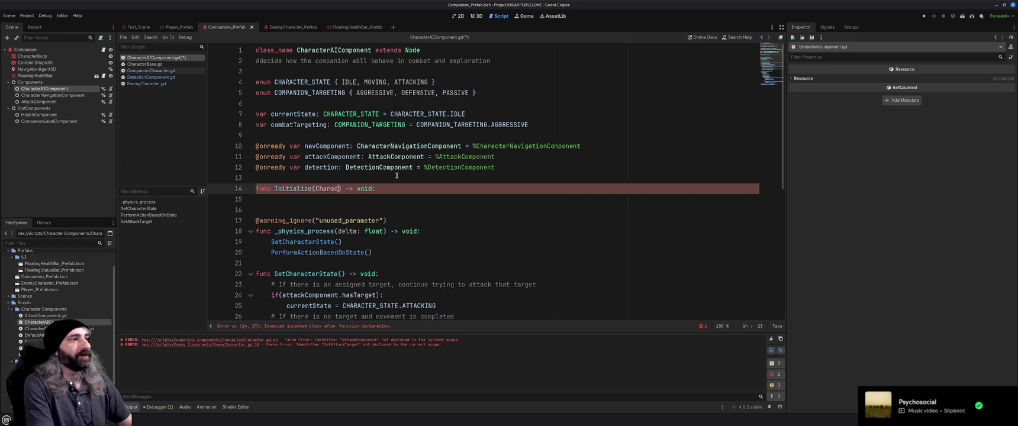
type("Base")
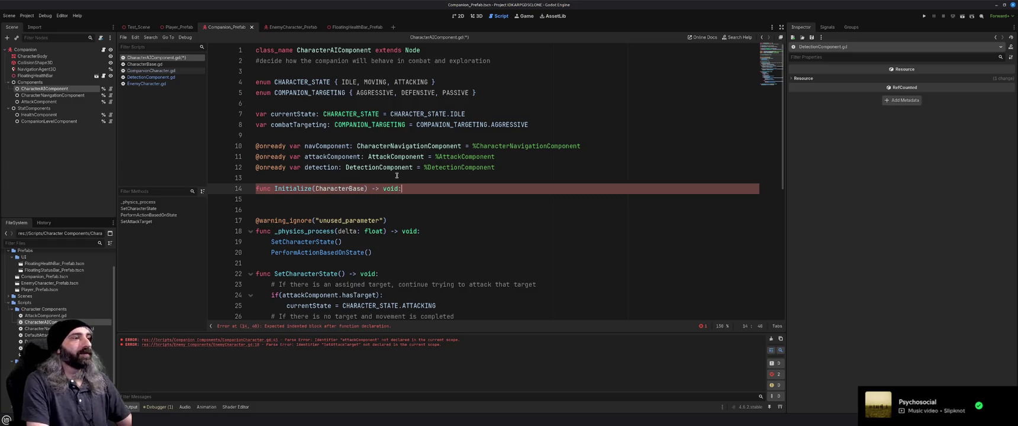
- Give Initialize a placeholder pass body and save the script
key("Down")
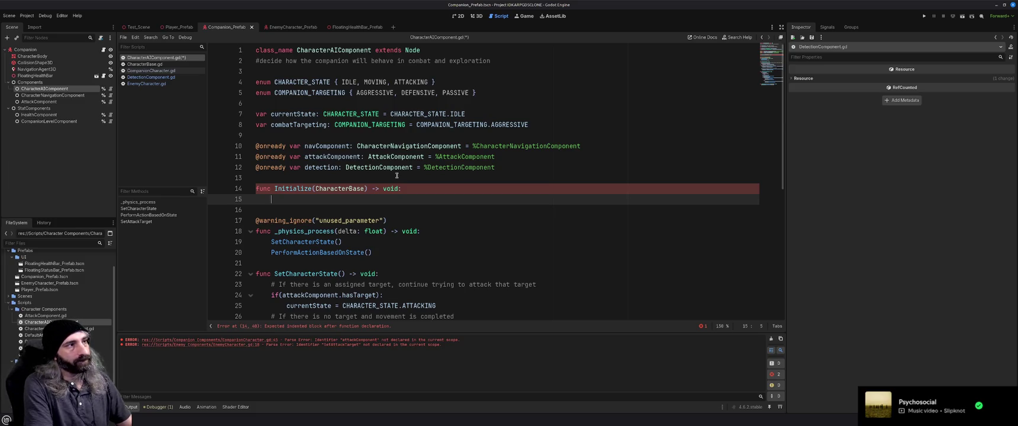
type("pass")
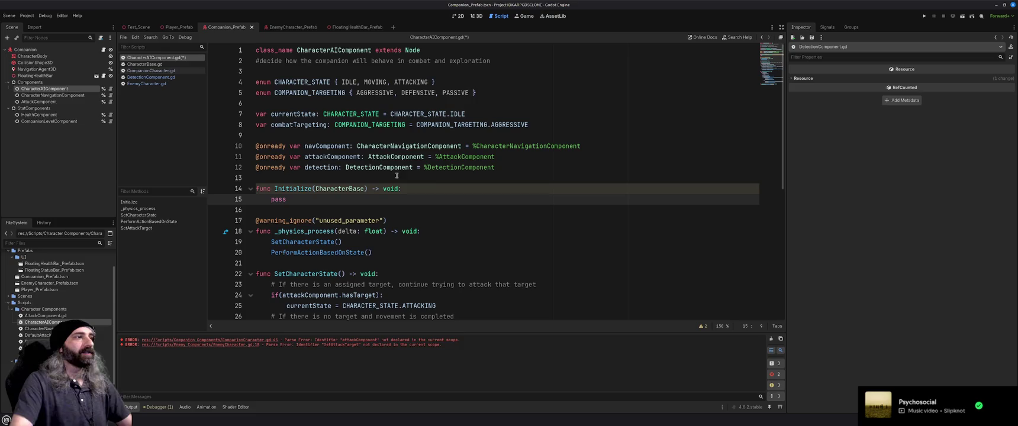
key("ctrl+s")
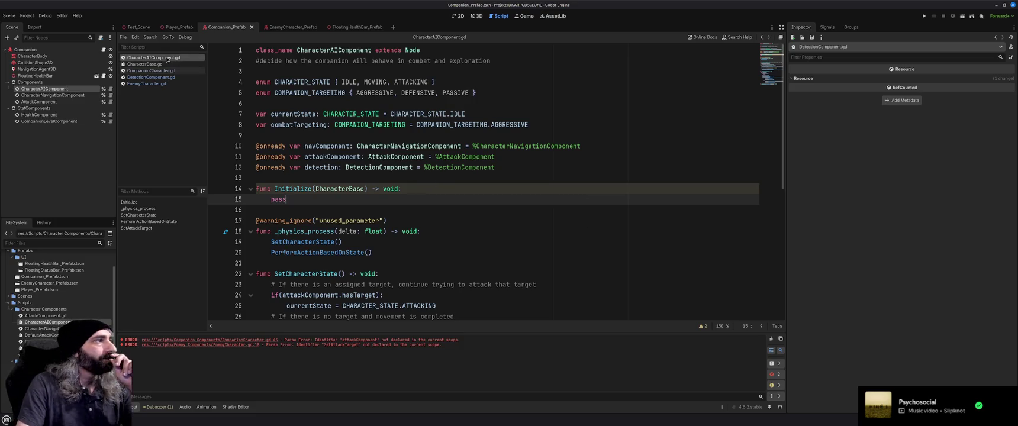
- Replace all three COMPANION_TARGETING occurrences with TARGETING_TYPE
double_click(298, 93)
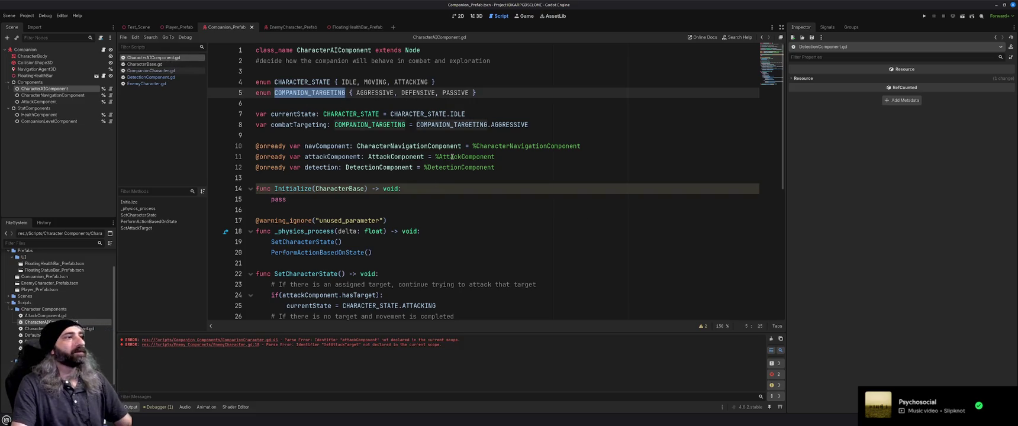
key("ctrl+r")
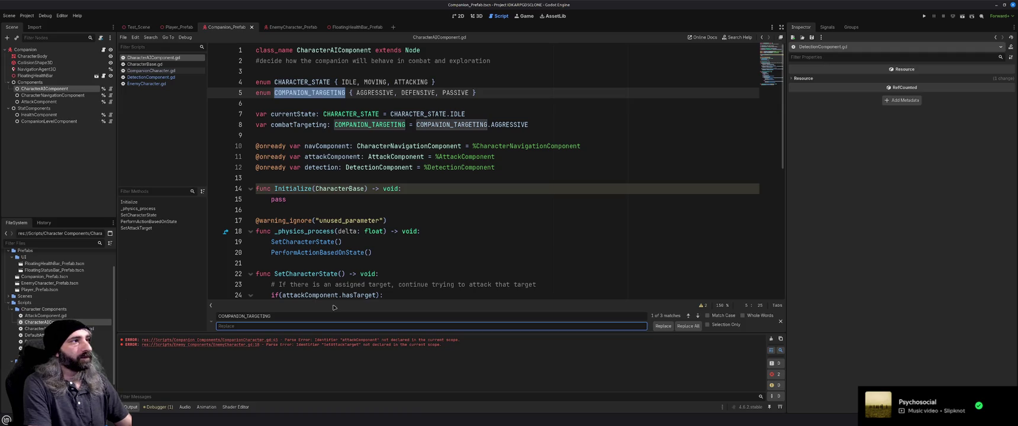
type("T")
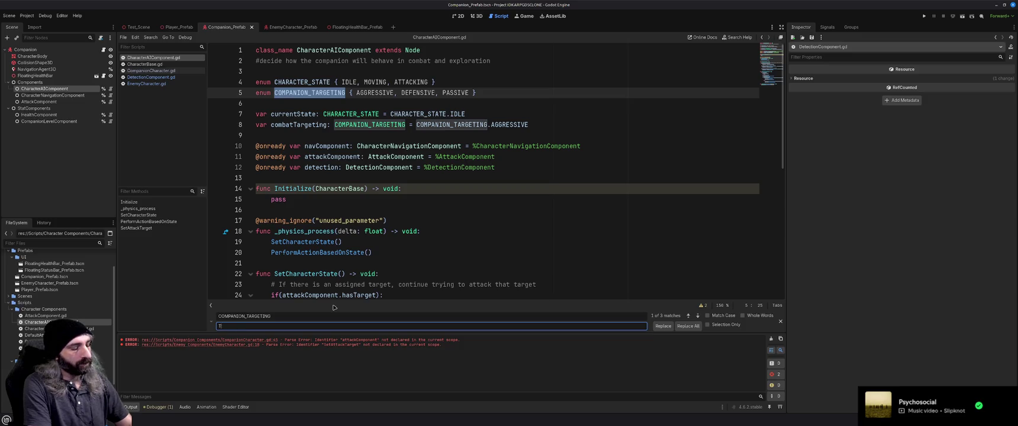
type("ARGETING_")
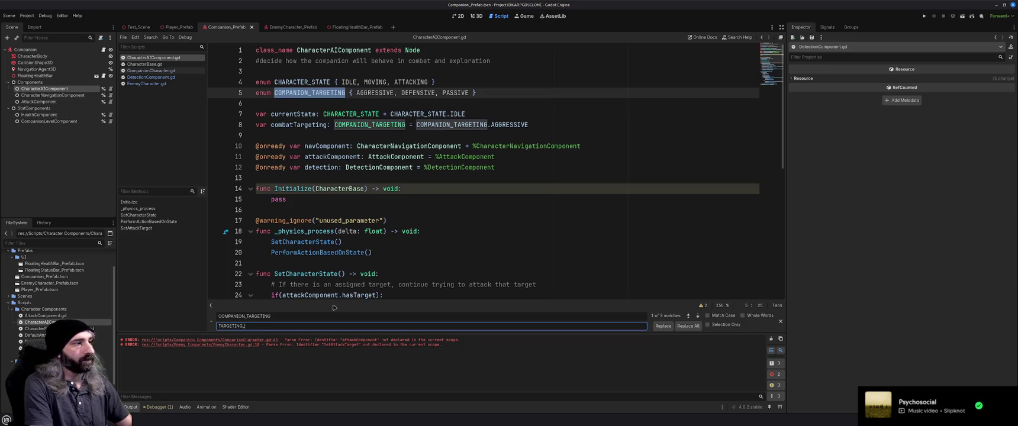
type("TYPE")
left_click(688, 325)
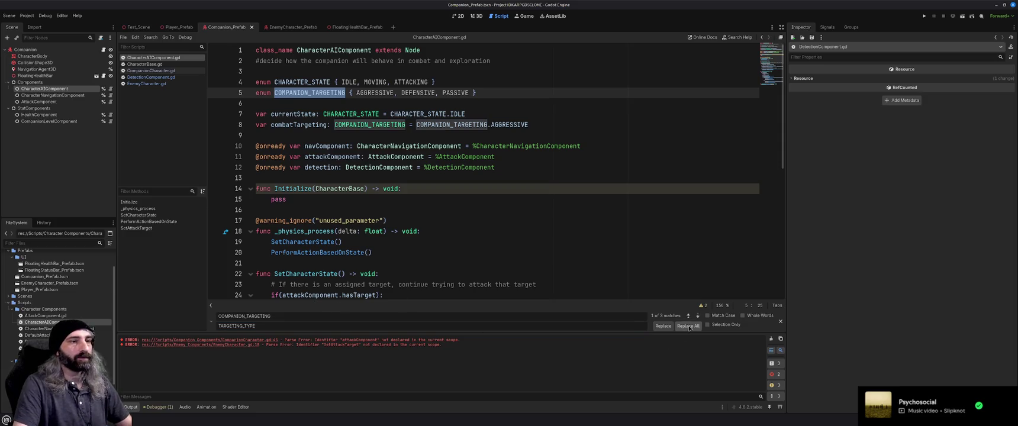
left_click(462, 188)
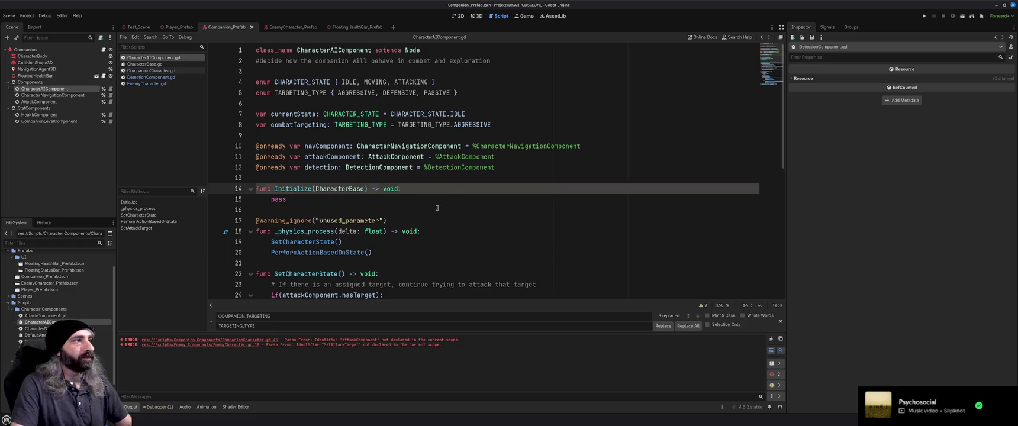
left_click(438, 208)
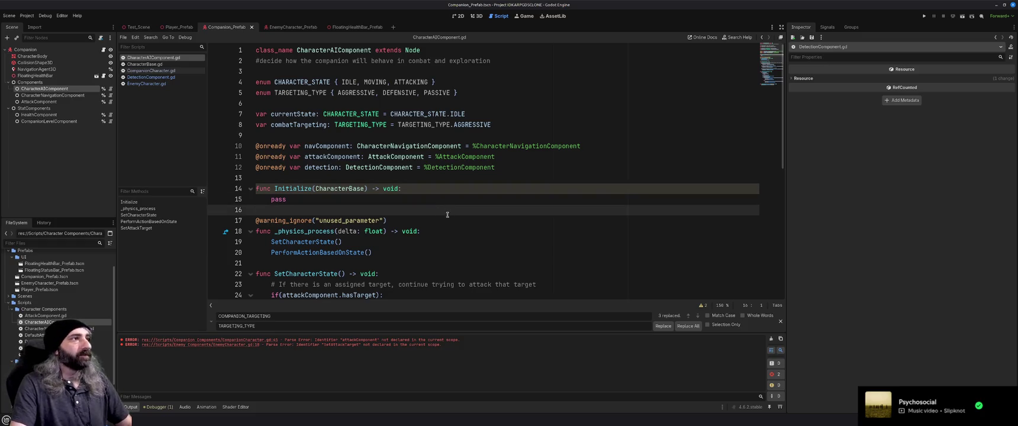
- Delete the descriptive comment on line 2 and review the rest of the script
left_click(522, 63)
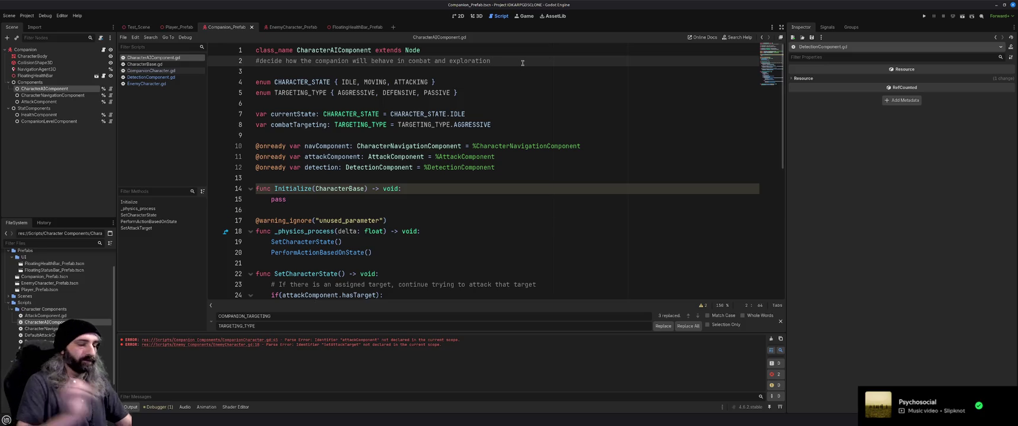
key("shift+Home")
key("BackSpace")
key("BackSpace")
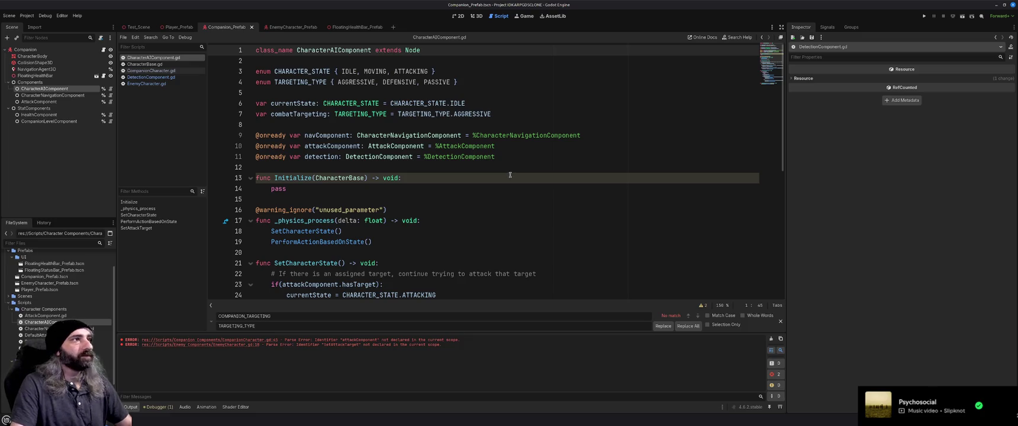
scroll(510, 173, "down", 1)
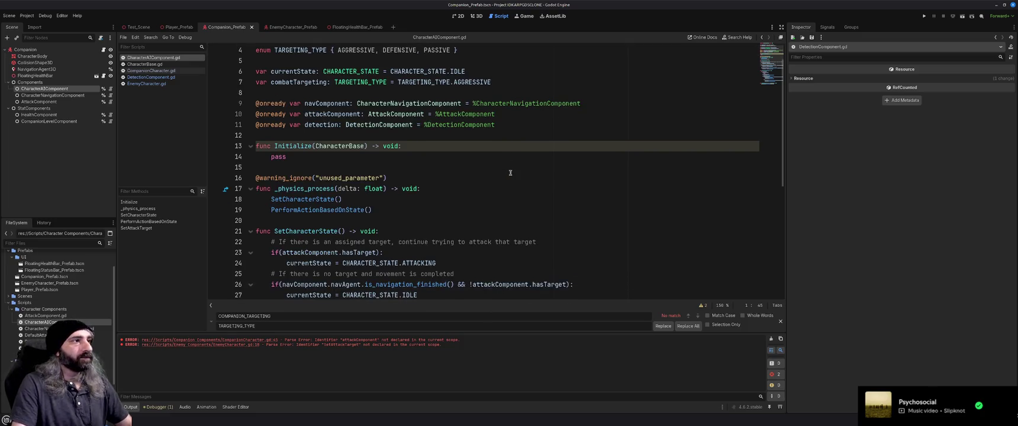
scroll(510, 172, "down", 6)
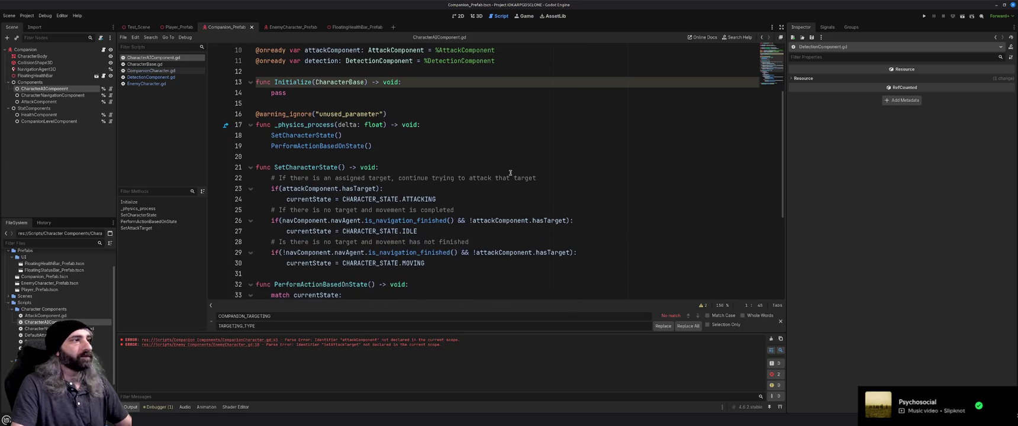
scroll(511, 173, "down", 1)
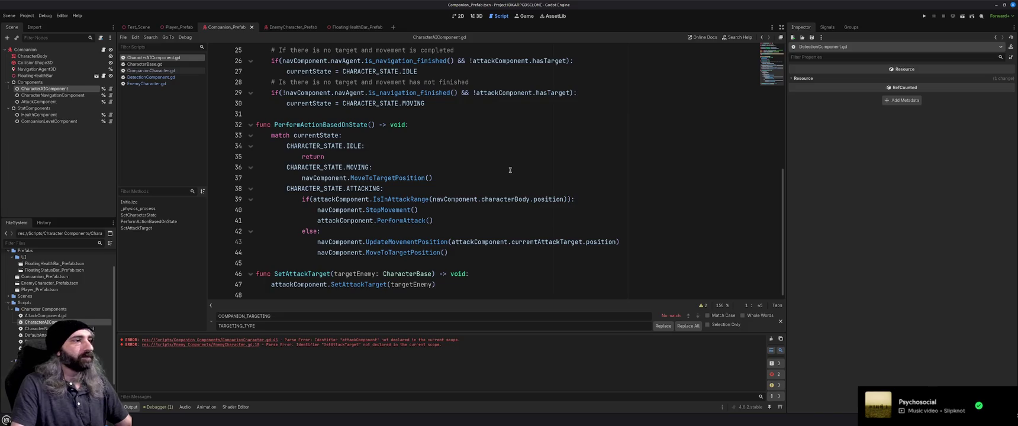
scroll(510, 170, "up", 8)
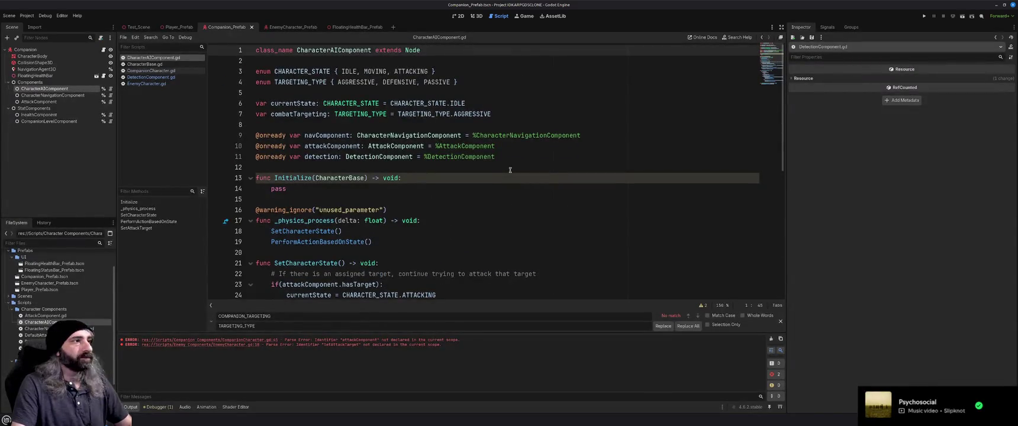
left_click(505, 167)
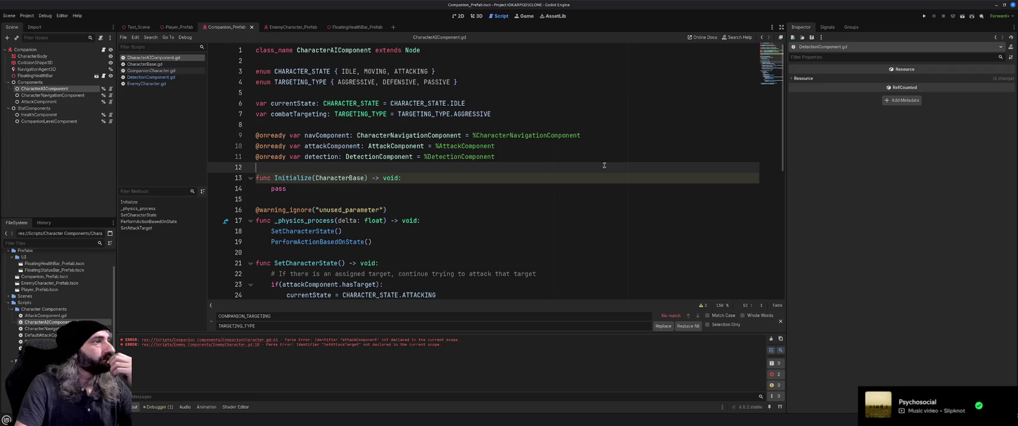
left_click(375, 123)
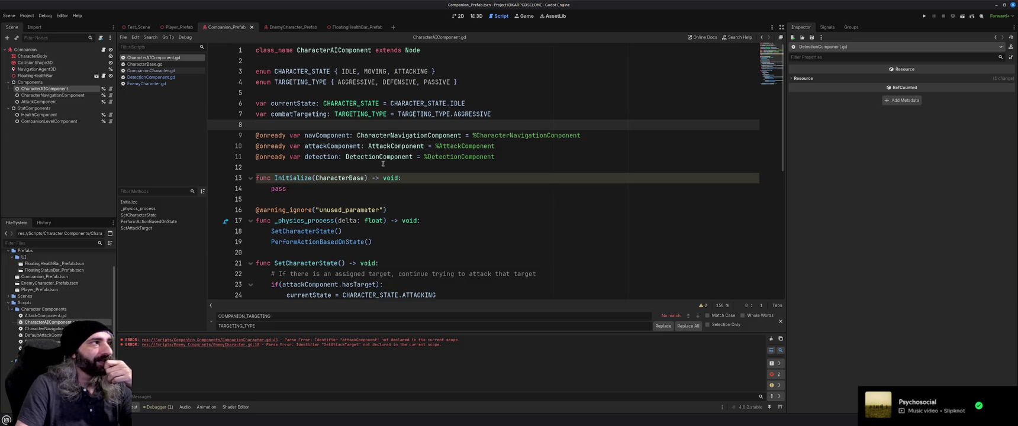
- Comment out the CHARACTER_STATE enum in CharacterBase.gd and save it
left_click(154, 65)
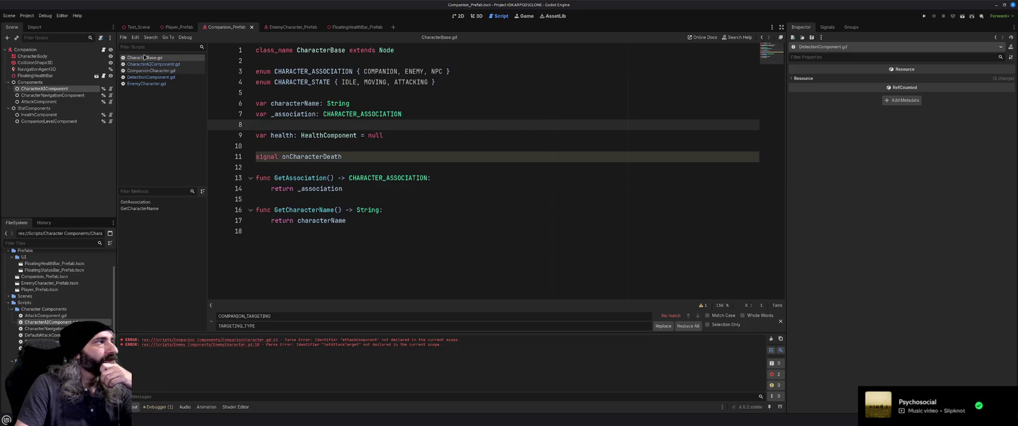
left_click_drag(157, 72, 147, 64)
left_click(145, 57)
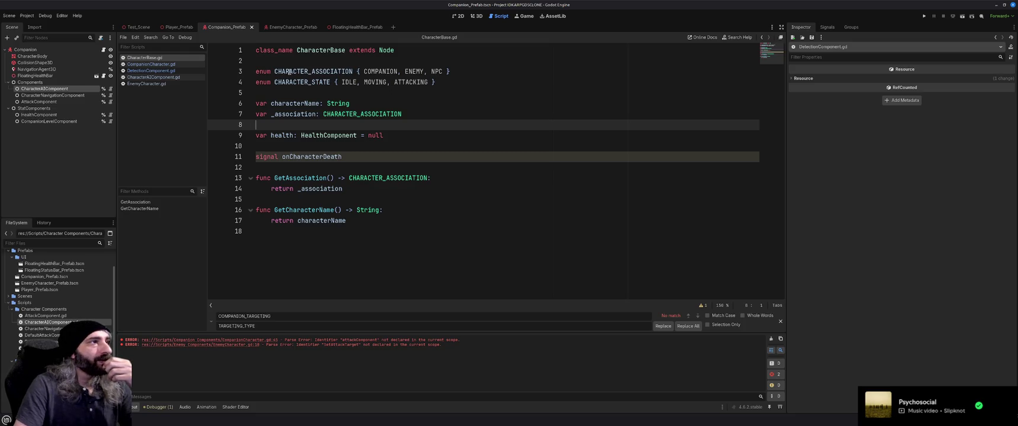
left_click_drag(436, 82, 226, 82)
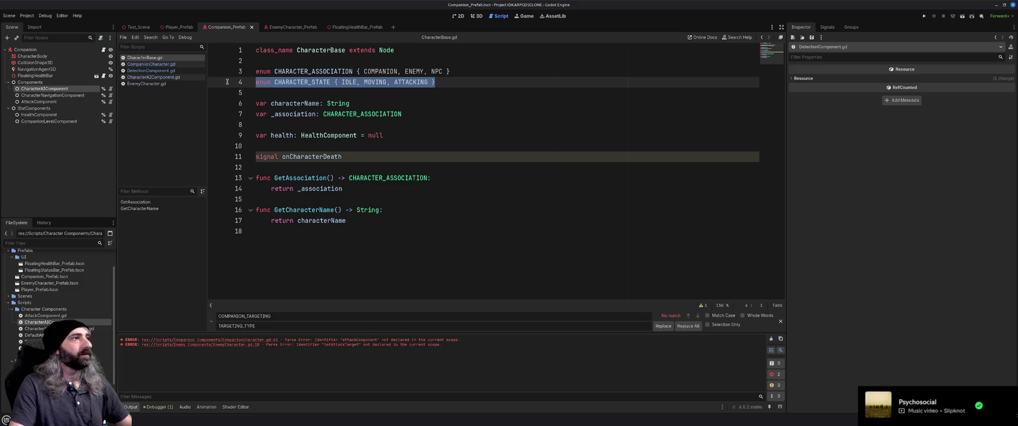
key("ctrl+k")
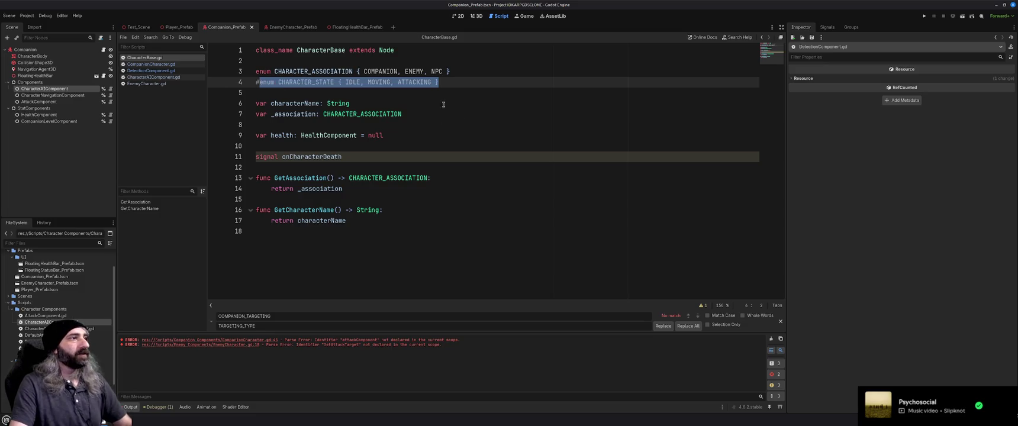
left_click(468, 103)
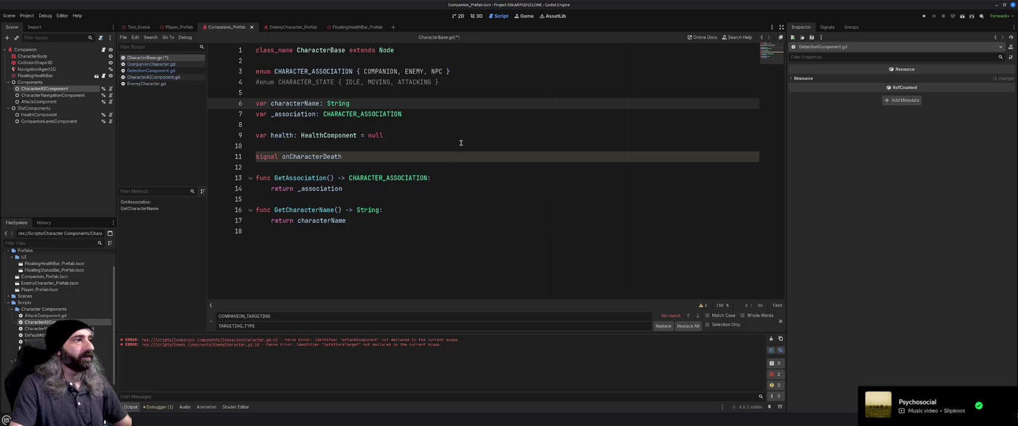
key("ctrl+s")
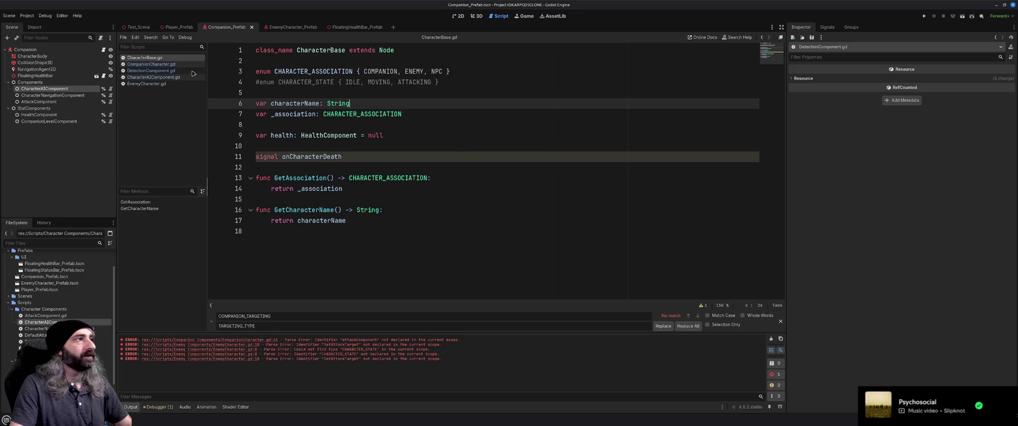
- Comment out the currentState declaration on line 3 of CompanionCharacter.gd
left_click(154, 64)
scroll(352, 175, "down", 1)
scroll(352, 176, "up", 7)
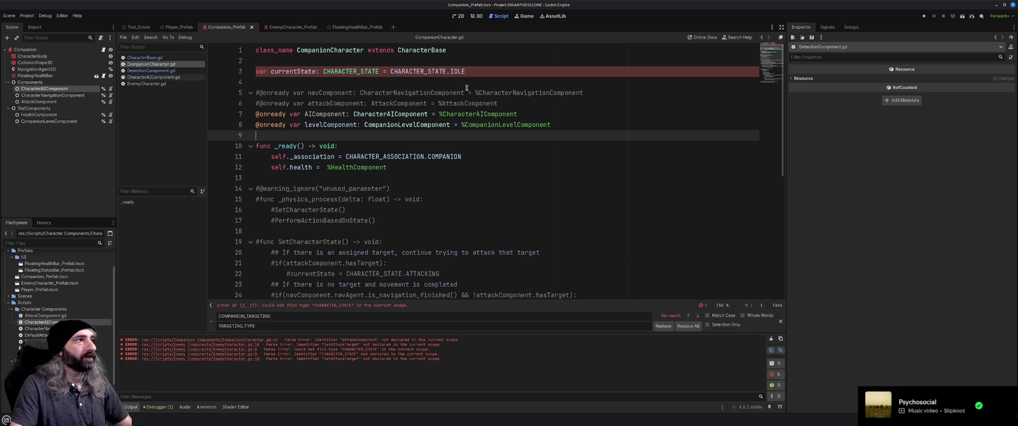
left_click_drag(473, 72, 255, 72)
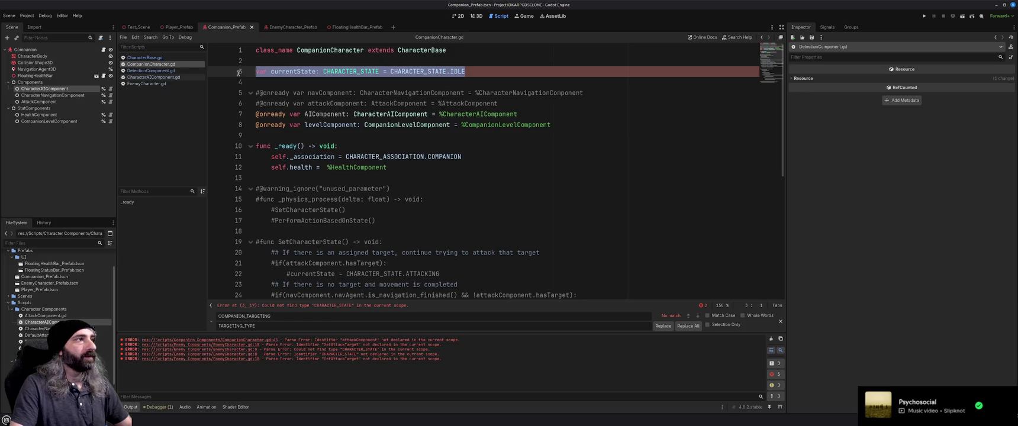
left_click(154, 77)
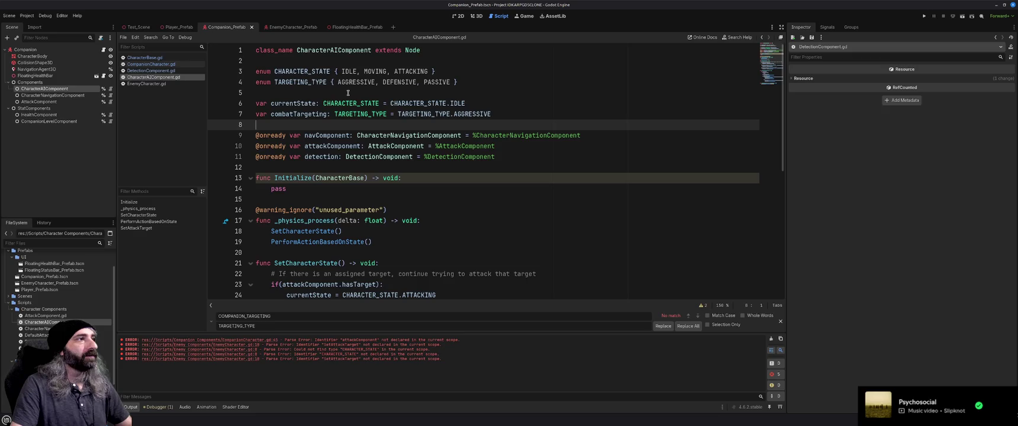
left_click(145, 57)
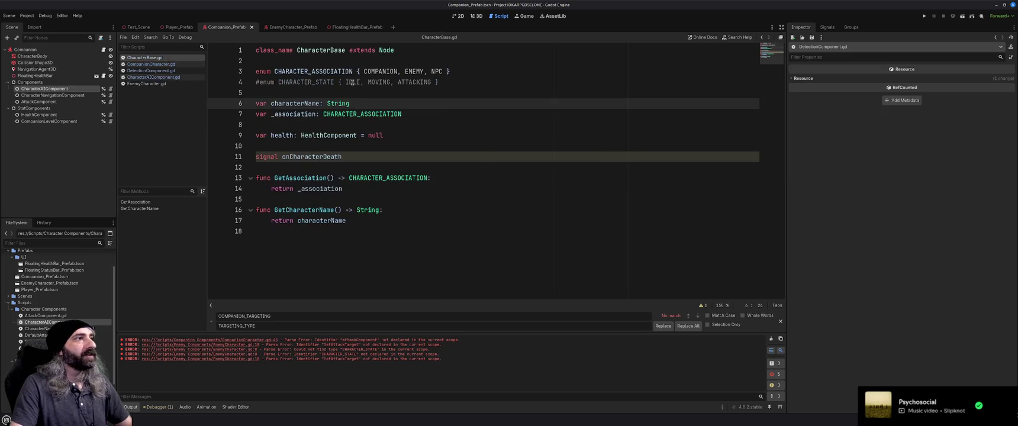
left_click(166, 65)
key("ctrl+k")
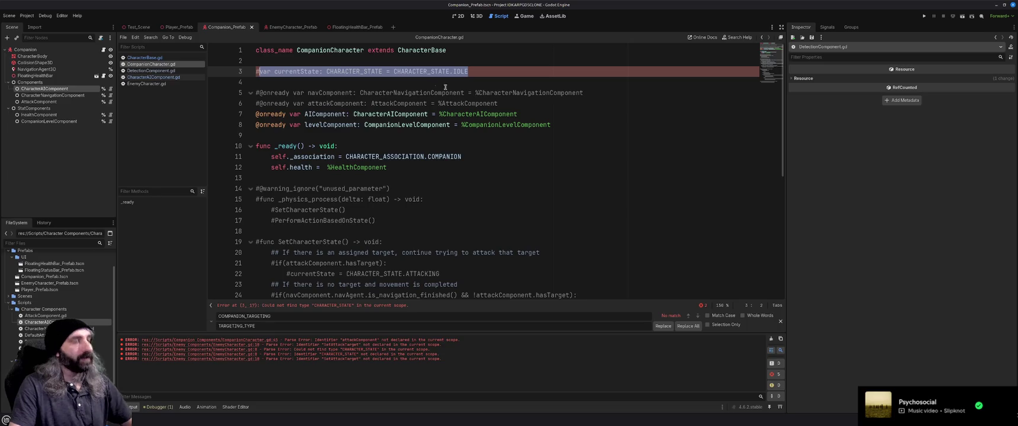
left_click(481, 93)
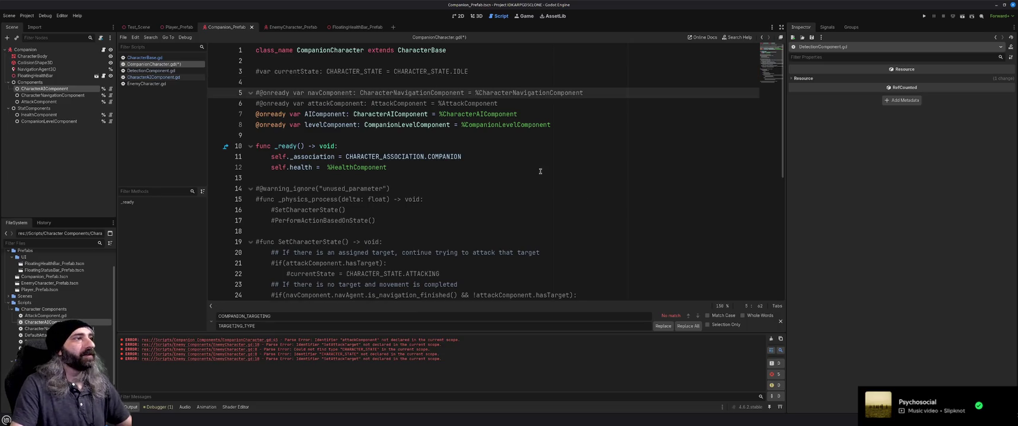
double_click(323, 114)
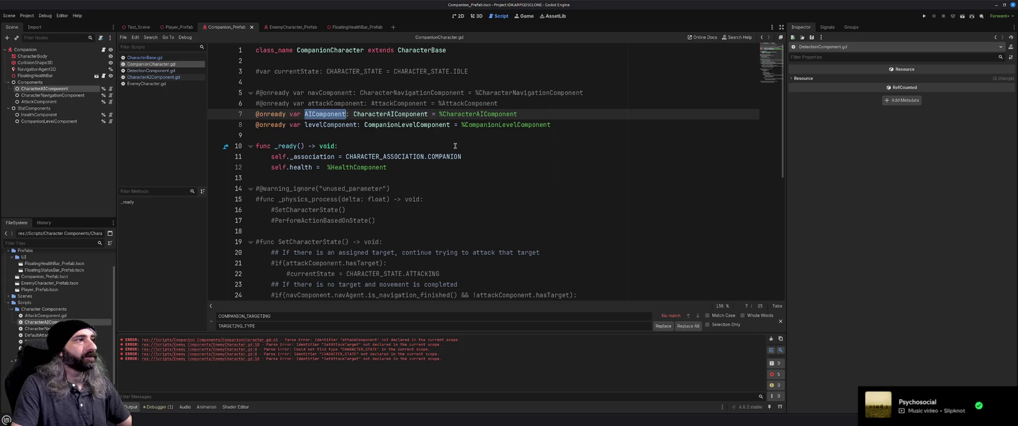
left_click(441, 139)
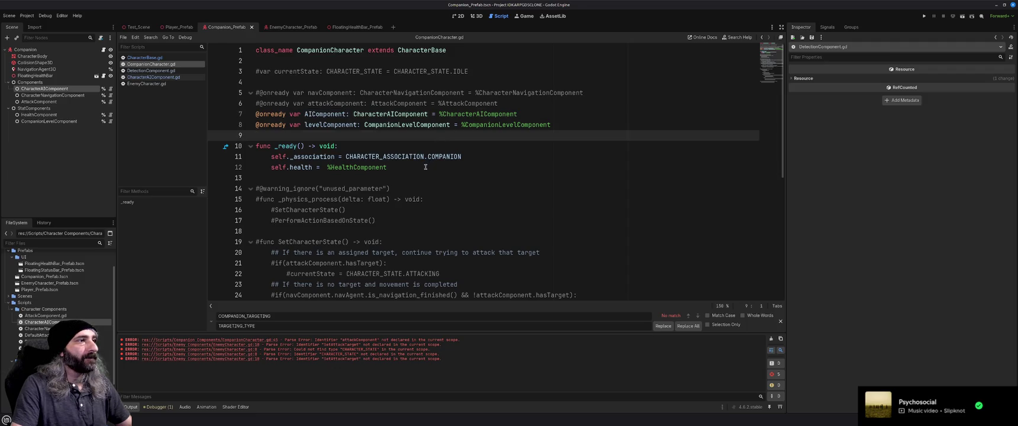
- Append AIComponent.Initialize(self) after the health assignment in _ready and save CompanionCharacter.gd
left_click(540, 171)
key("Return")
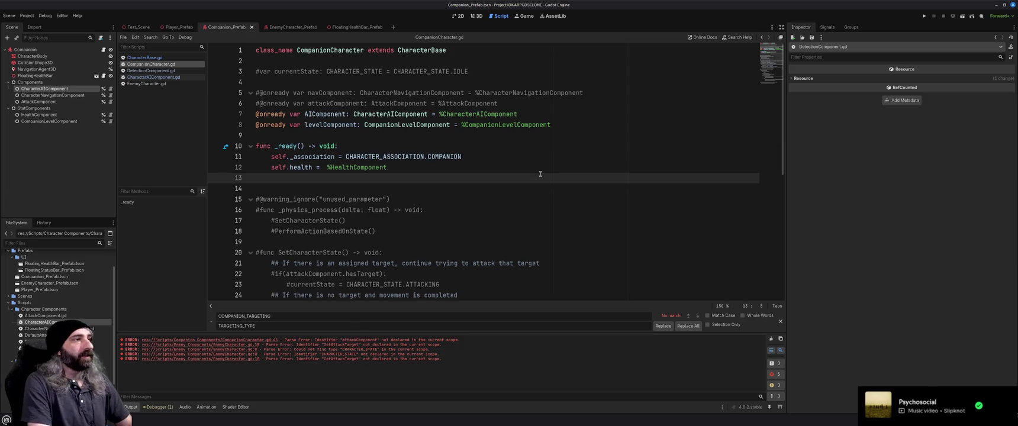
type("AI")
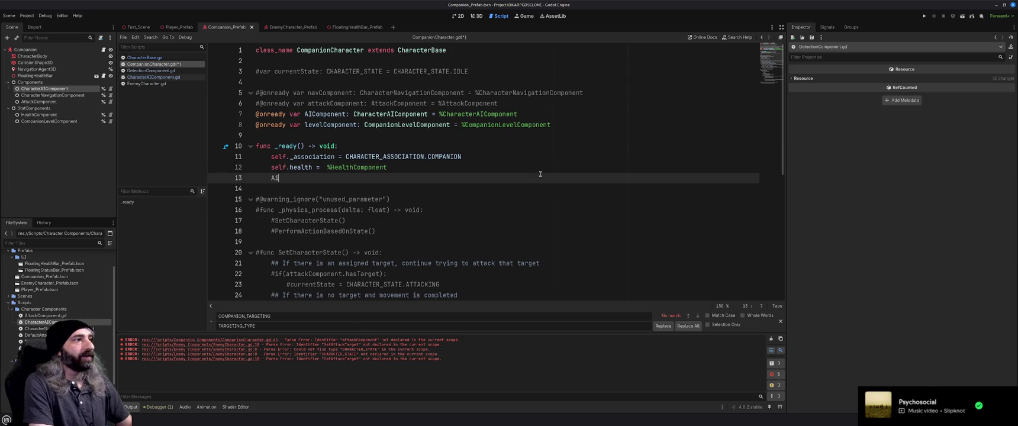
type("Component")
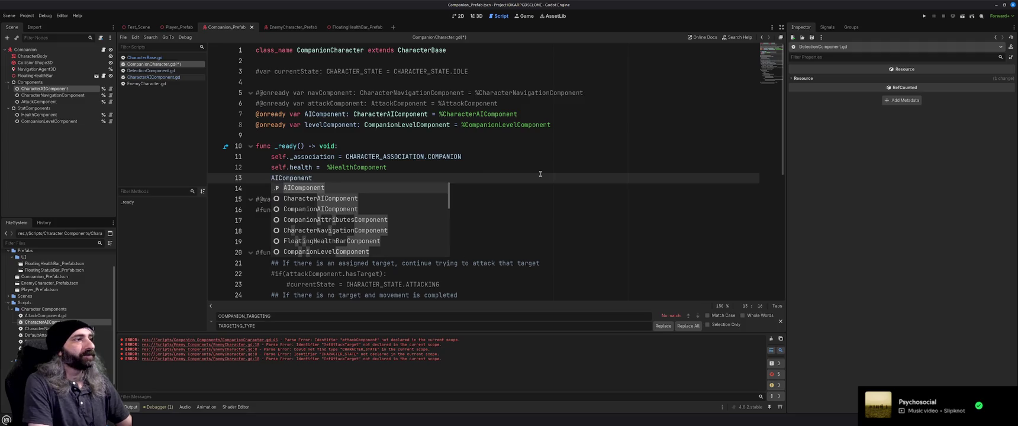
type(".Ini")
key("Return")
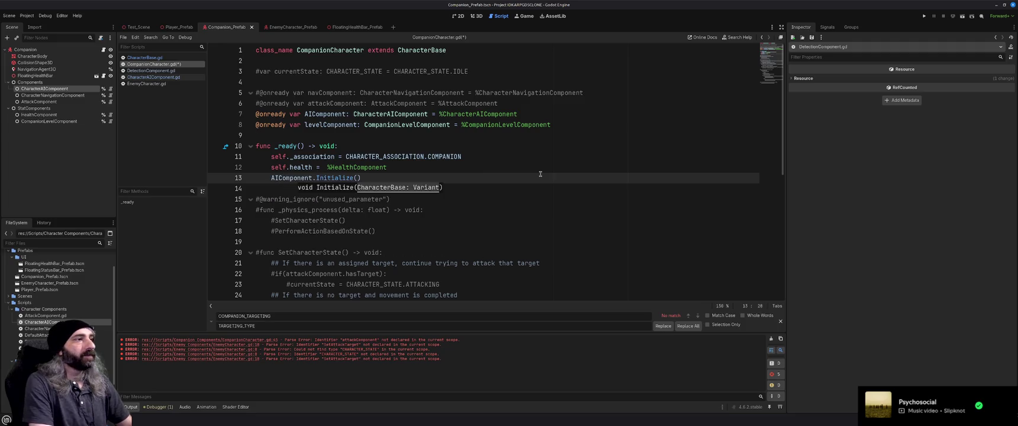
type("self")
key("End")
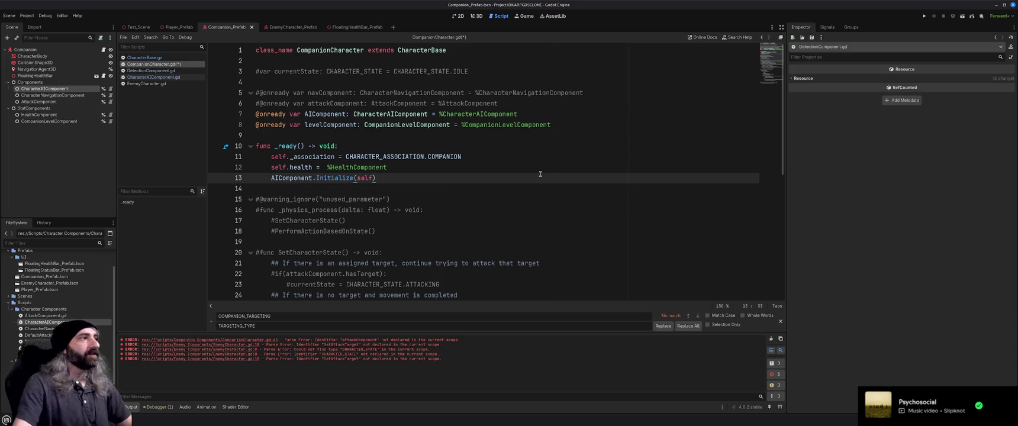
key("ctrl+s")
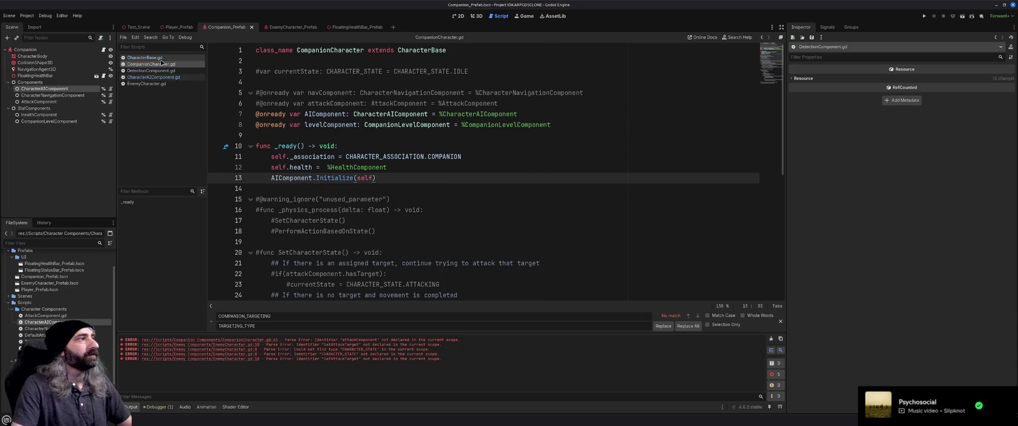
- Open CharacterAIComponent.gd and insert a blank line above pass in Initialize
left_click(157, 77)
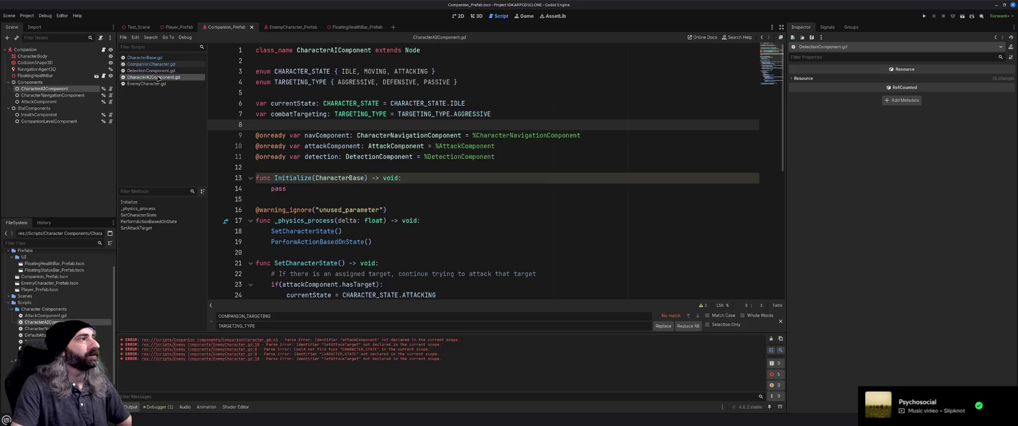
left_click(158, 71)
left_click_drag(156, 77, 149, 70)
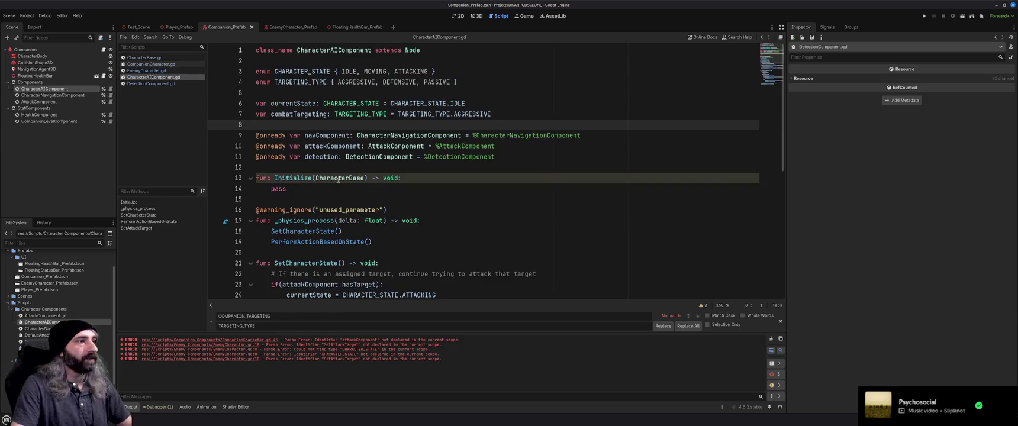
left_click(355, 186)
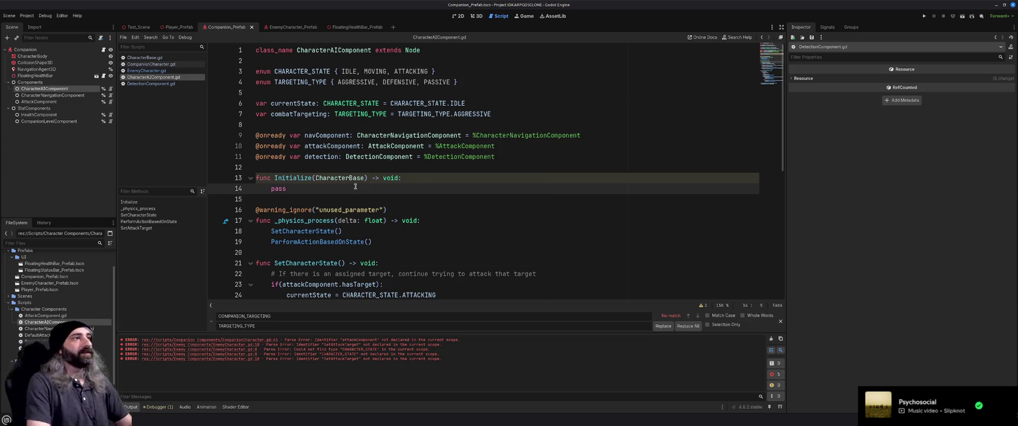
key("Return")
- Declare var owner: CharacterBase = null below the enums
key("Up")
key("Up")
key("Up")
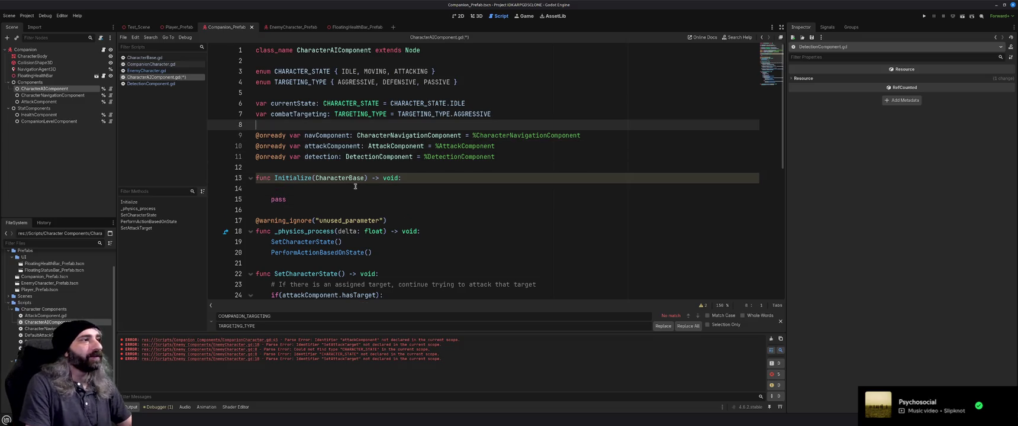
key("Up")
key("Up")
key("Up")
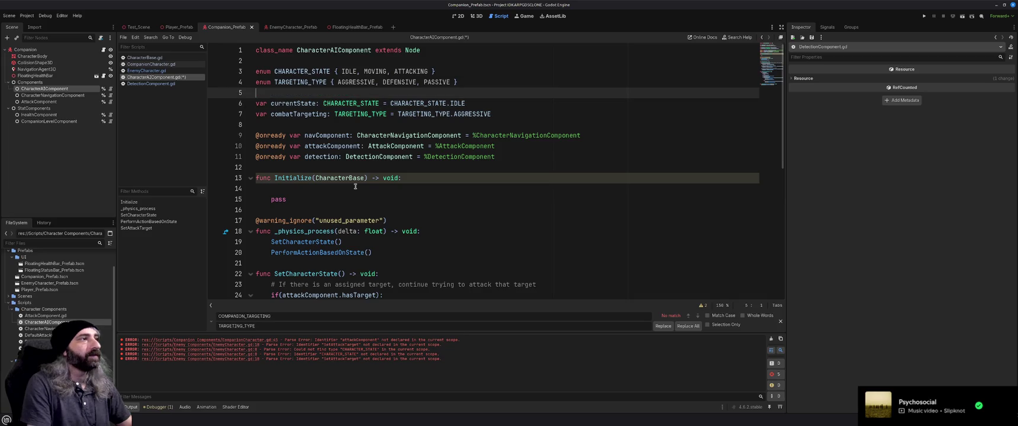
key("Return")
type("var owner")
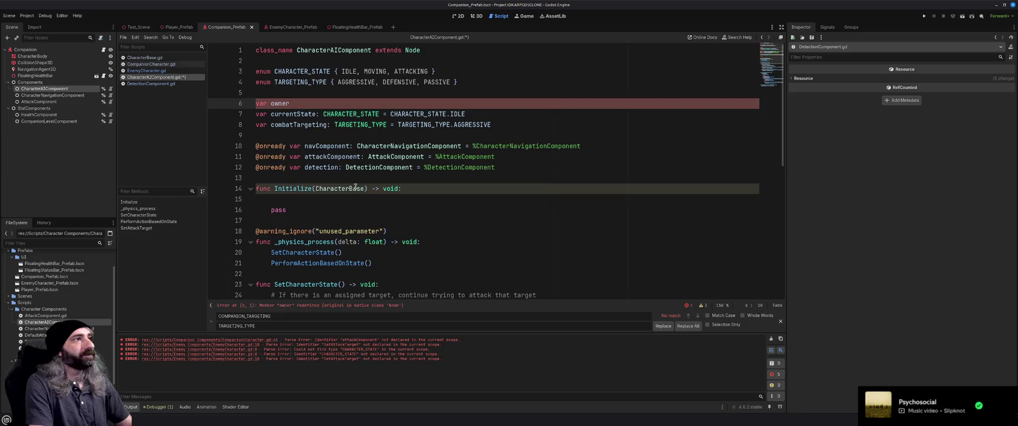
type(": C")
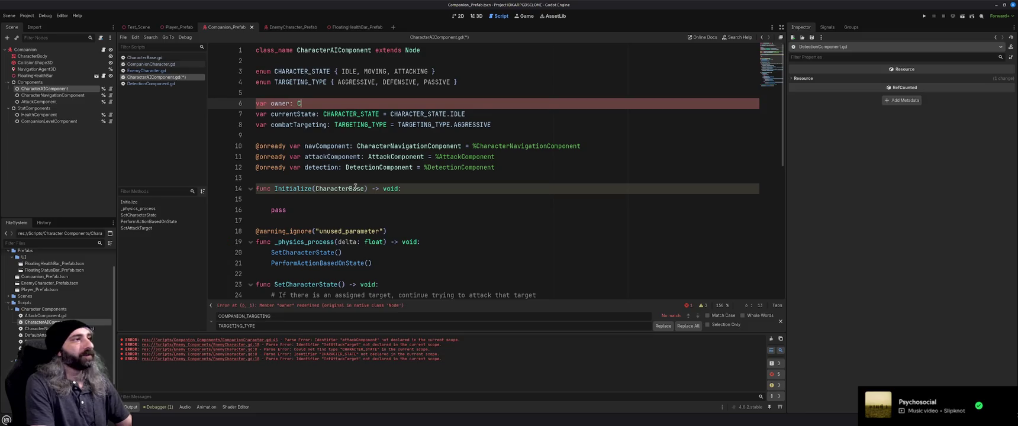
type("har")
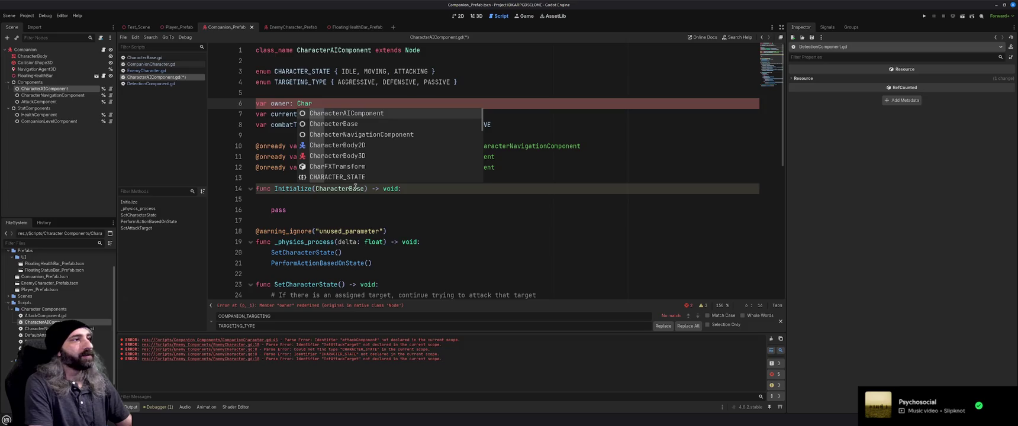
key("Down")
key("Down")
key("Up")
key("Return")
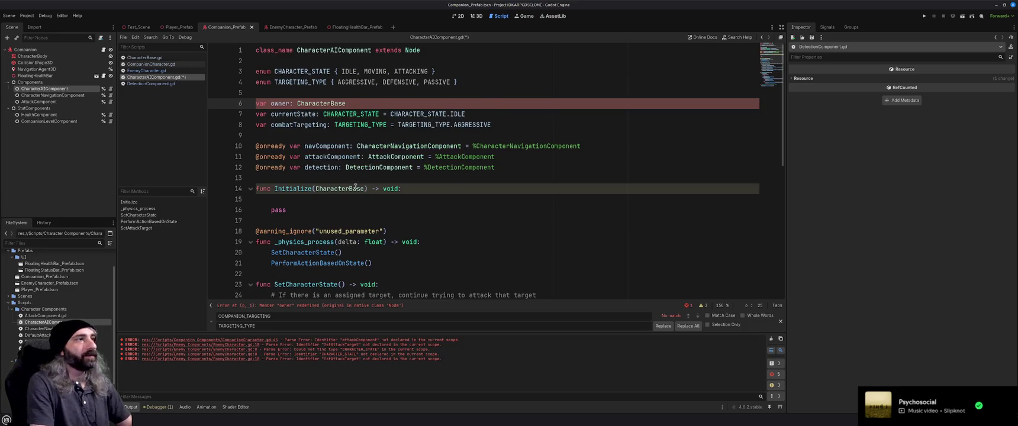
type("= null")
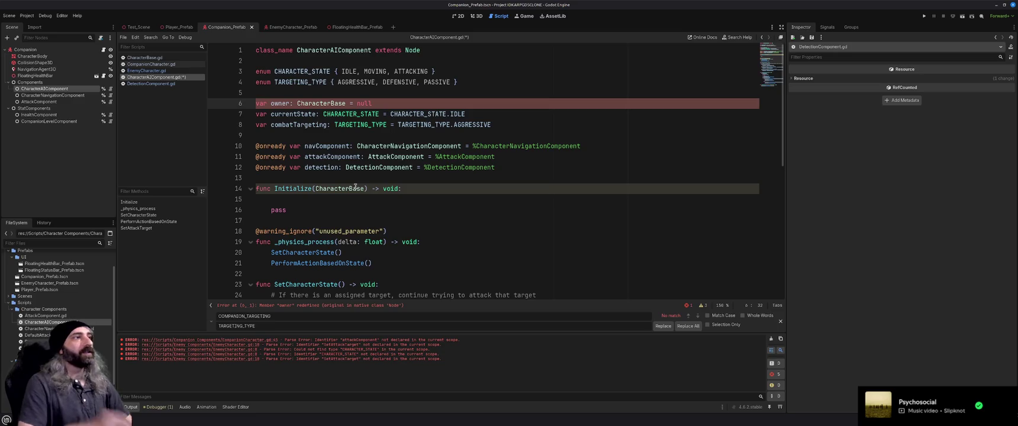
left_click(481, 188)
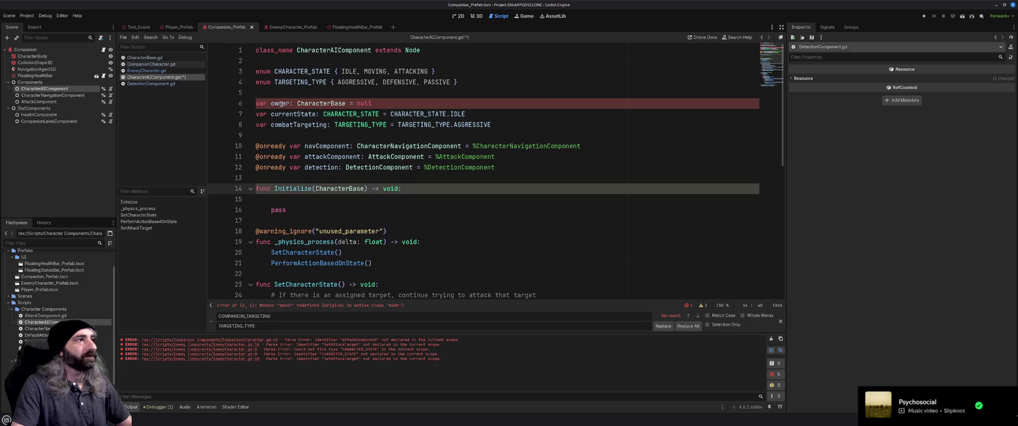
- Rename owner to characterToControl and add a characterToControl = CharacterBase line in Initialize, then save
double_click(282, 104)
type("charac")
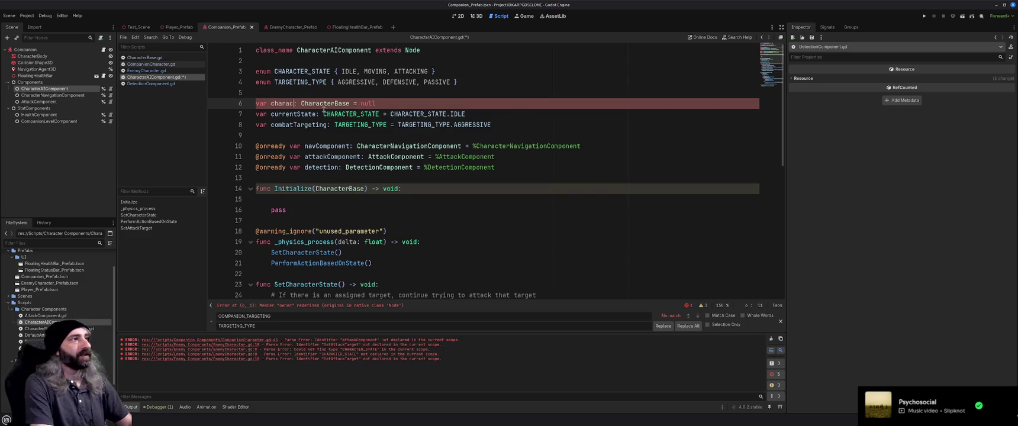
type("terToControl")
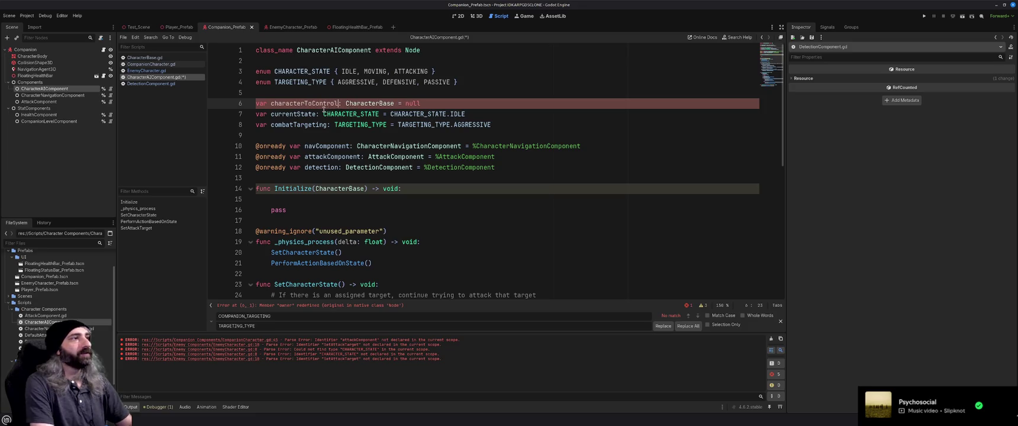
double_click(312, 104)
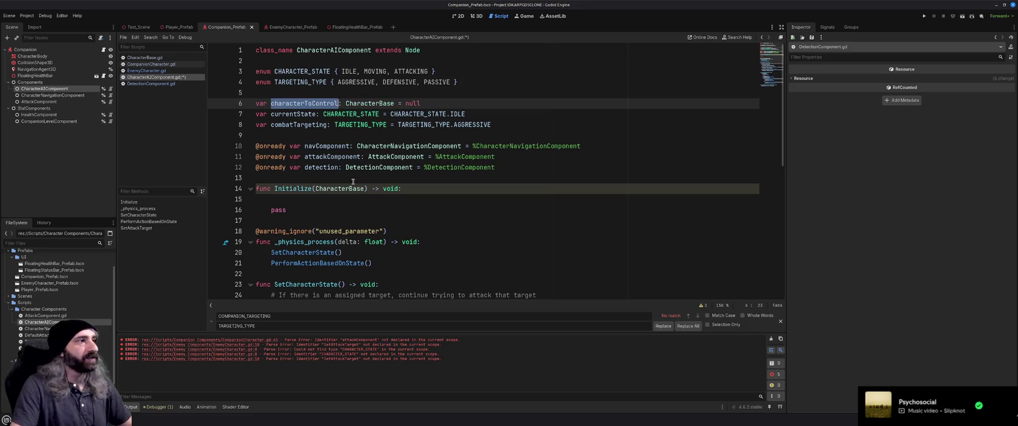
key("ctrl+c")
left_click(310, 200)
key("ctrl+v")
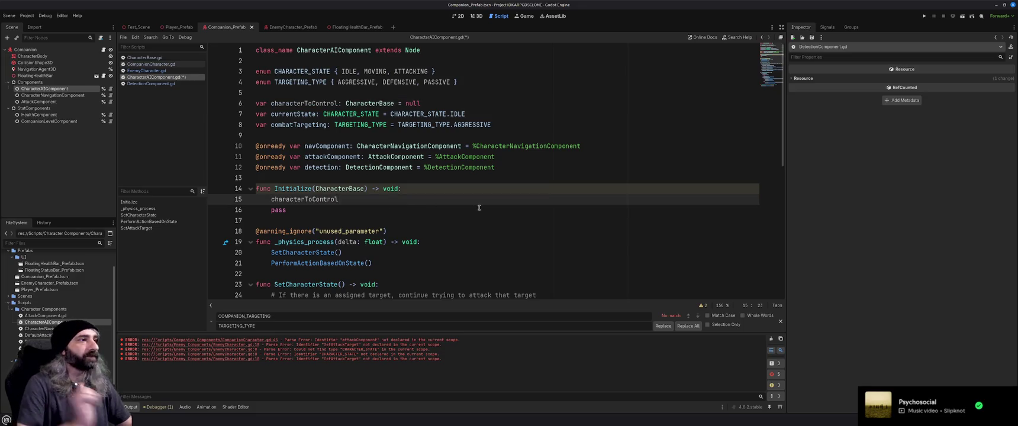
type("= Charac")
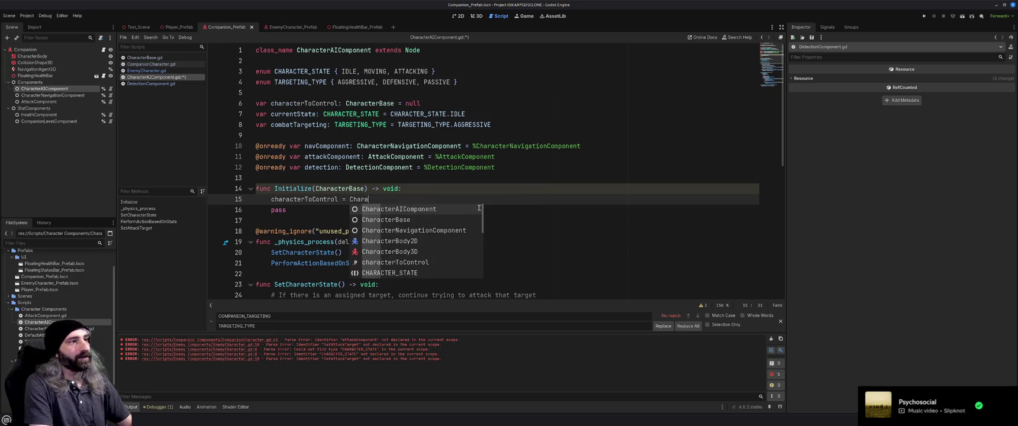
key("Down")
key("Return")
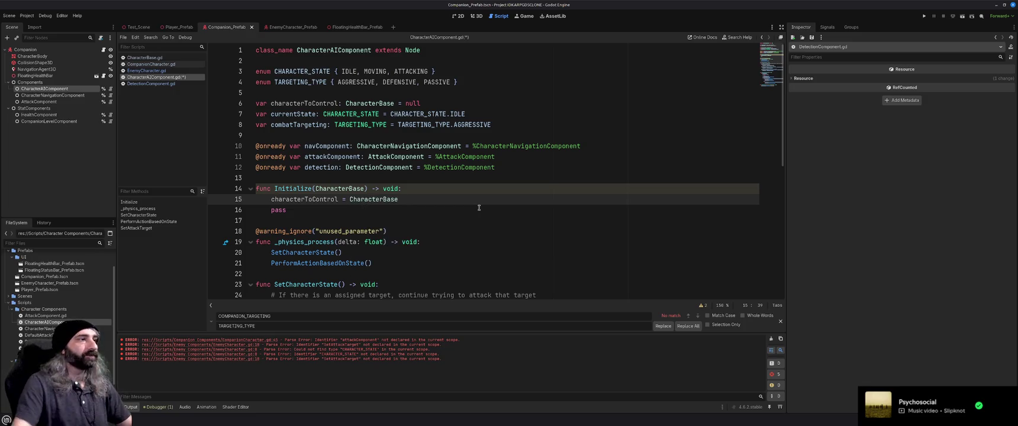
key("ctrl+s")
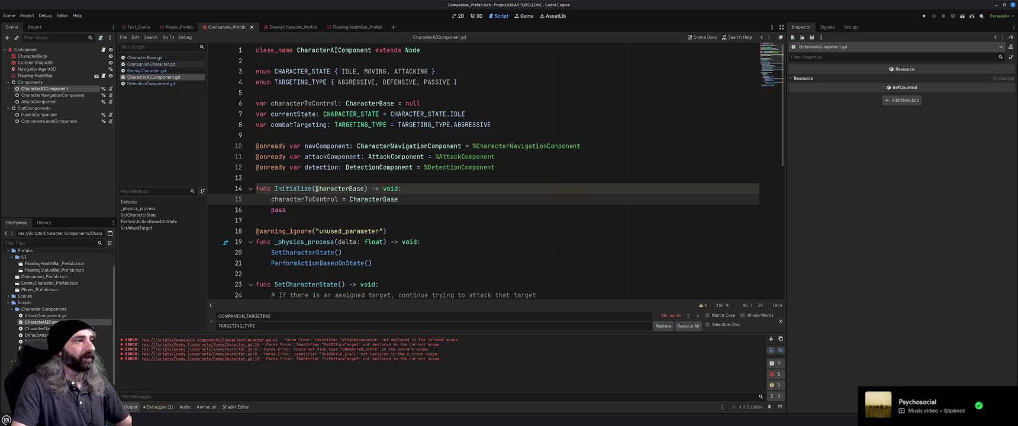
- Name the parameter character: CharacterBase, assign characterToControl = character, and delete the pass line
left_click(316, 189)
type("character")
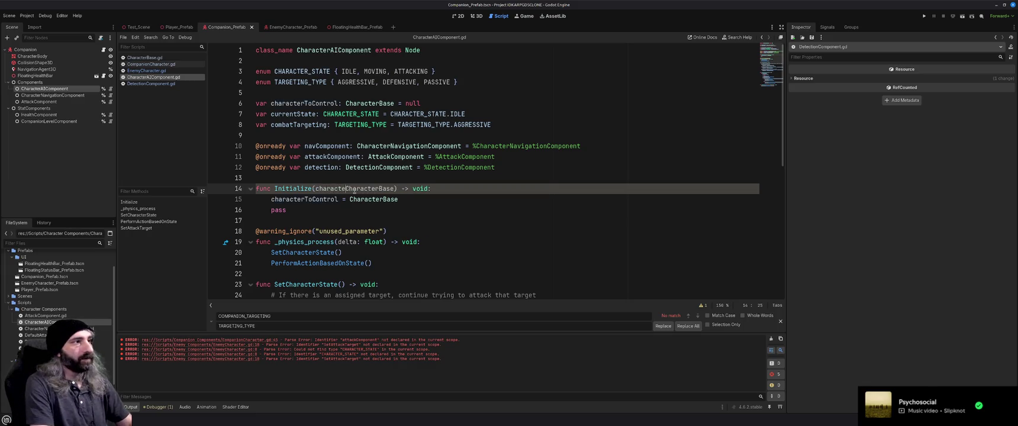
type(":")
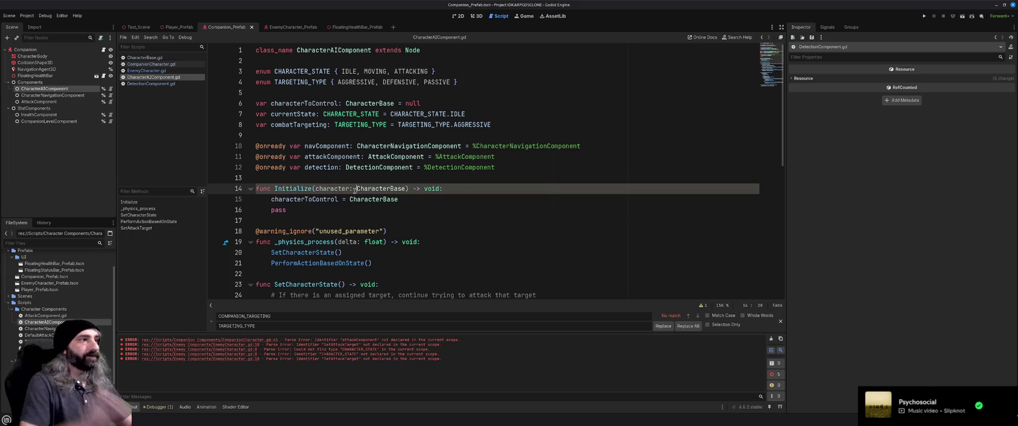
double_click(372, 199)
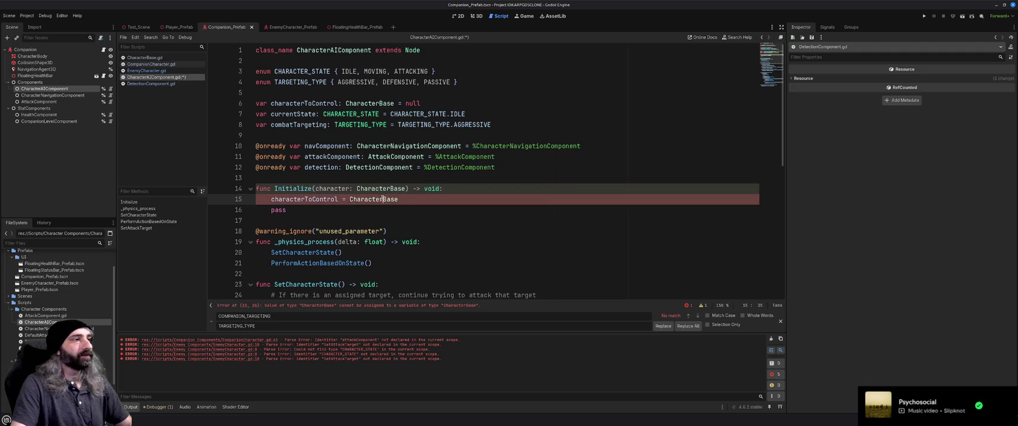
type("character")
key("ctrl+s")
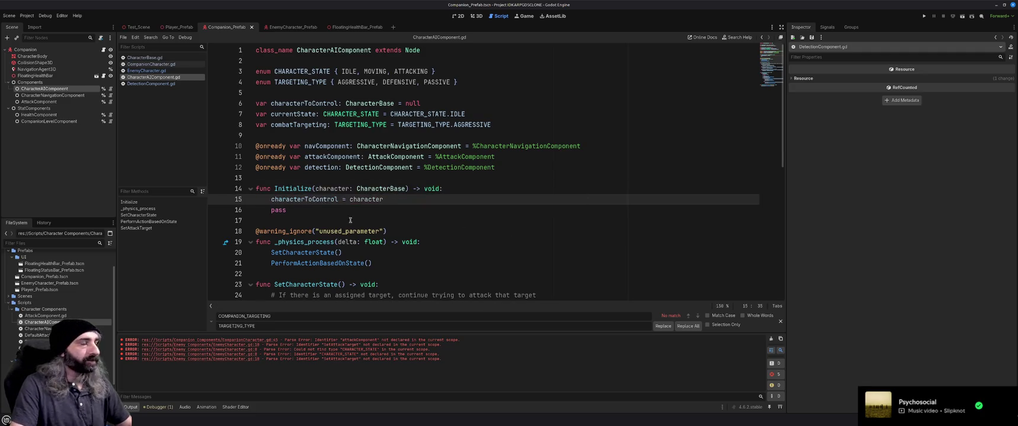
left_click(279, 210)
double_click(279, 210)
key("BackSpace")
key("BackSpace")
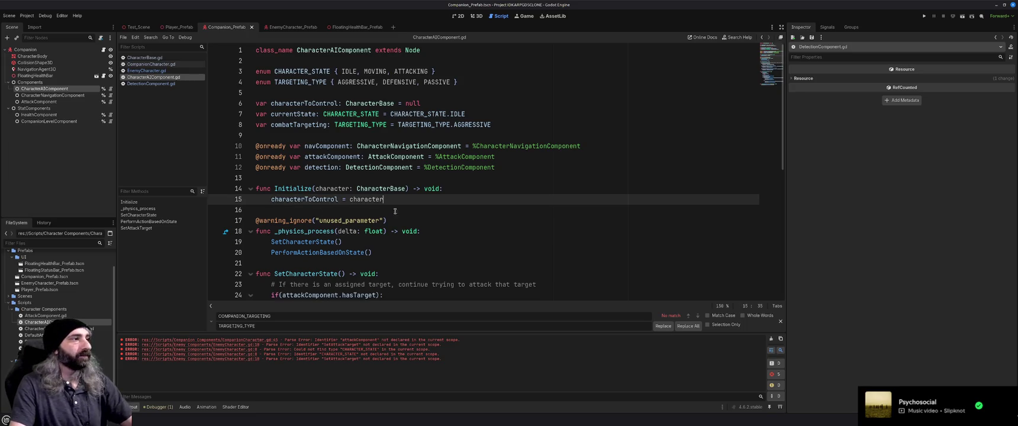
left_click(157, 65)
- Add AIComponent.Initialize(self) at the end of EnemyCharacter's _ready and save
key("shift+Home")
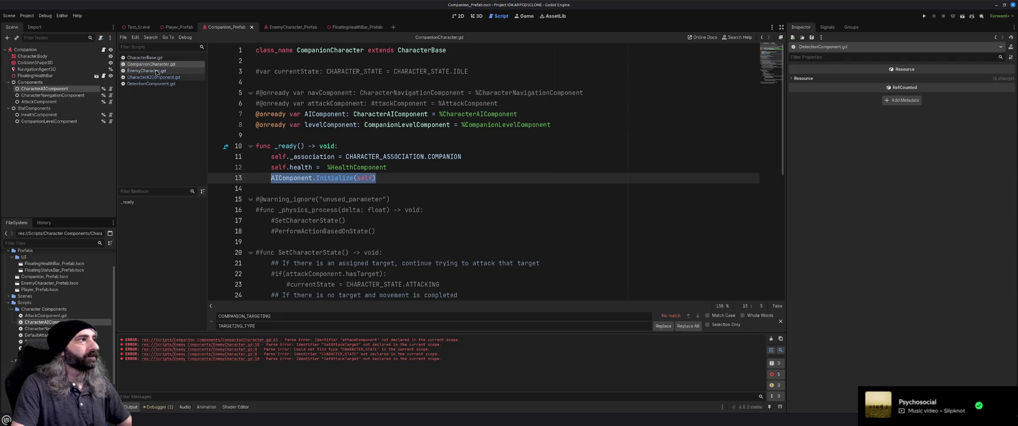
left_click(146, 70)
left_click(449, 241)
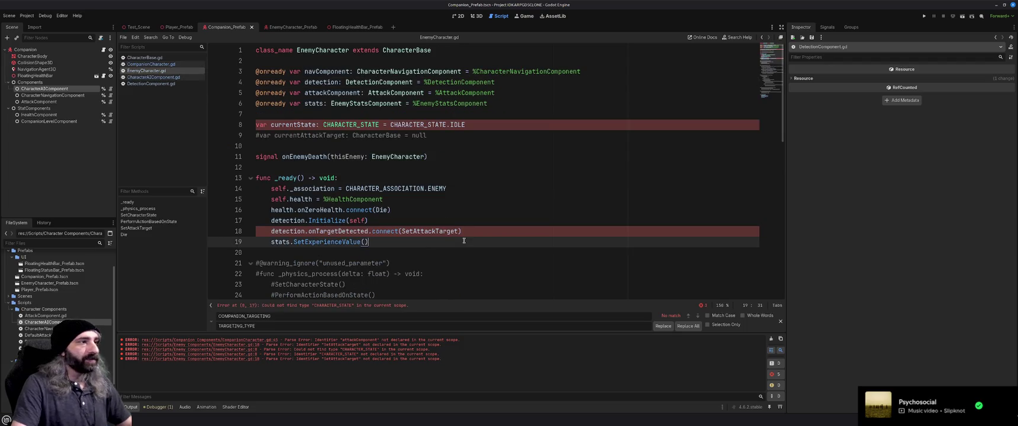
key("Return")
type("AIComponent.Initialize(self)")
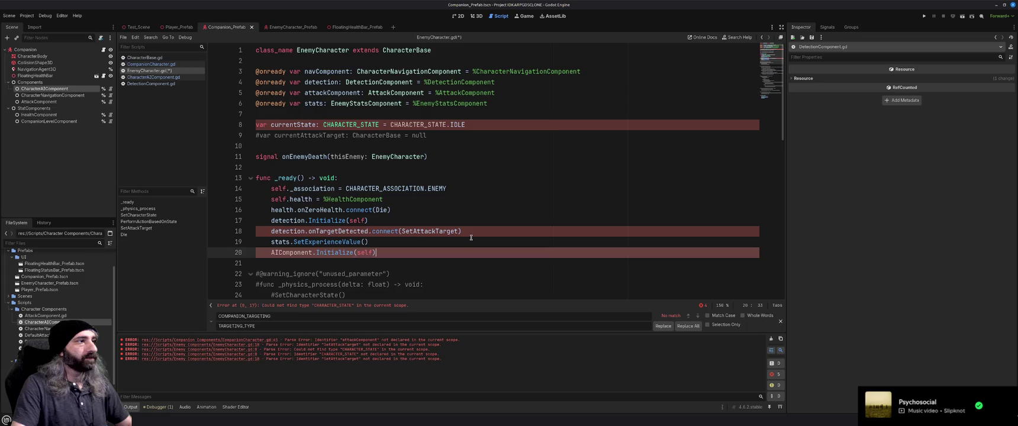
key("ctrl+s")
- Compare CompanionCharacter.gd and EnemyCharacter.gd, jumping to the reported error on EnemyCharacter line 18
left_click(161, 65)
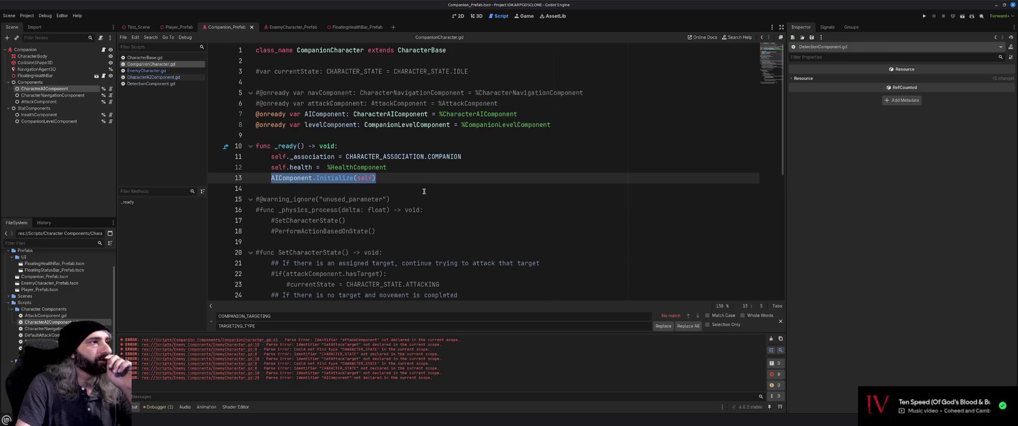
scroll(424, 191, "down", 5)
scroll(424, 191, "up", 5)
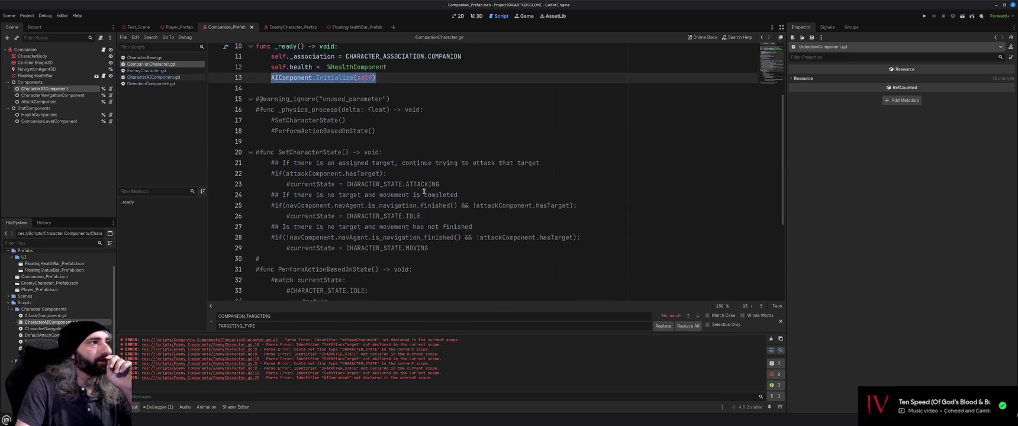
scroll(424, 191, "down", 1)
scroll(423, 191, "up", 1)
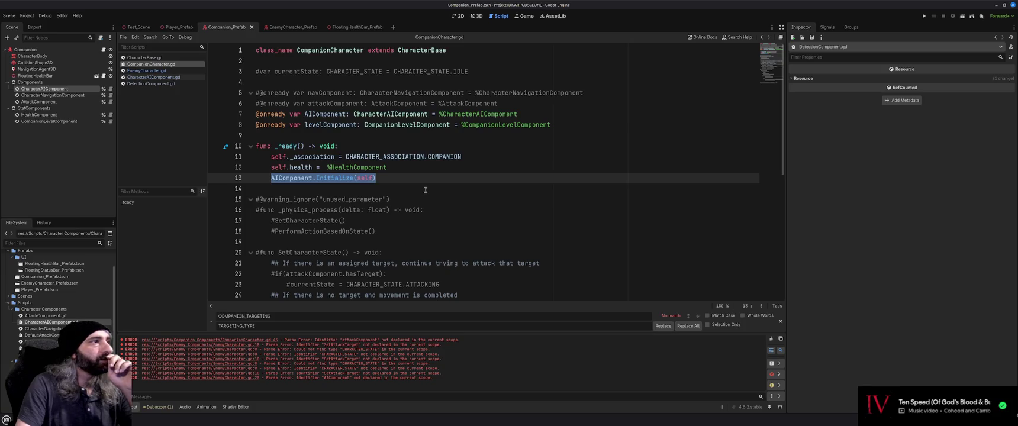
left_click(163, 71)
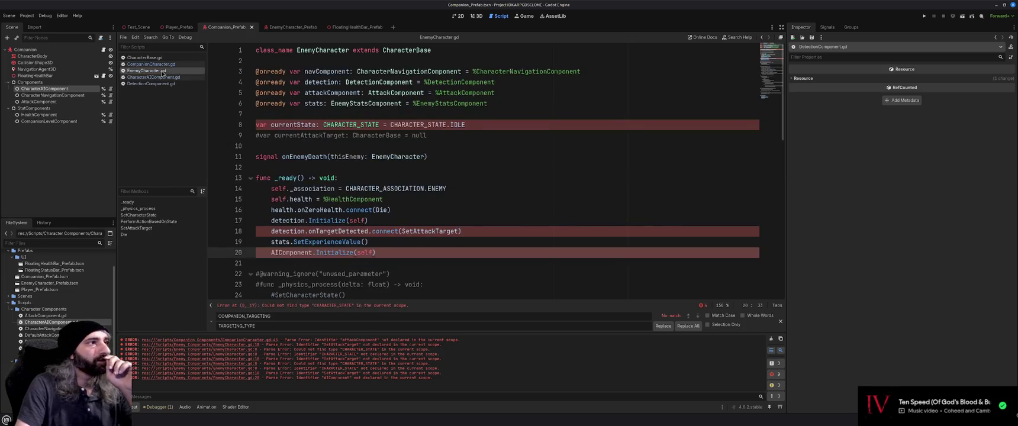
key("XF86AudioLowerVolume")
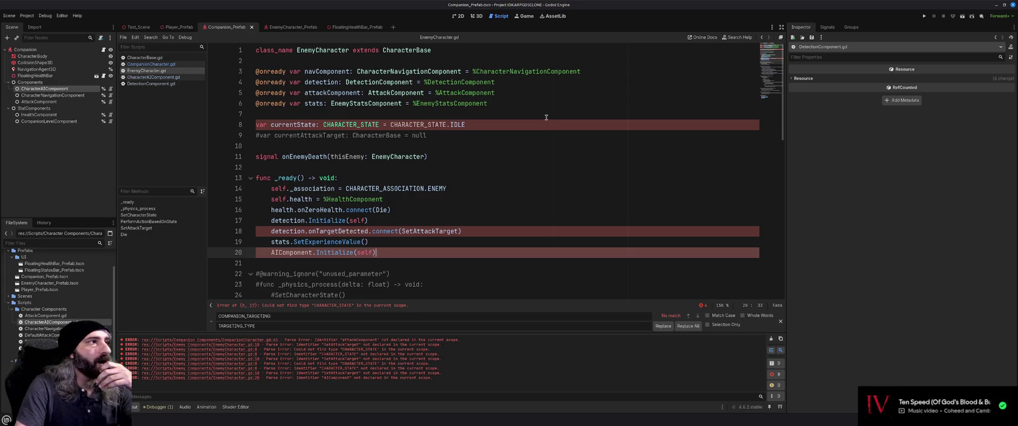
left_click(465, 148)
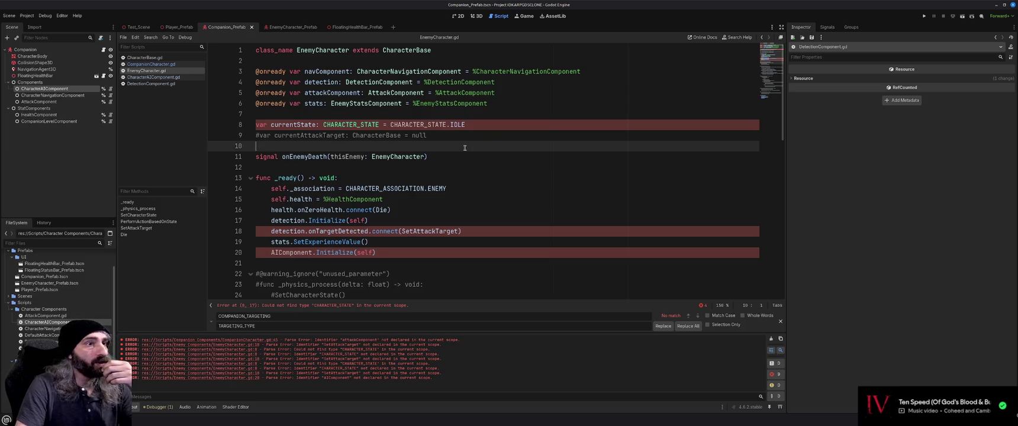
left_click(261, 341)
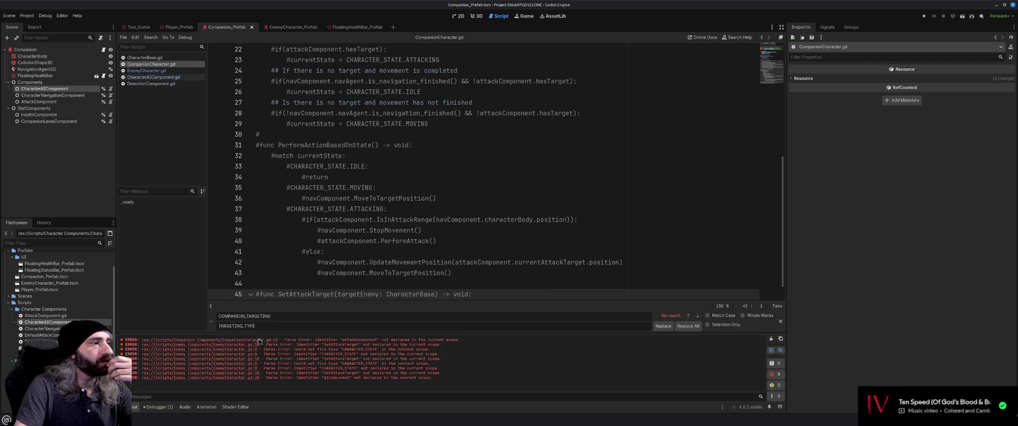
left_click(253, 346)
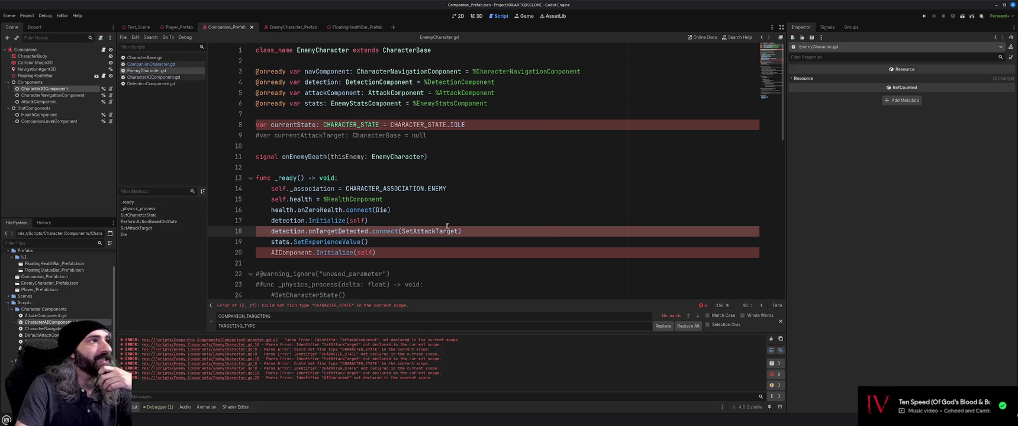
- Comment out the currentState declaration in EnemyCharacter.gd
left_click_drag(473, 124, 246, 123)
key("ctrl+k")
left_click(474, 161)
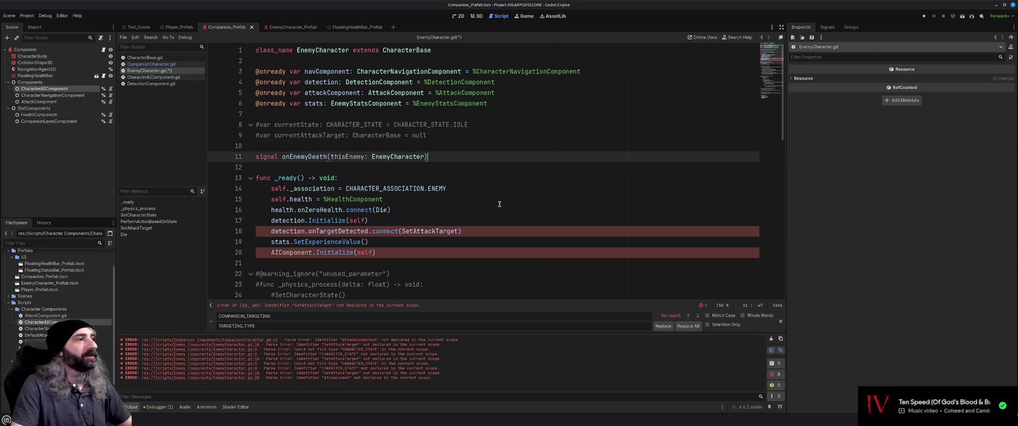
left_click(159, 78)
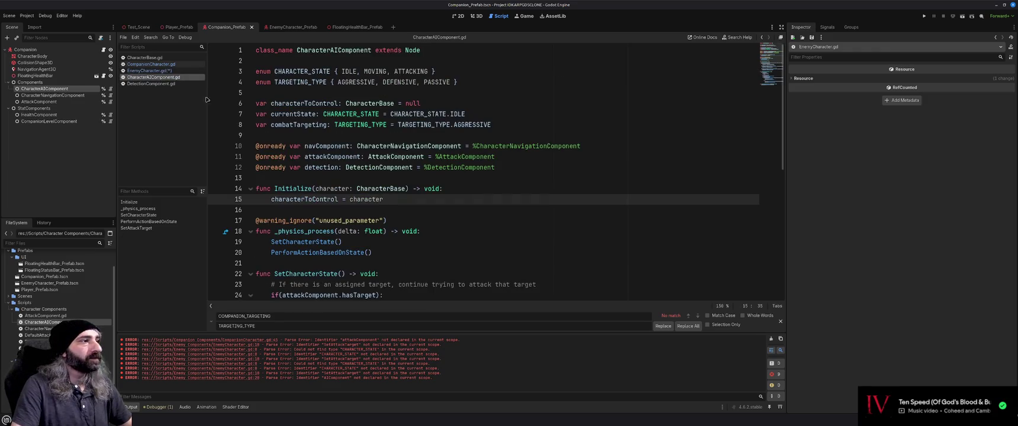
left_click(148, 70)
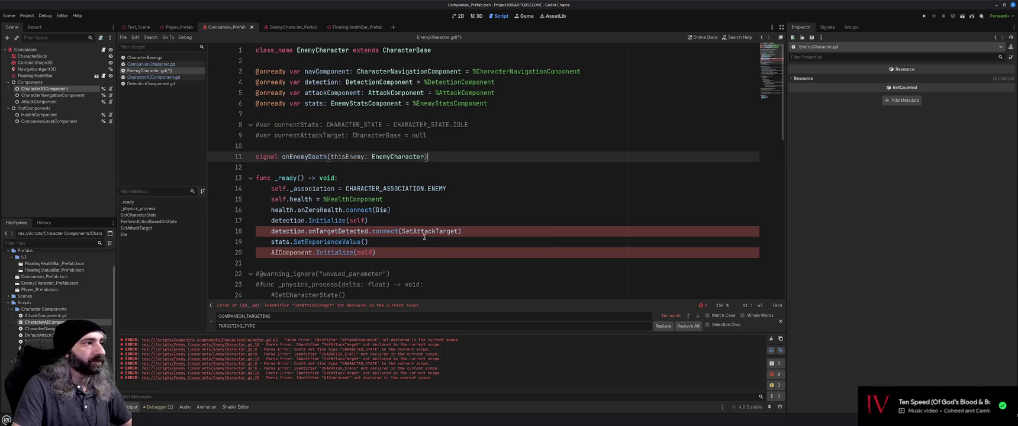
- Paste EnemyCharacter's two detection lines into Initialize, passing characterToControl instead of self, and save
left_click_drag(459, 231, 271, 221)
key("ctrl+c")
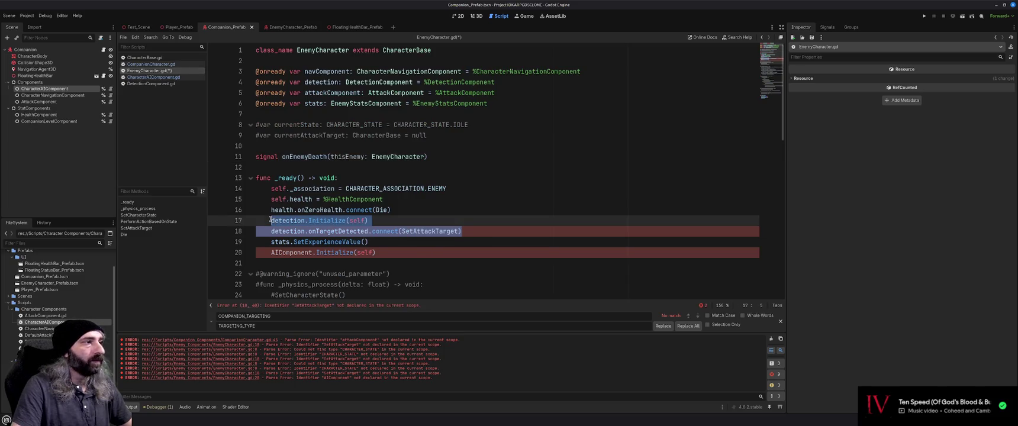
left_click(158, 77)
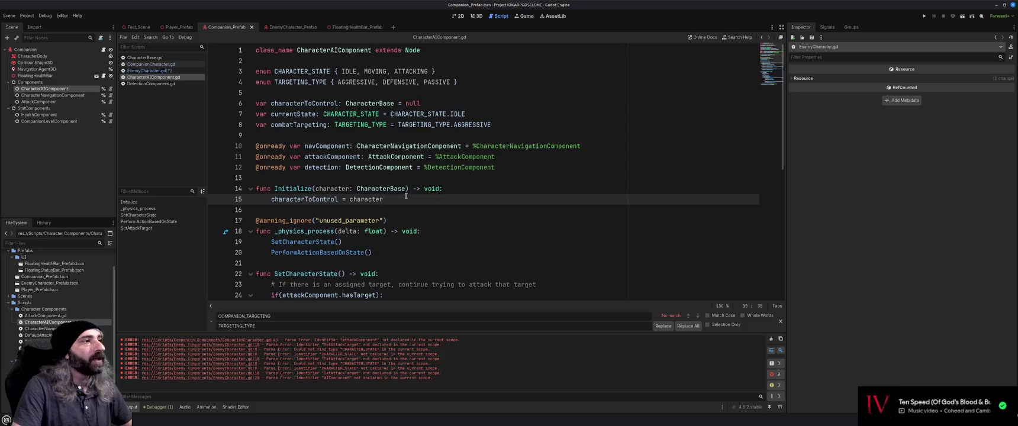
key("Return")
key("ctrl+v")
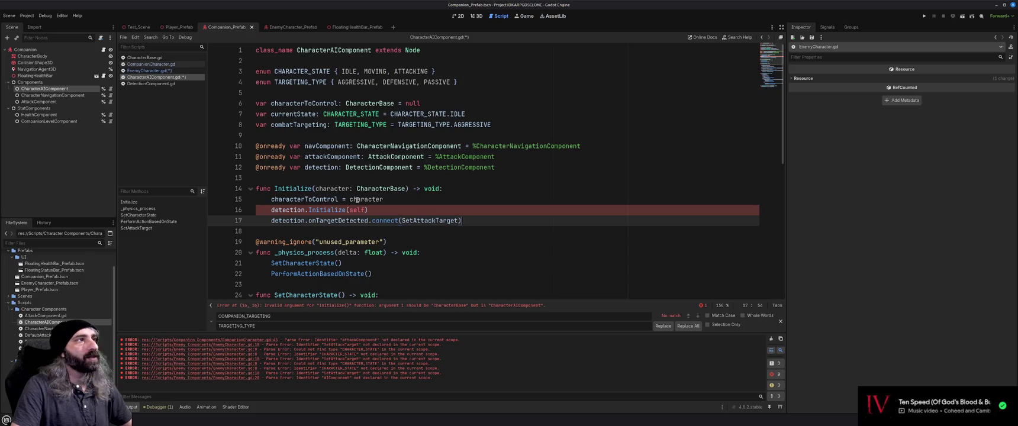
mouse_move(357, 200)
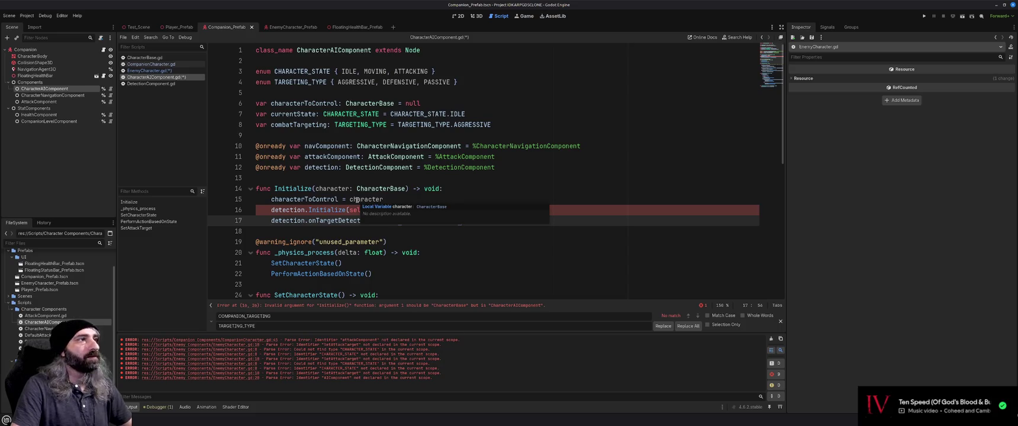
double_click(355, 210)
type("characterTYo")
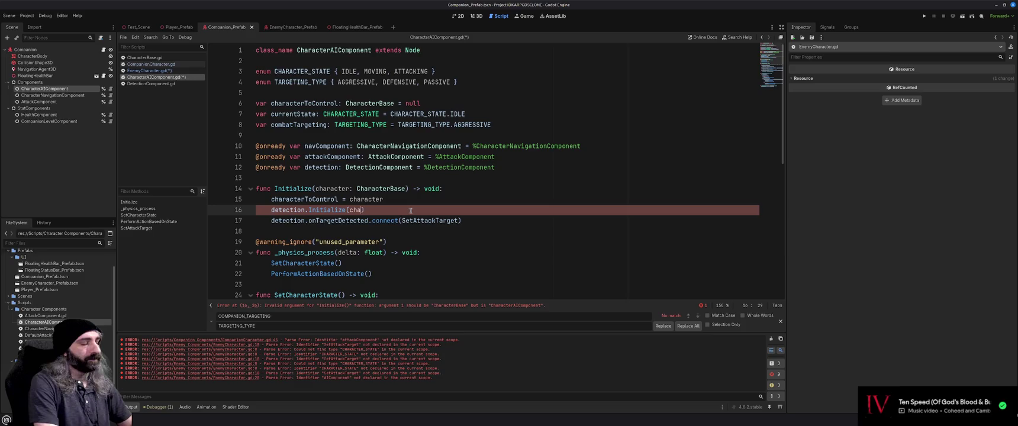
key("BackSpace")
key("BackSpace")
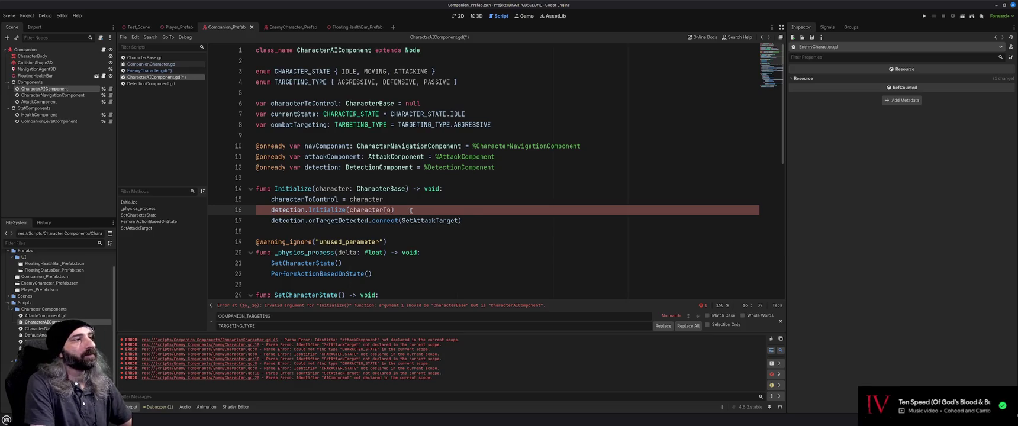
type("ontrol")
key("Return")
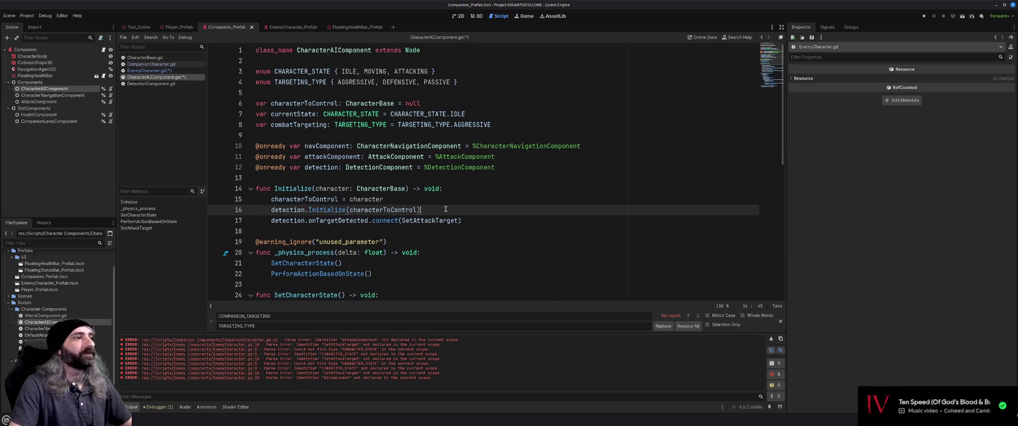
key("ctrl+s")
left_click(146, 70)
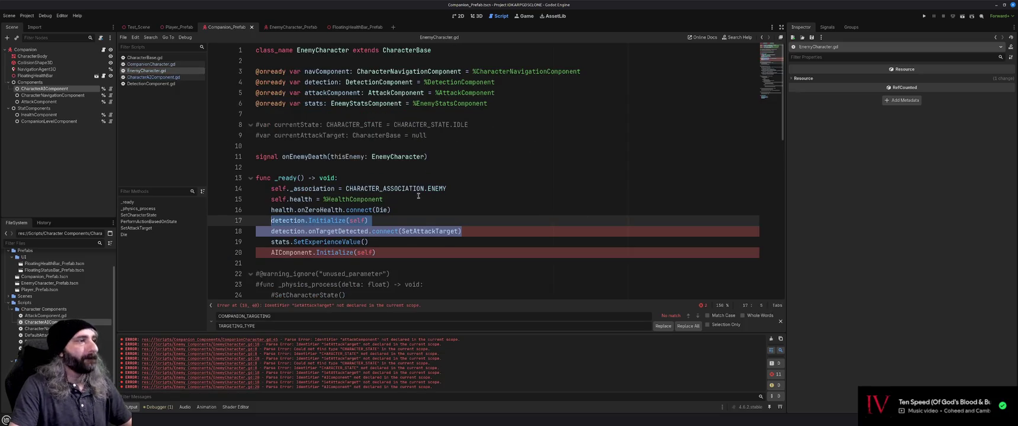
- Comment out the old detection setup lines in EnemyCharacter.gd
left_click(424, 219)
left_click_drag(460, 232, 257, 220)
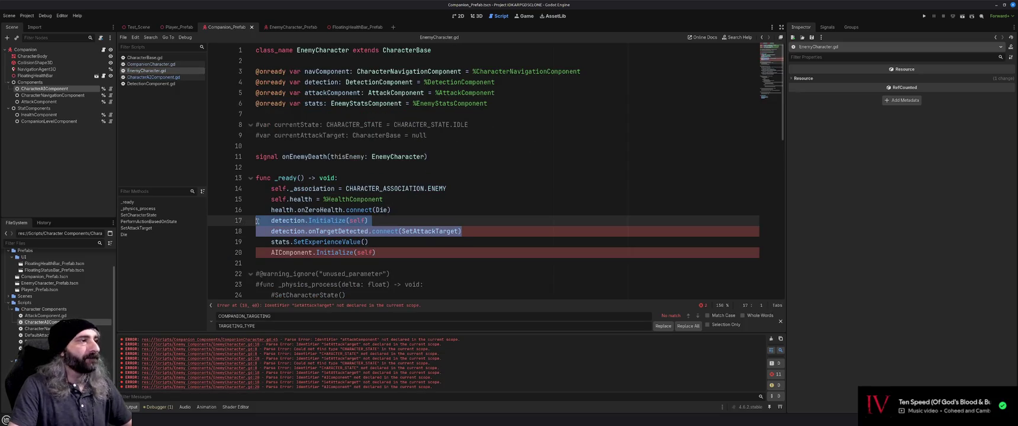
key("ctrl+k")
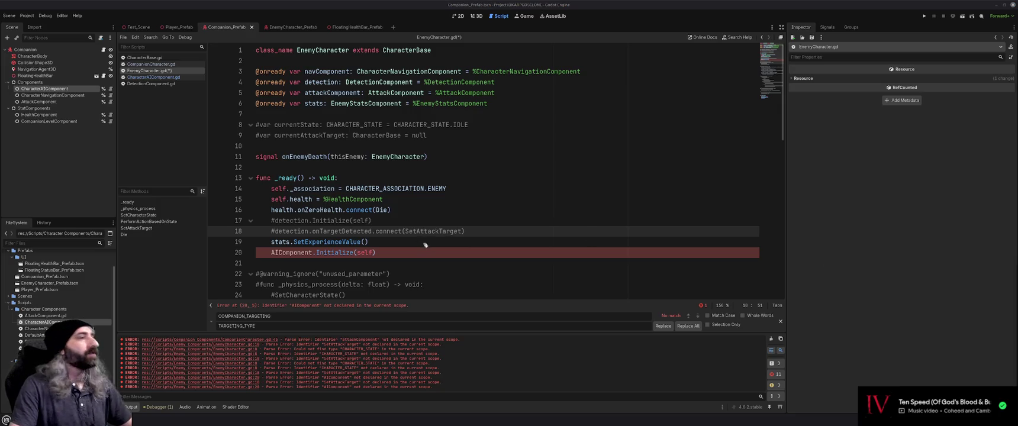
- Inspect the undeclared AIComponent error, then open the EnemyCharacter_Prefab scene
left_click(418, 241)
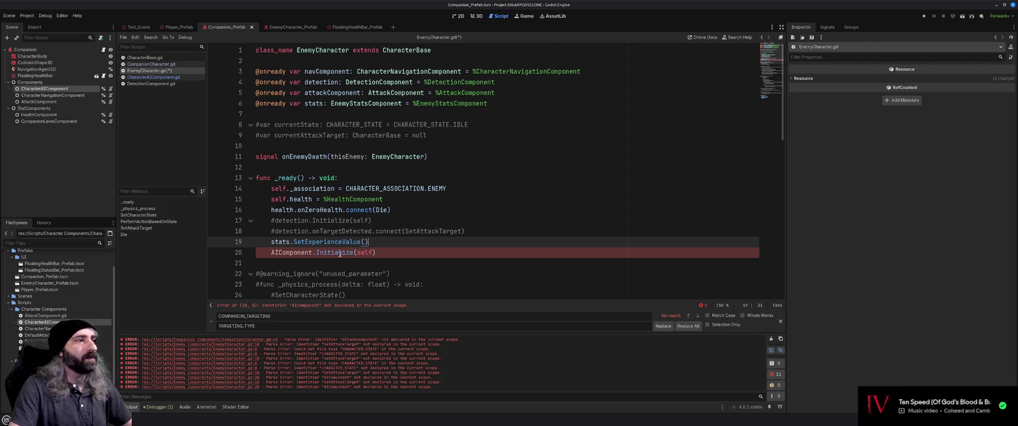
left_click(387, 252)
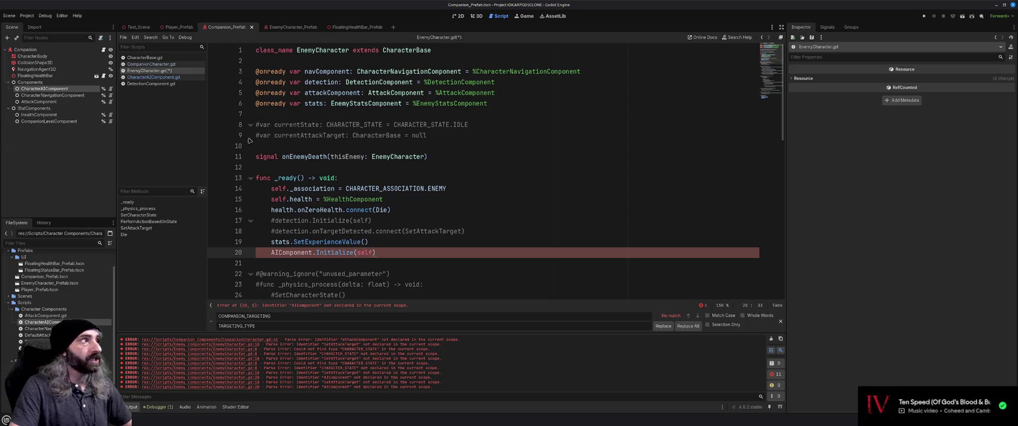
left_click(154, 78)
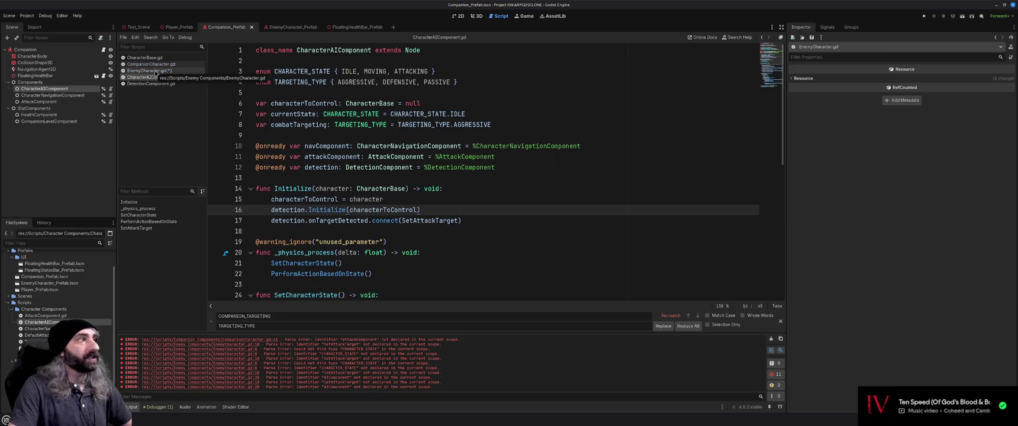
left_click(155, 71)
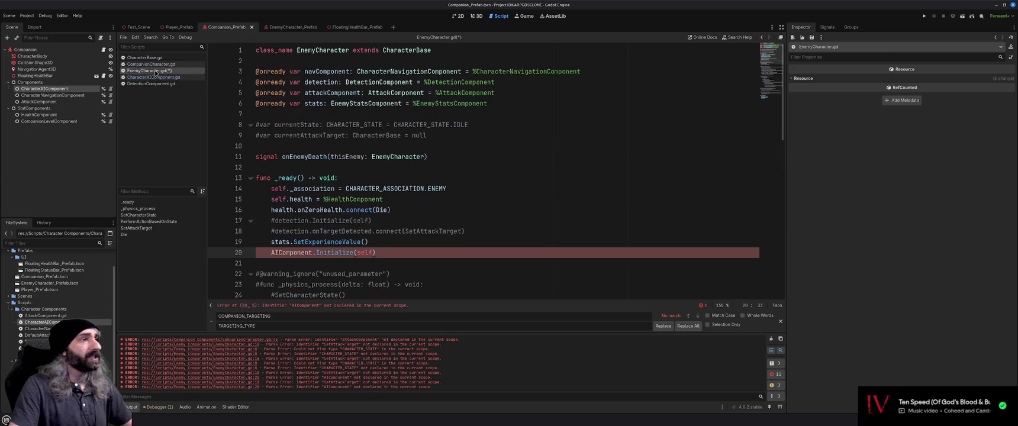
left_click(399, 263)
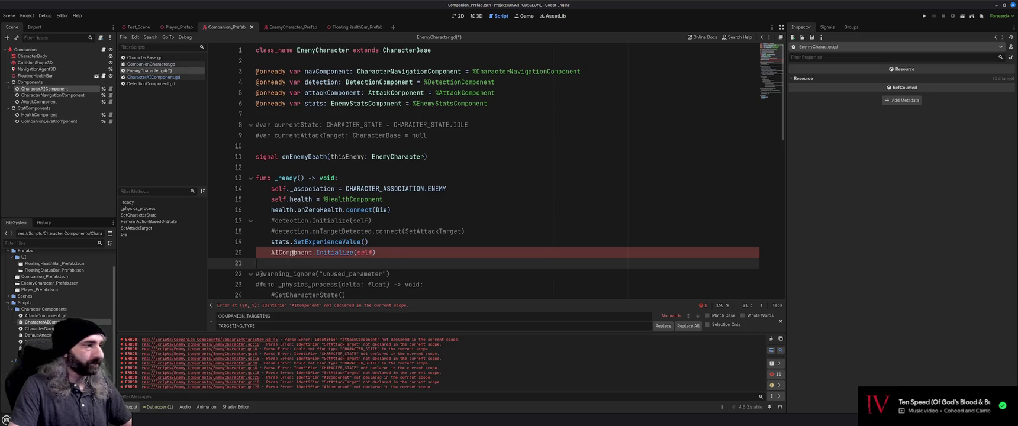
left_click(405, 252)
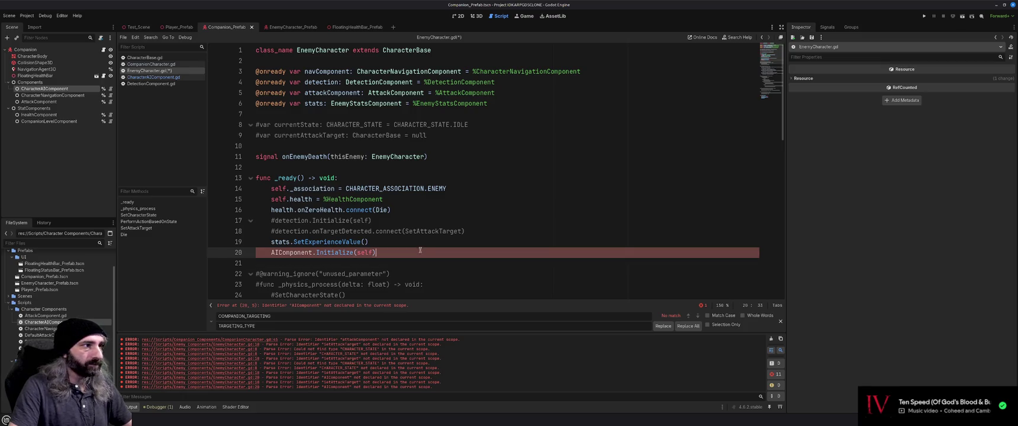
left_click(703, 306)
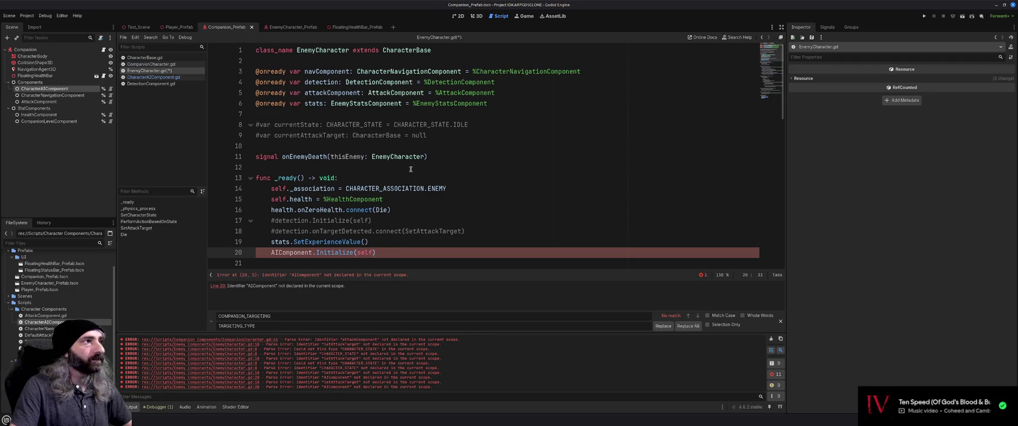
left_click(292, 28)
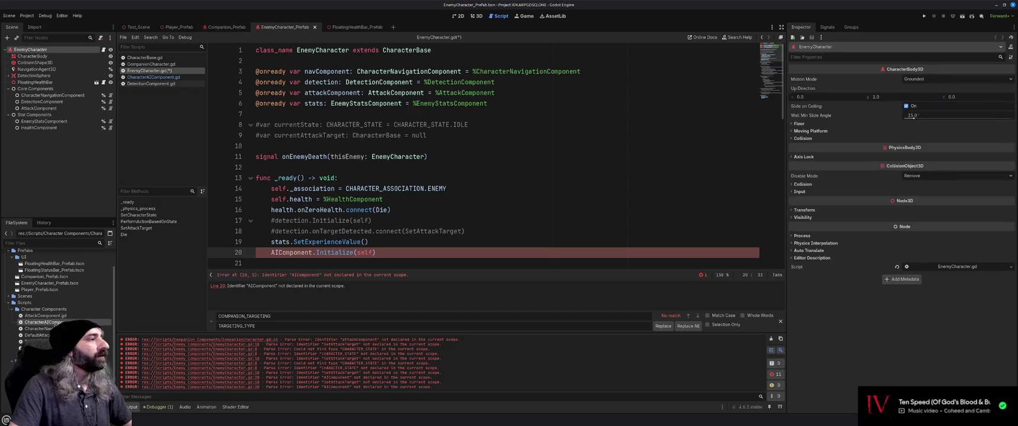
left_click(38, 89)
key("ctrl+a")
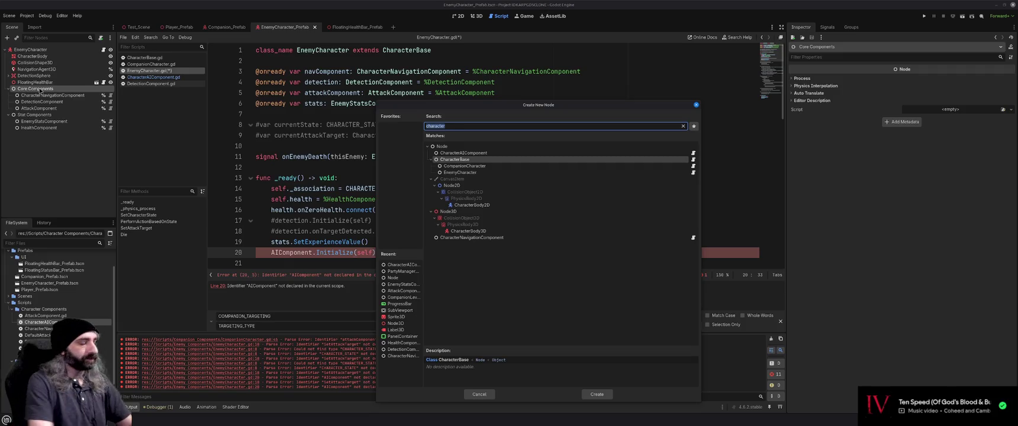
type("CharacterAI")
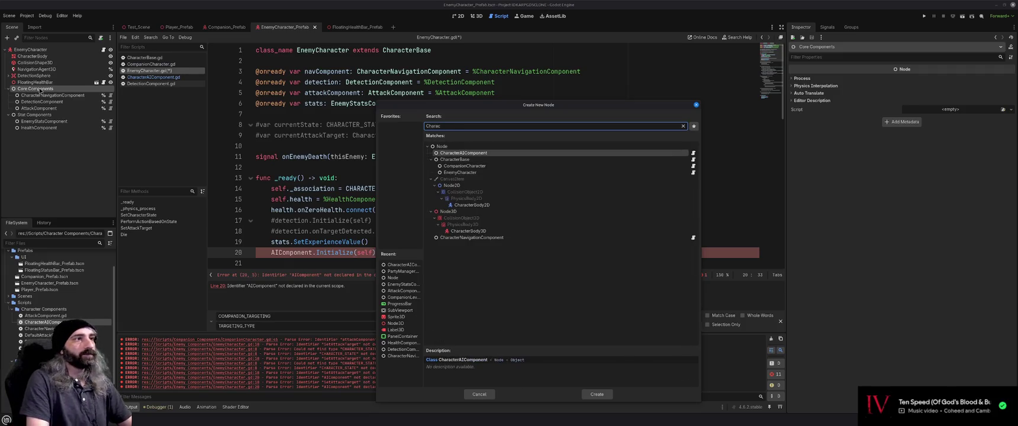
key("Return")
left_click_drag(39, 114, 25, 92)
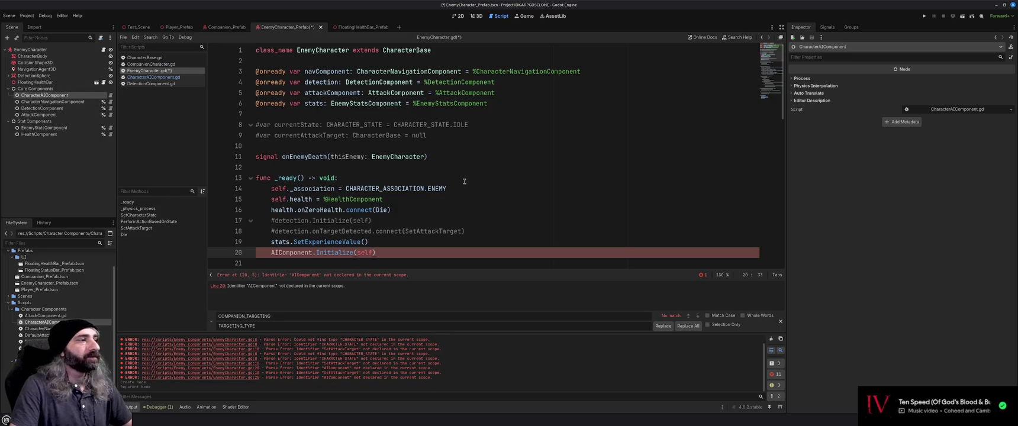
right_click(65, 95)
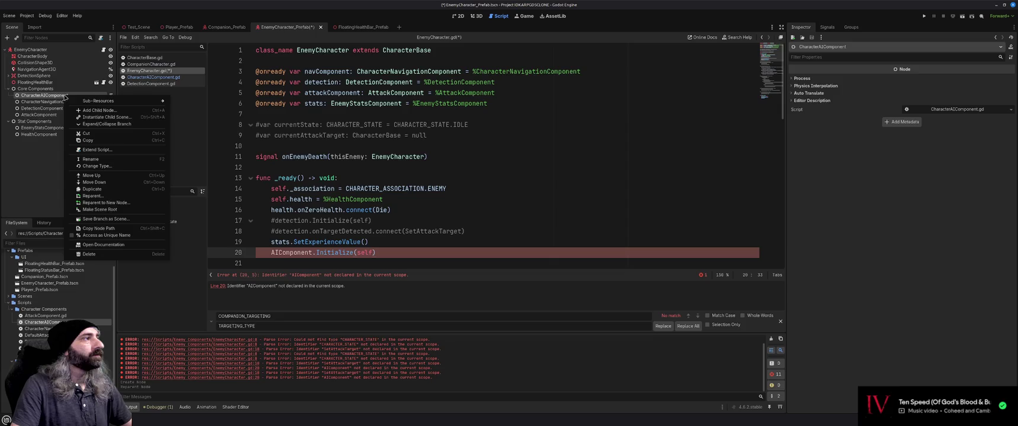
left_click(101, 235)
mouse_move(54, 98)
left_mouse_down()
mouse_move(349, 118)
mouse_move(341, 66)
left_mouse_up()
key("Return")
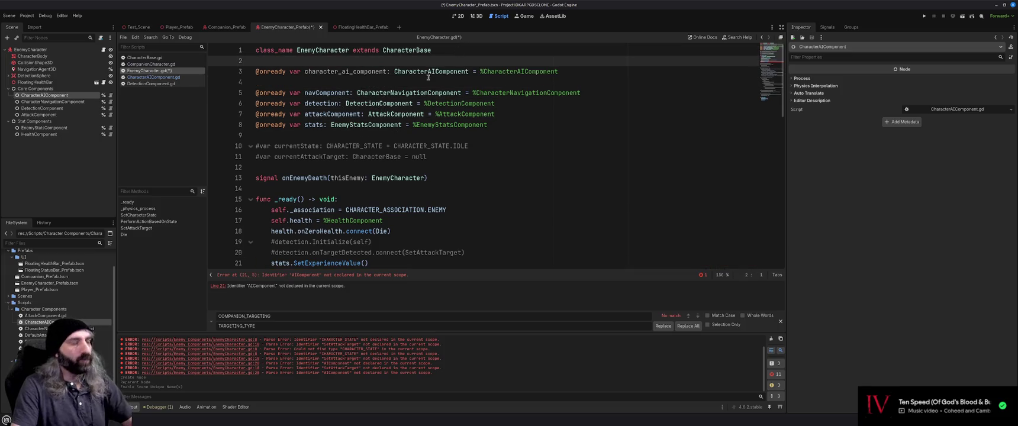
left_click(398, 83)
key("BackSpace")
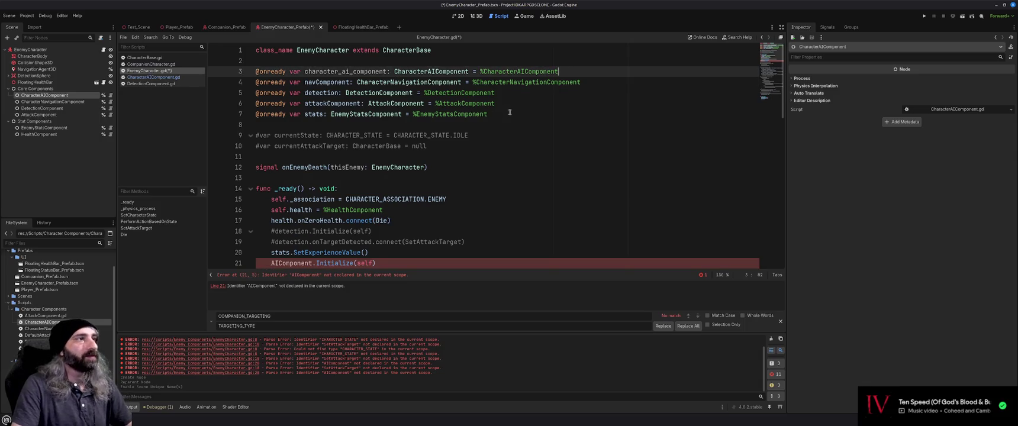
- Comment out the navComponent, detection and attackComponent reference lines
left_click_drag(501, 103, 234, 98)
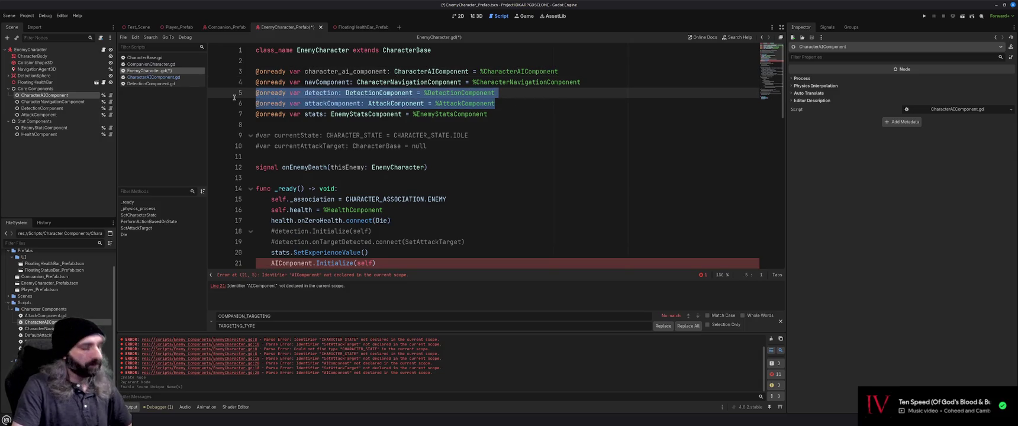
key("ctrl+k")
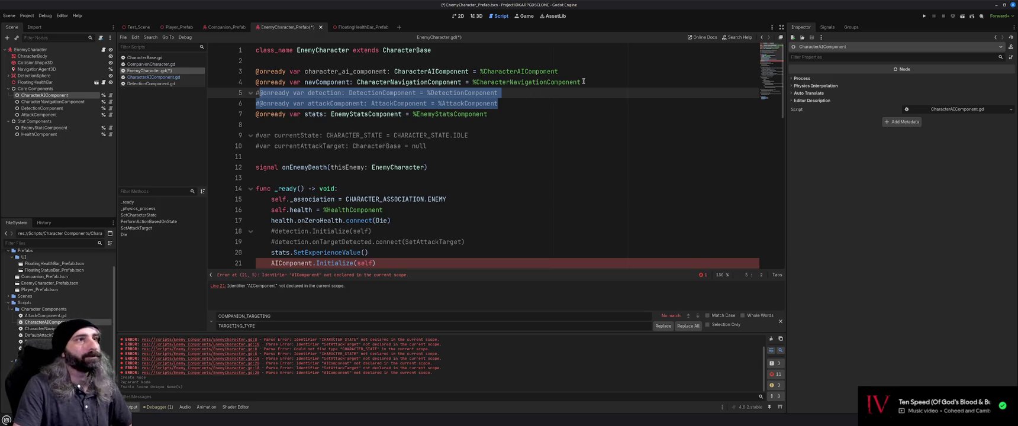
left_click_drag(584, 81, 234, 84)
key("ctrl+k")
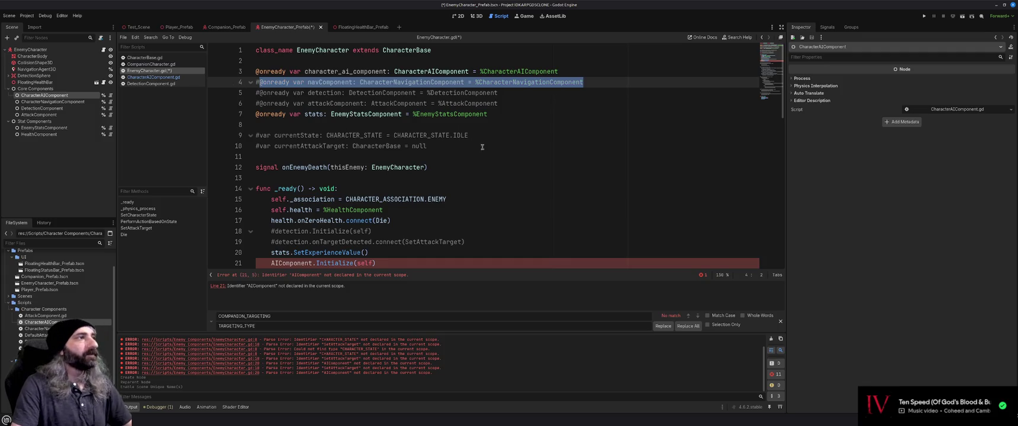
left_click(482, 147)
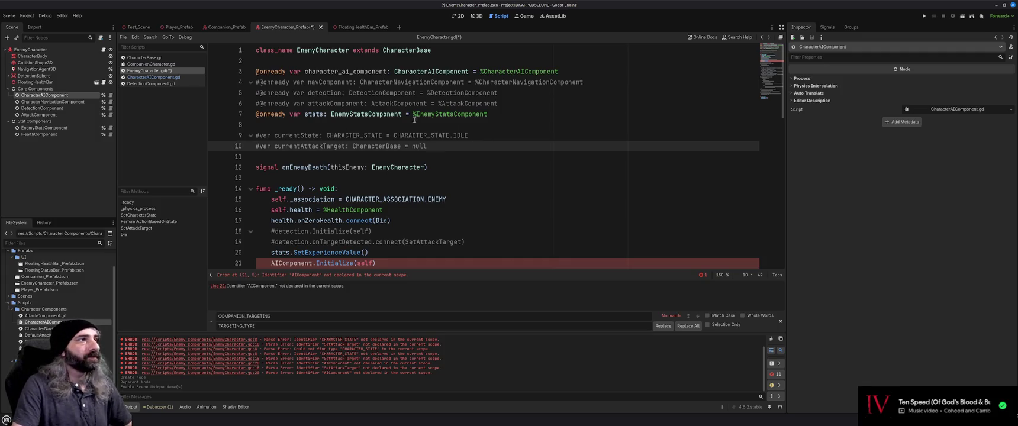
- Rename the character_ai_component variable to AIComponent and save the EnemyCharacter script
double_click(338, 71)
type("AIComponent")
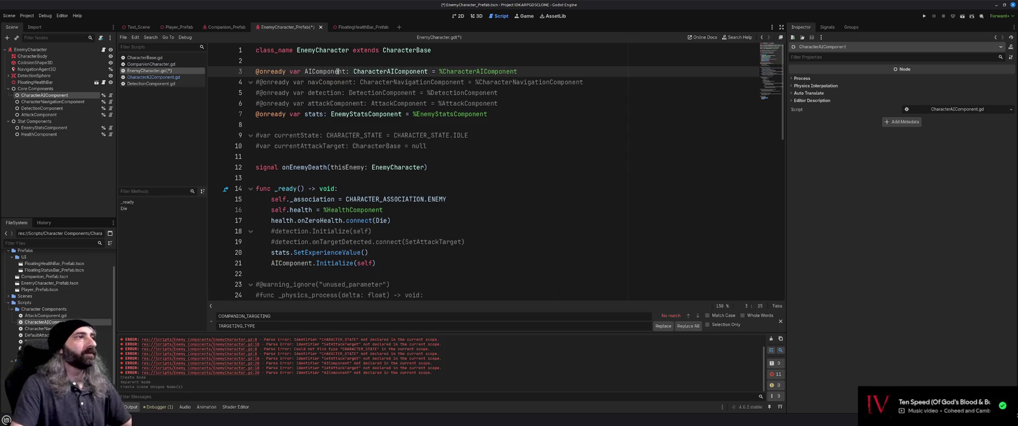
left_click(460, 243)
key("ctrl+s")
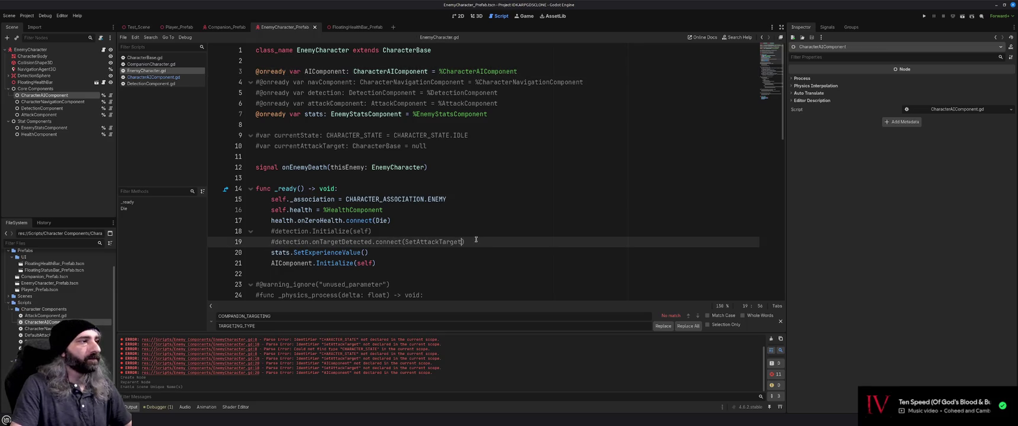
scroll(477, 238, "down", 1)
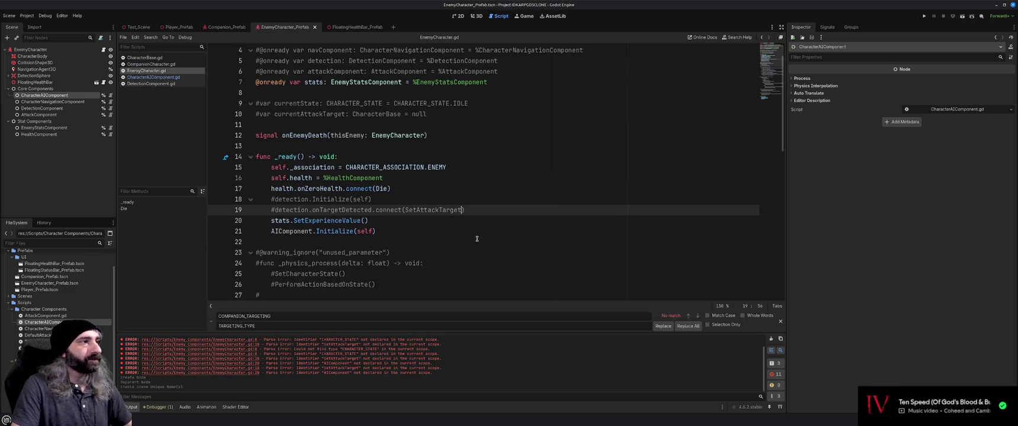
scroll(490, 235, "up", 1)
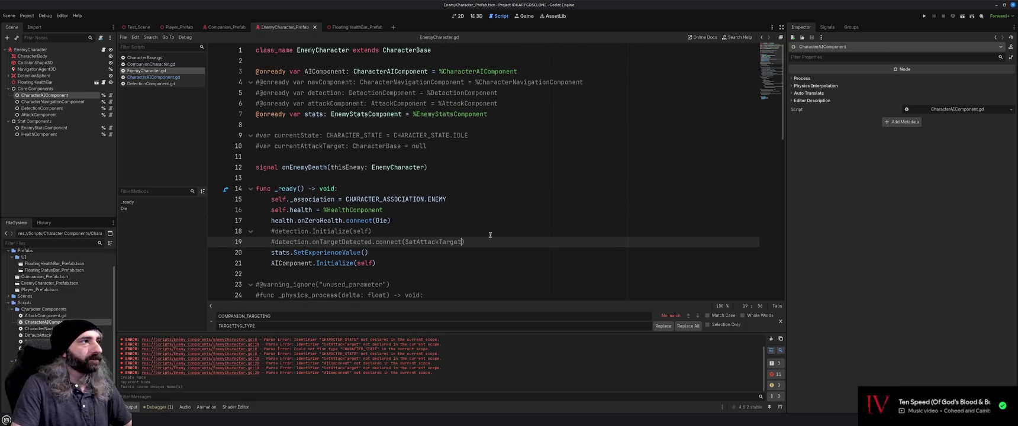
- Glance at the Companion_Prefab scene, then return to EnemyCharacter_Prefab at empty line 13
left_click(224, 28)
left_click(290, 28)
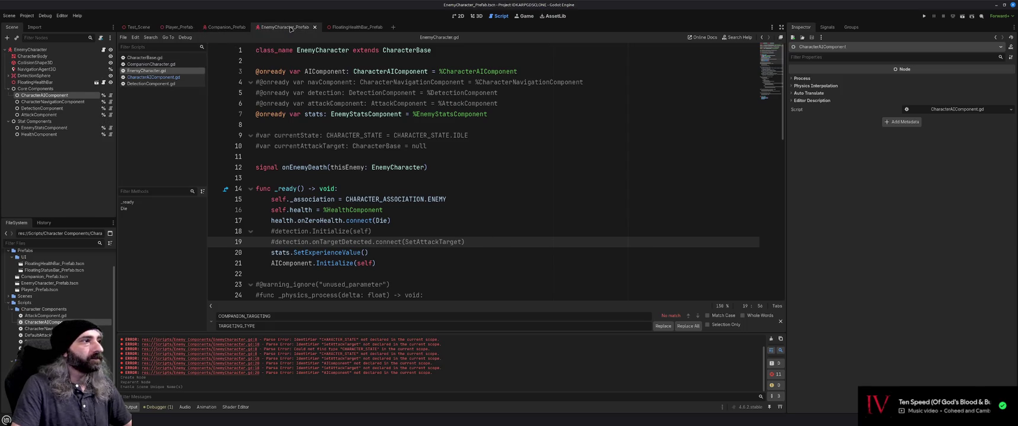
left_click(450, 178)
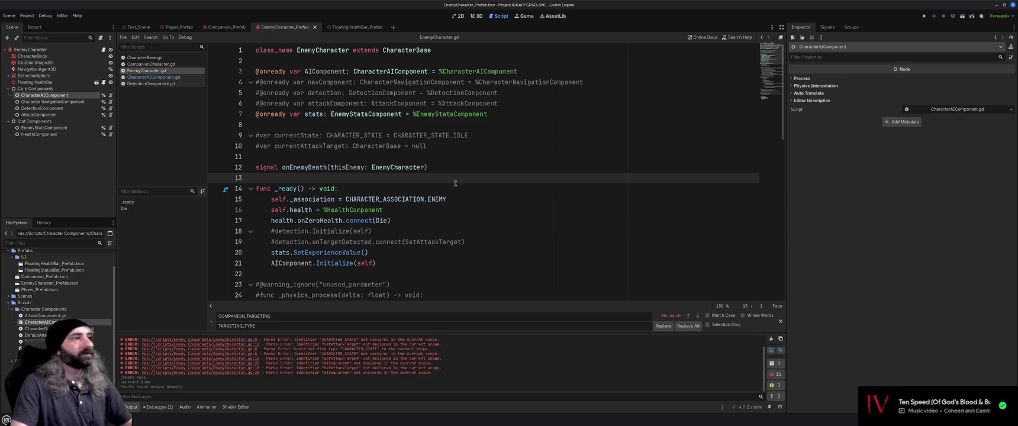
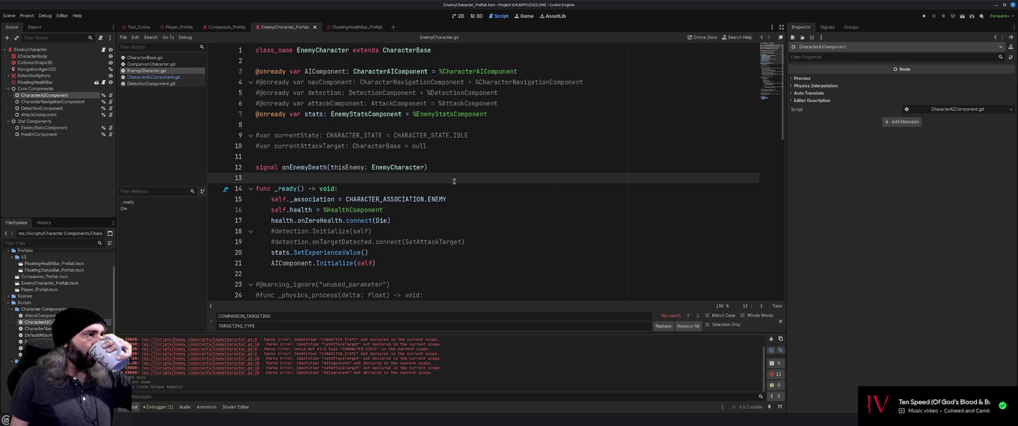
- Run the game with F5 to test the detection.Initialize changes
left_click(479, 231)
key("F5")
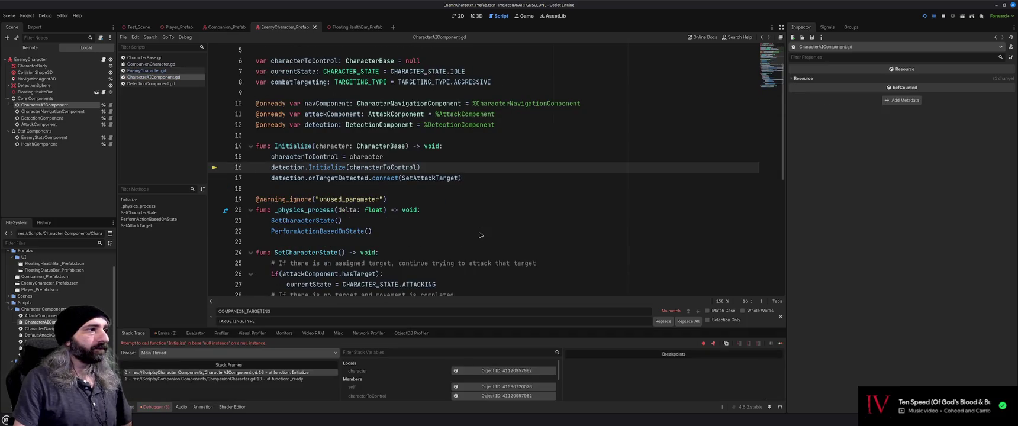
scroll(480, 235, "up", 2)
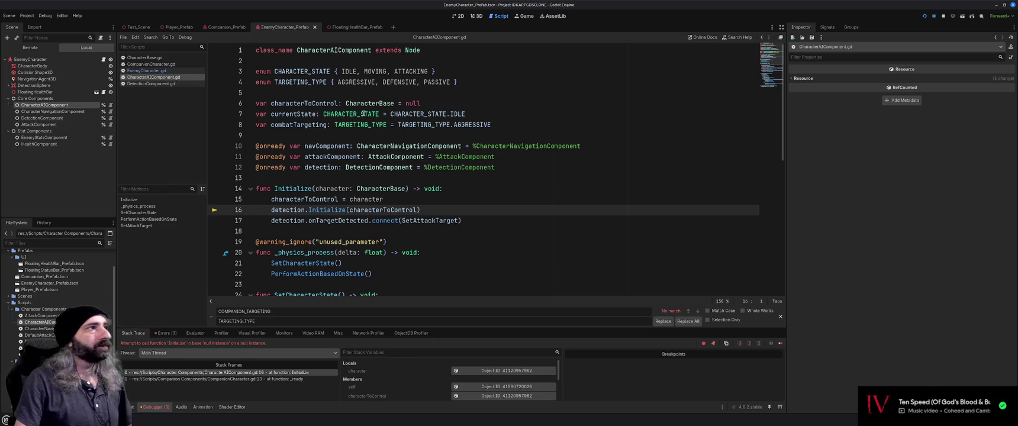
- Check EnemyCharacter.gd and CompanionCharacter.gd, then follow stack frame 0 to CharacterAIComponent.gd line 16
left_click(143, 72)
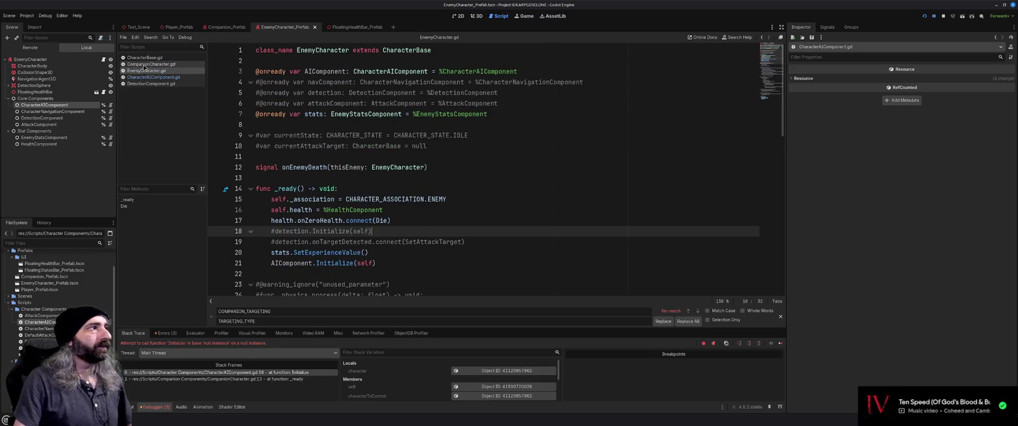
left_click(148, 64)
scroll(339, 201, "up", 5)
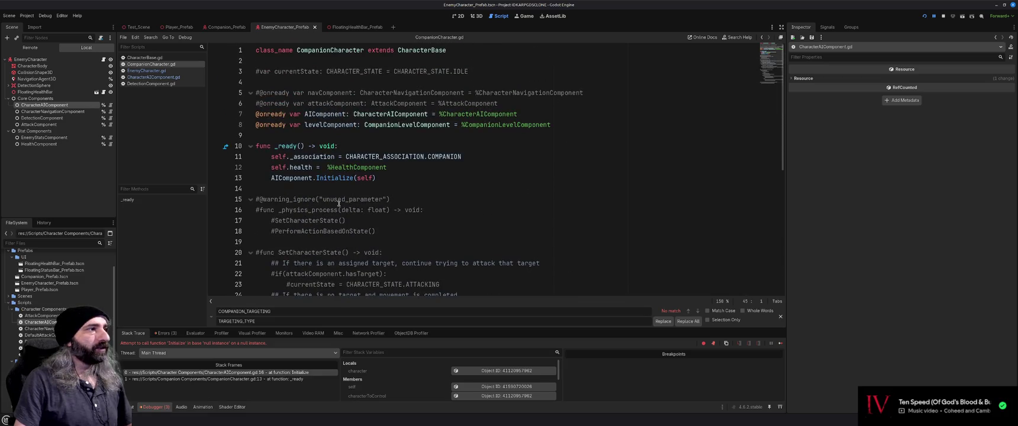
left_click(142, 71)
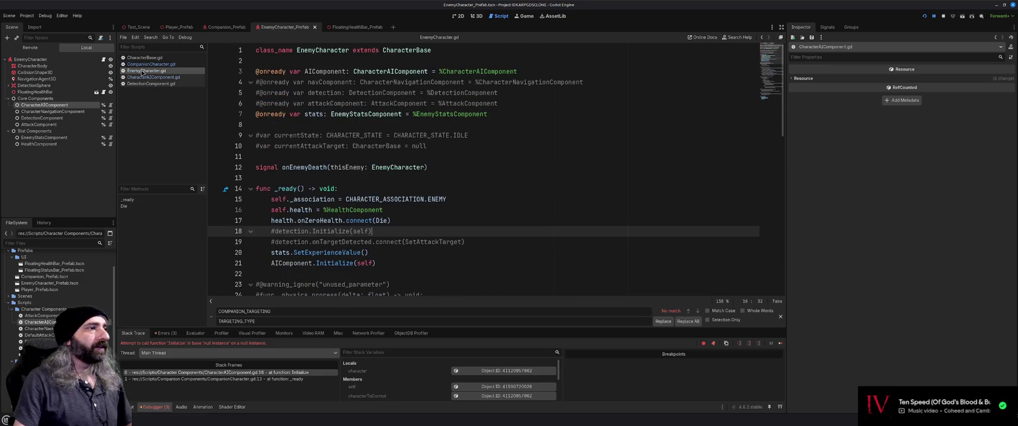
left_click(144, 64)
left_click(142, 71)
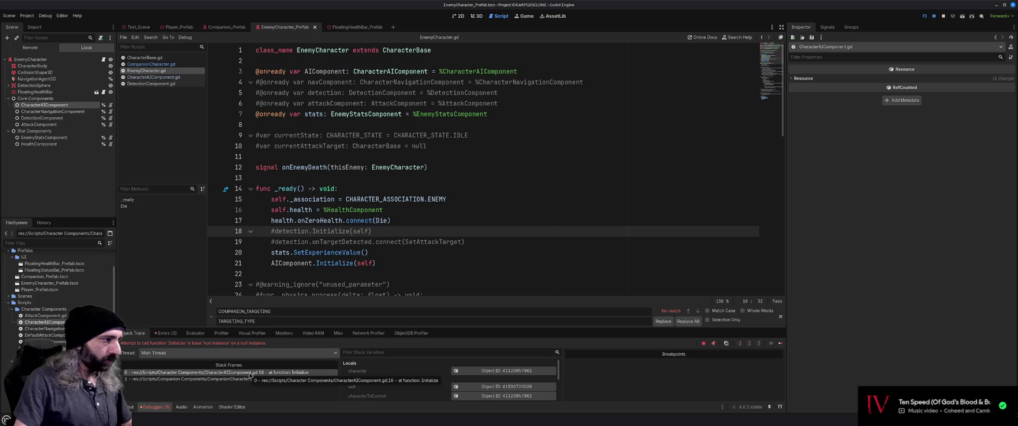
left_click(222, 373)
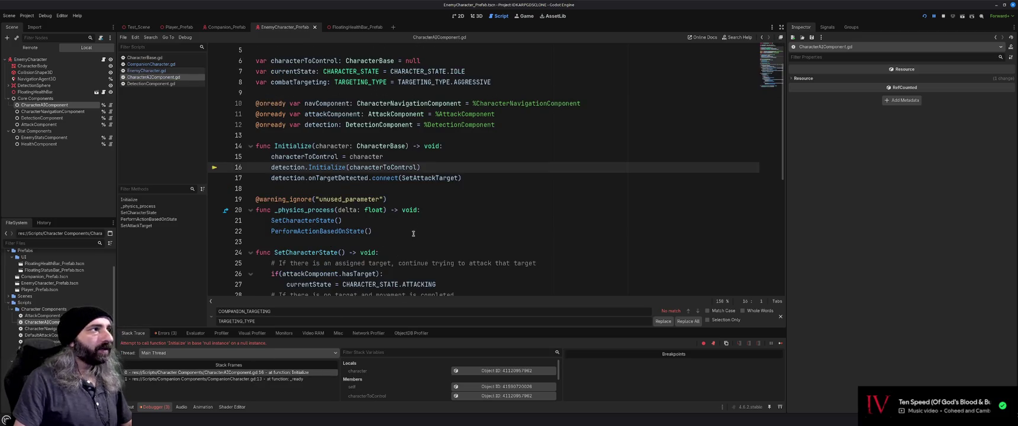
scroll(413, 233, "up", 2)
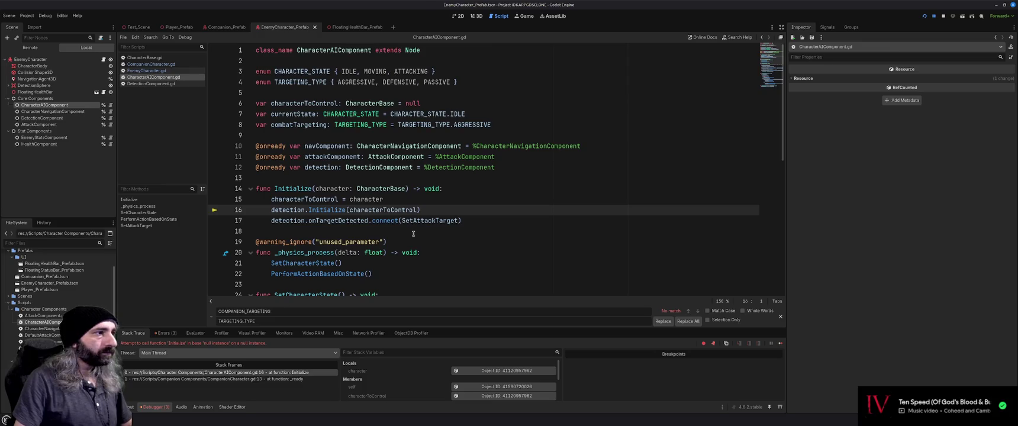
- Paste the character parameter over characterToControl in line 16's detection.Initialize call, then view Companion_Prefab
mouse_move(365, 210)
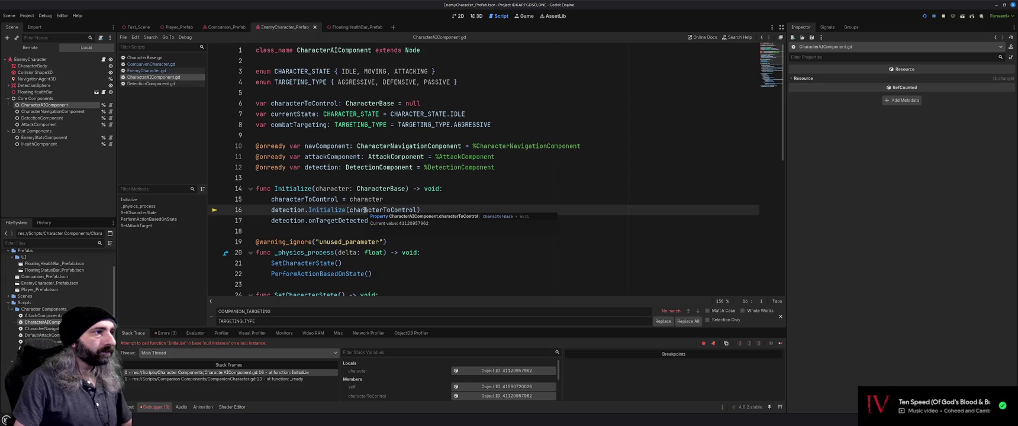
double_click(332, 189)
key("ctrl+c")
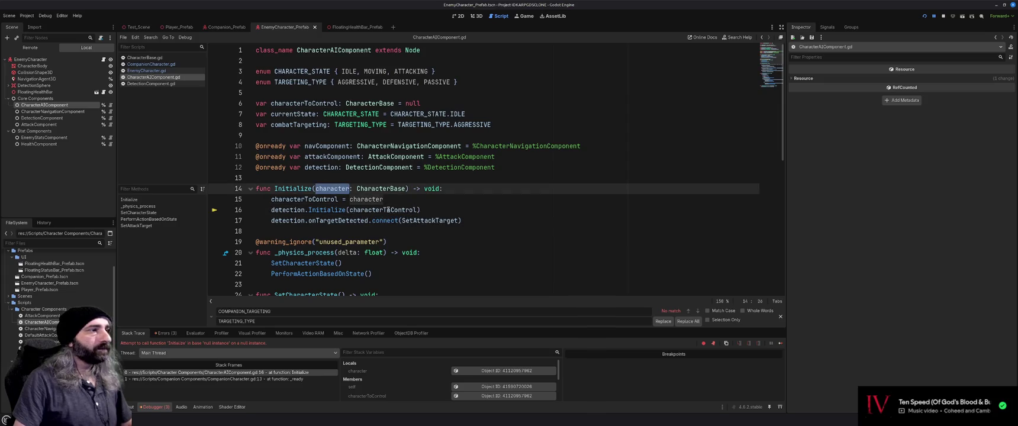
double_click(379, 210)
key("ctrl+v")
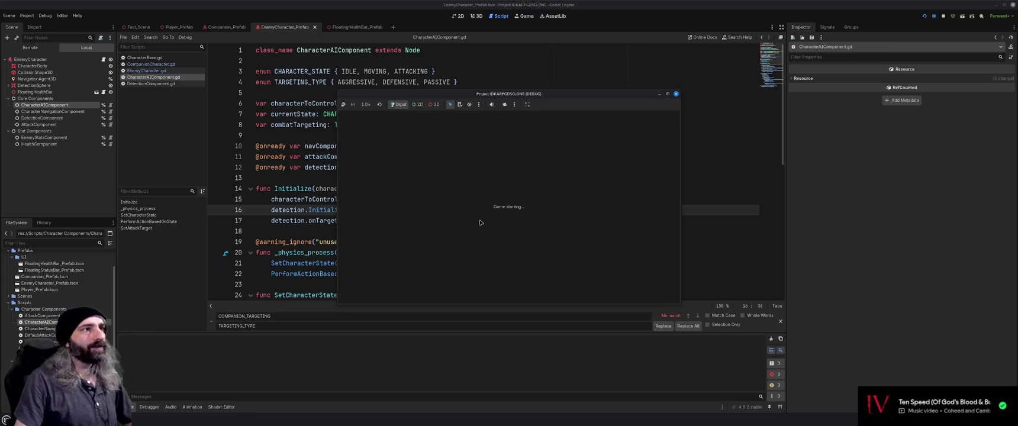
scroll(480, 221, "down", 2)
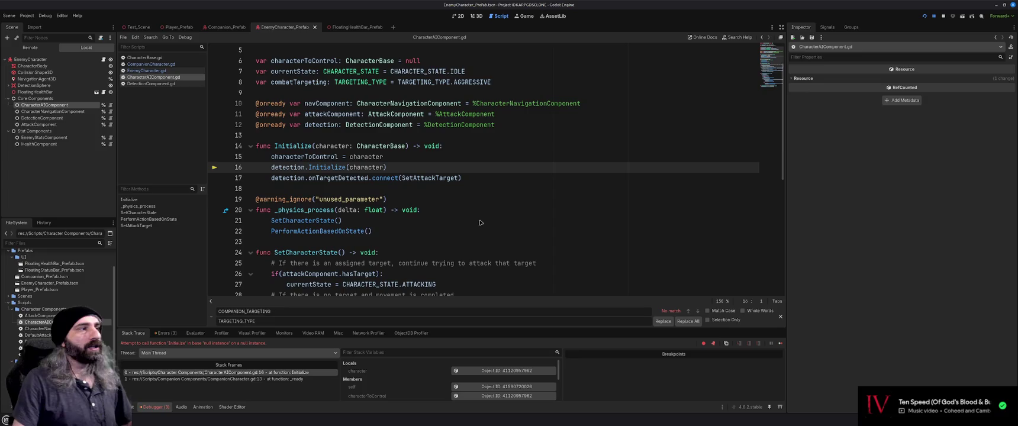
scroll(426, 215, "up", 2)
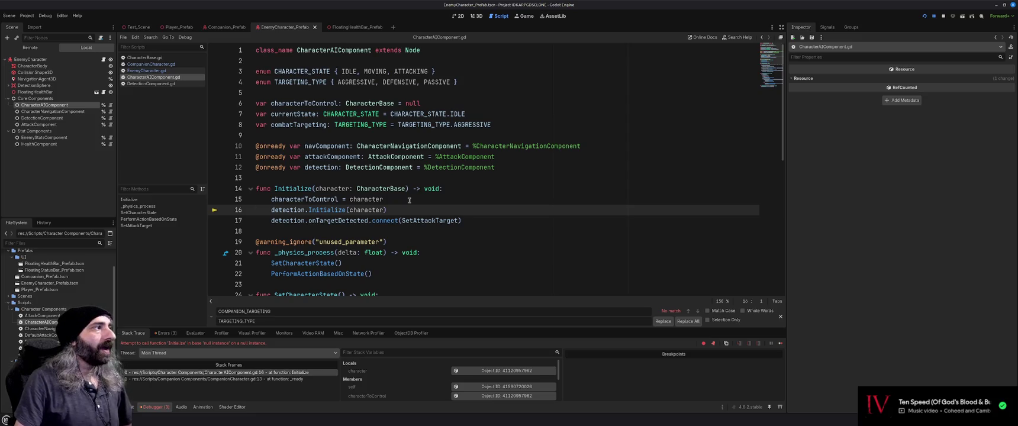
left_click(223, 28)
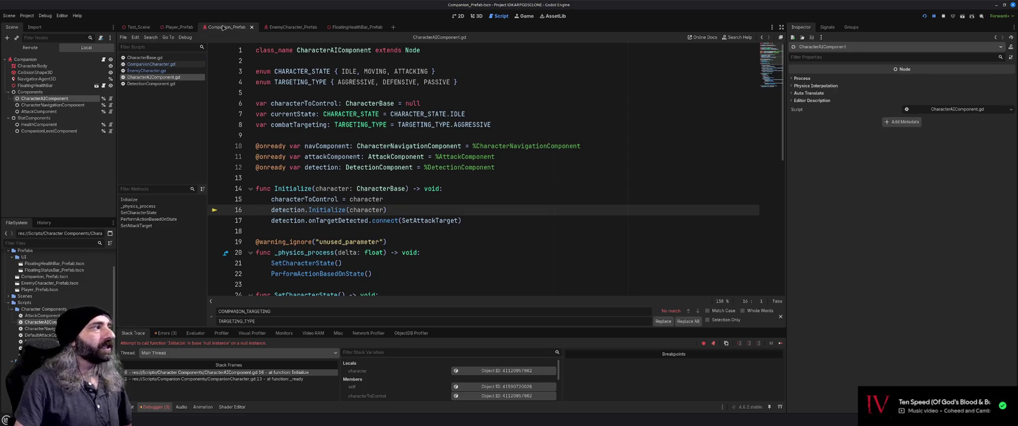
- Put the cursor after characterToControl = character, check the Companion and Enemy scripts, and return
left_click(401, 200)
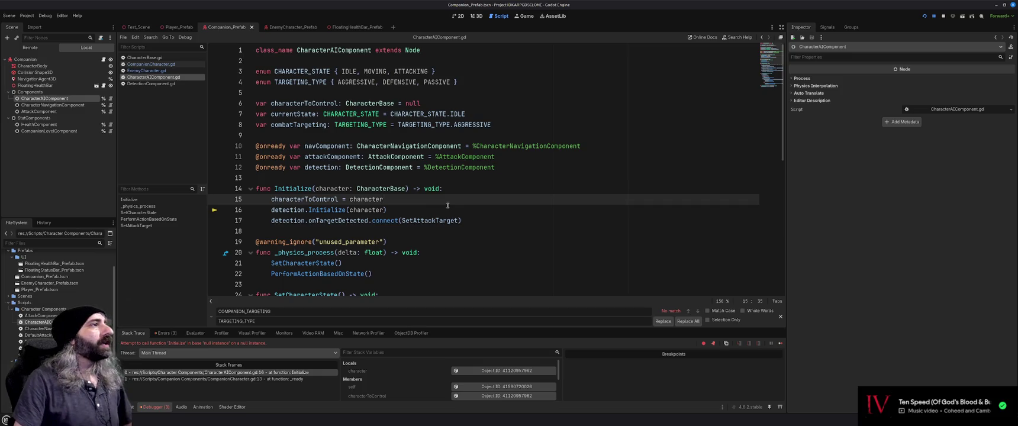
mouse_move(298, 105)
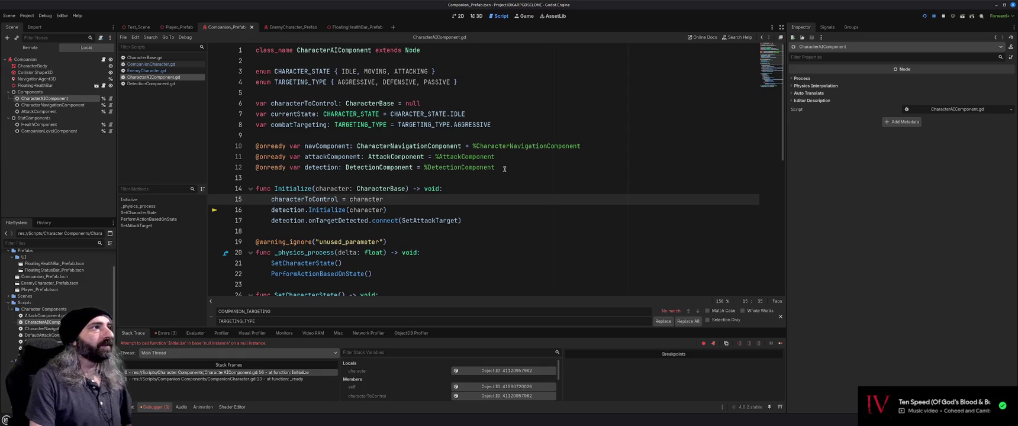
left_click(171, 65)
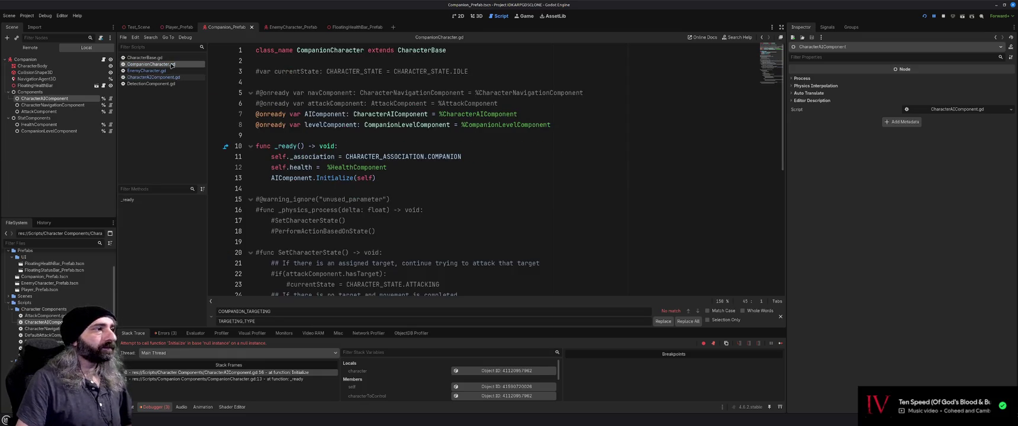
left_click(169, 72)
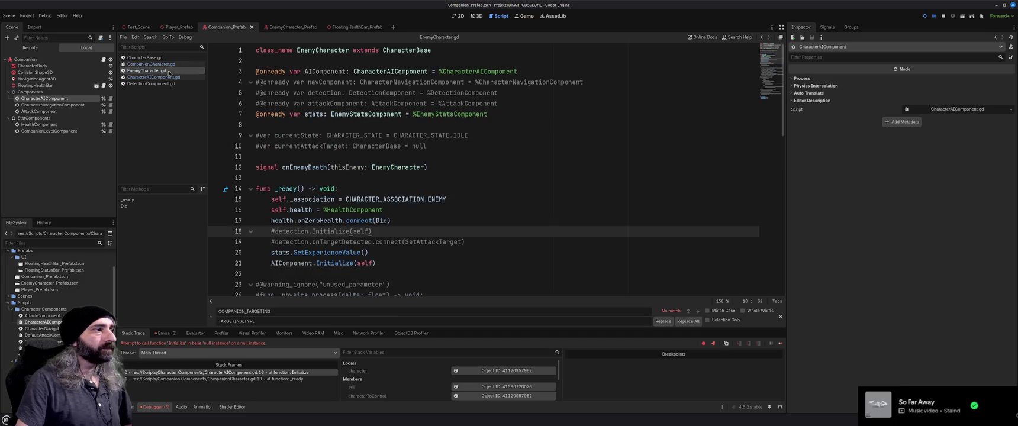
left_click(171, 78)
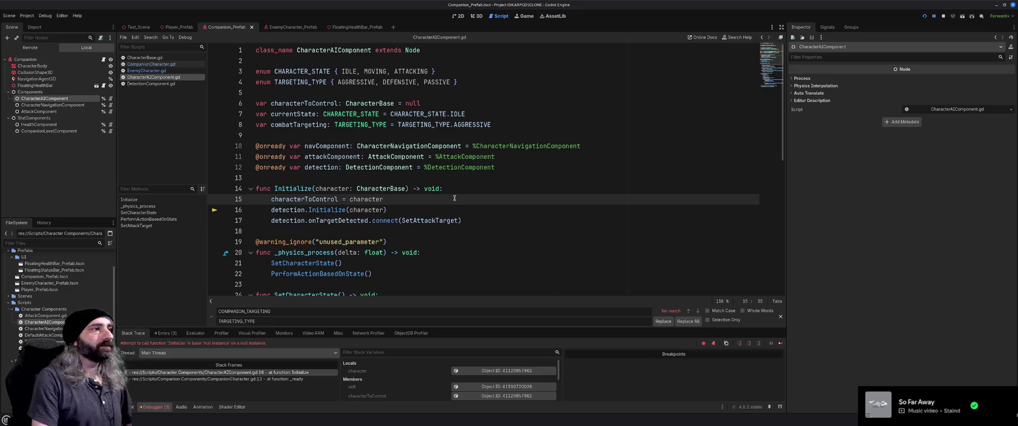
- Wrap the detection calls under a new if(detection != null): check and save
key("Return")
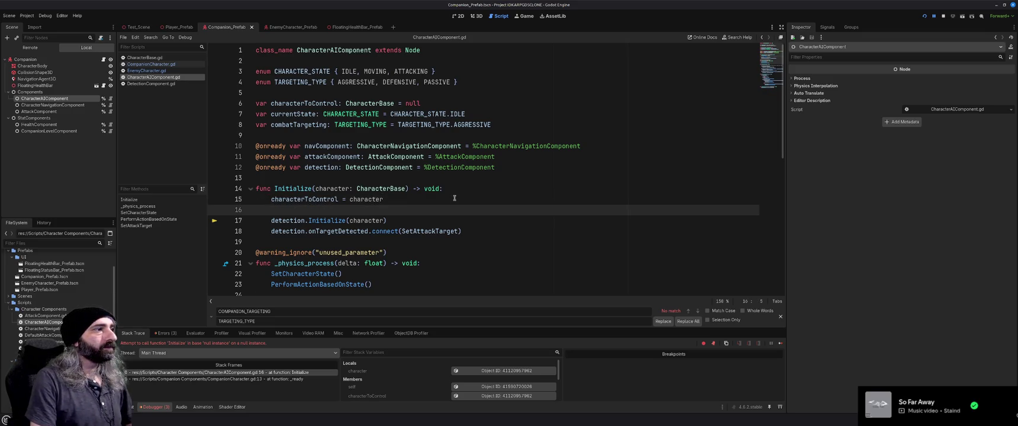
type("if(")
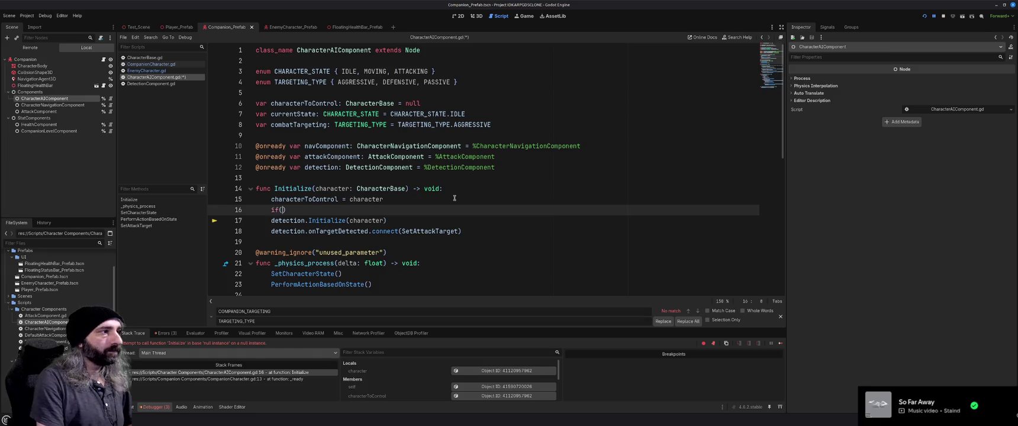
type("detection ")
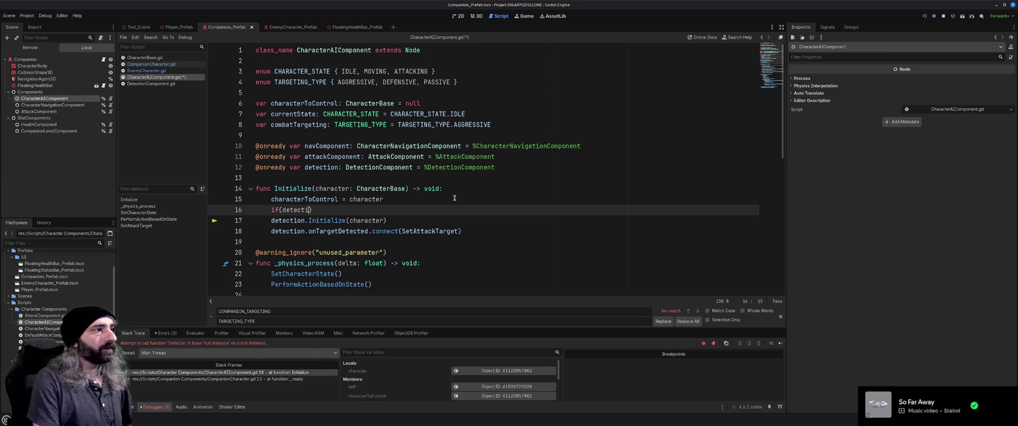
type("!= null):")
key("ctrl+s")
- Rerun the game, order the party to move, and open CompanionCharacter.gd after the navComponent error
key("F5")
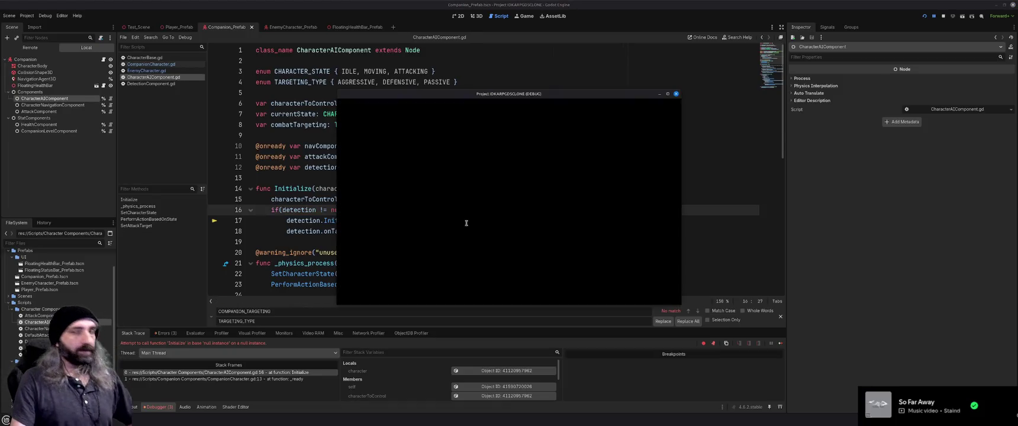
left_click(517, 226)
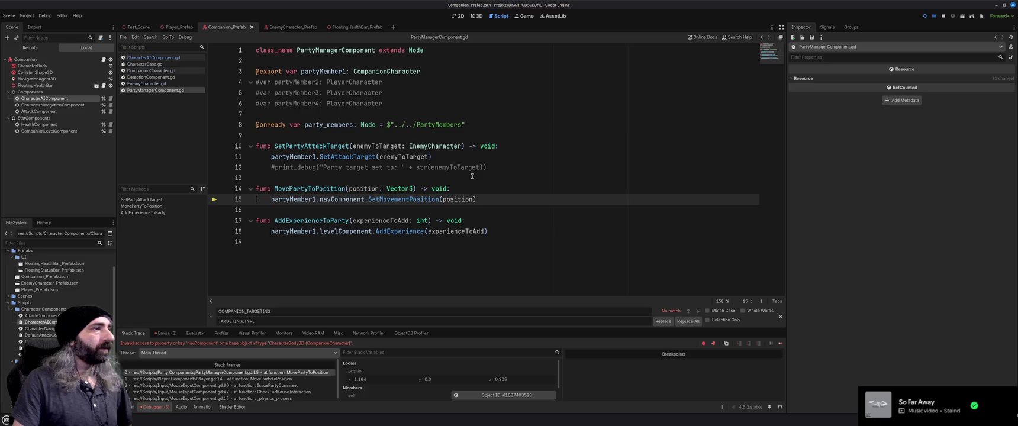
mouse_move(442, 194)
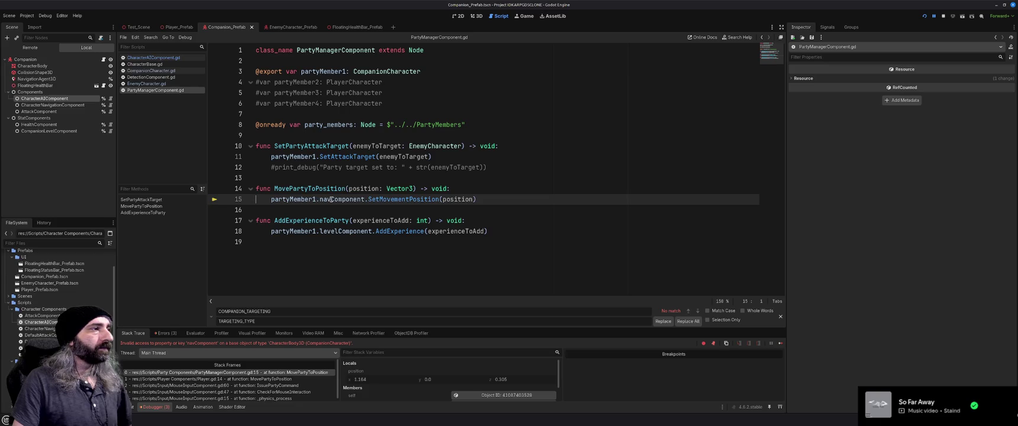
left_click(167, 72)
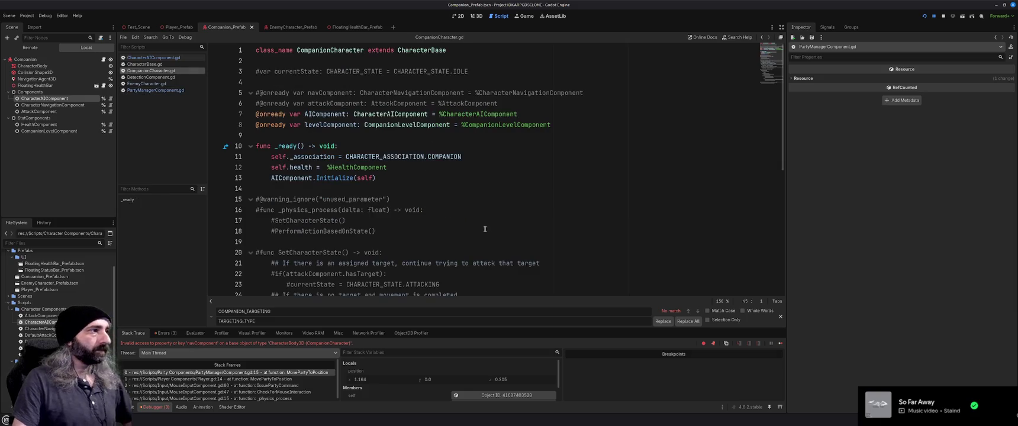
- Add func MoveToPosition(newPosition: Vector3) -> void to CompanionCharacter.gd, starting an AIComponent.Move call
scroll(484, 229, "down", 2)
scroll(485, 229, "up", 2)
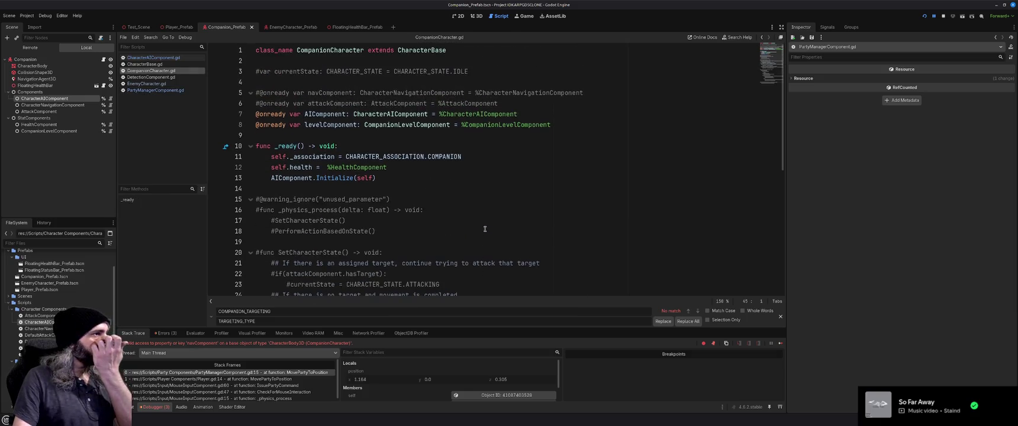
left_click(454, 196)
key("ctrl+shift+Return")
key("ctrl+shift+Return")
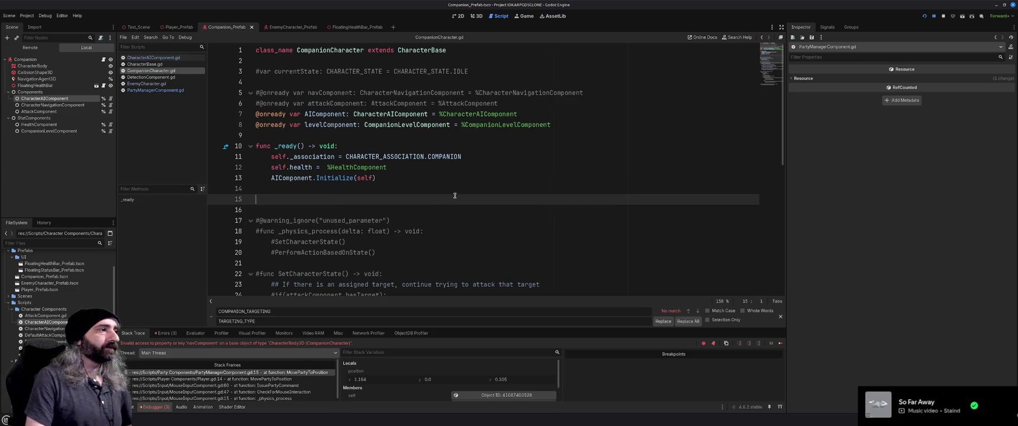
type("func MoveTo")
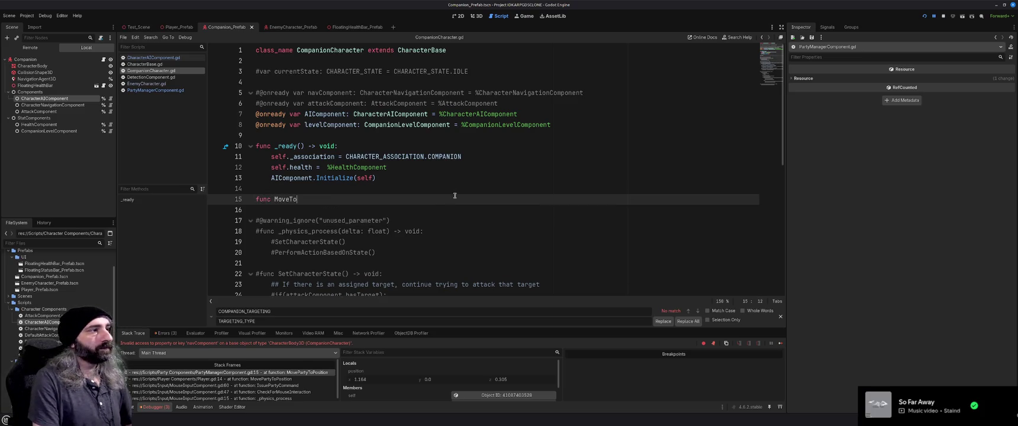
type("Position")
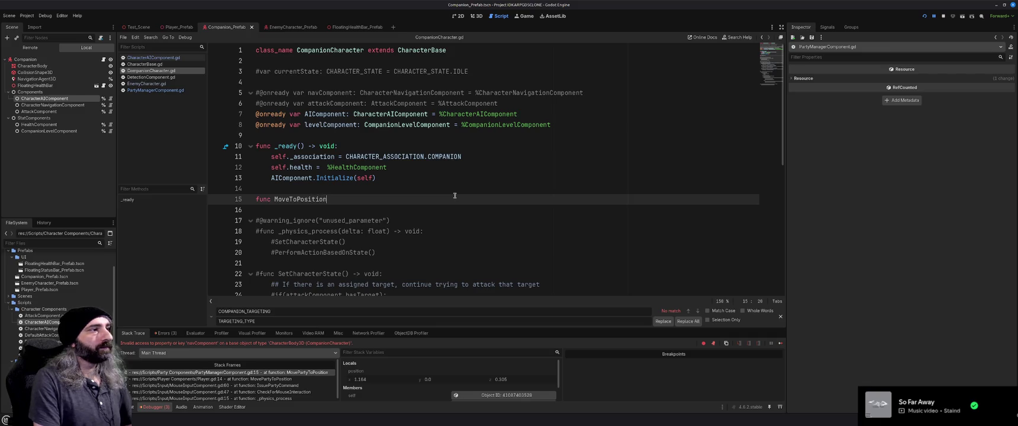
type("()")
key("Left")
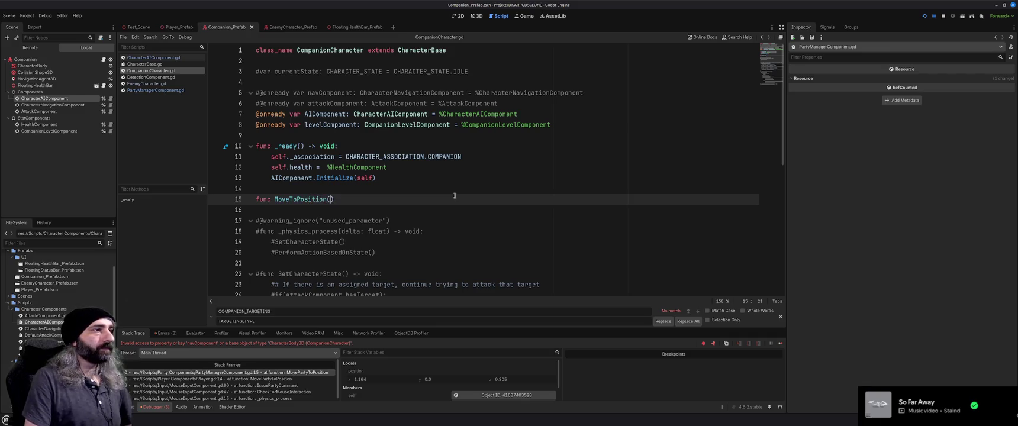
type("newPosition:")
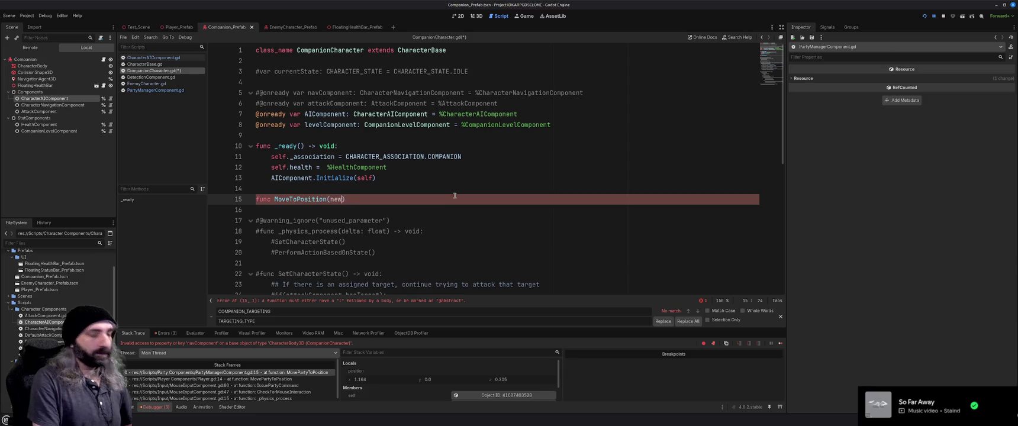
type(" Vector")
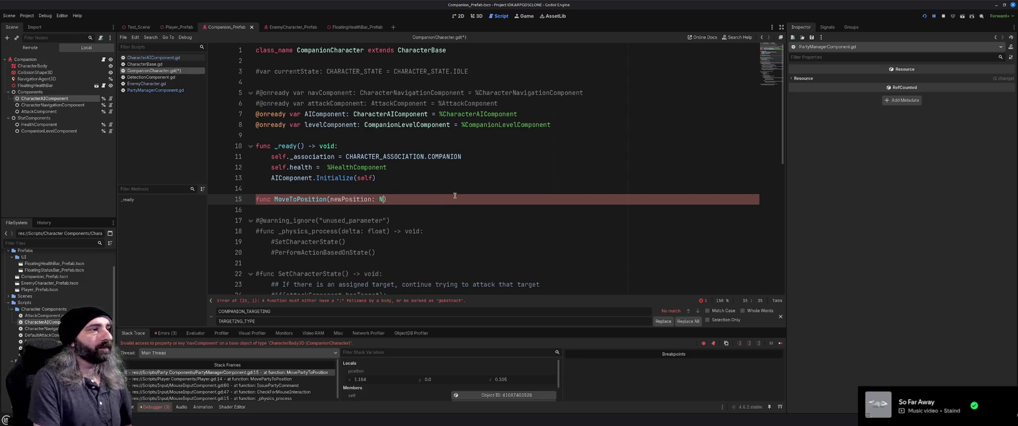
type("3")
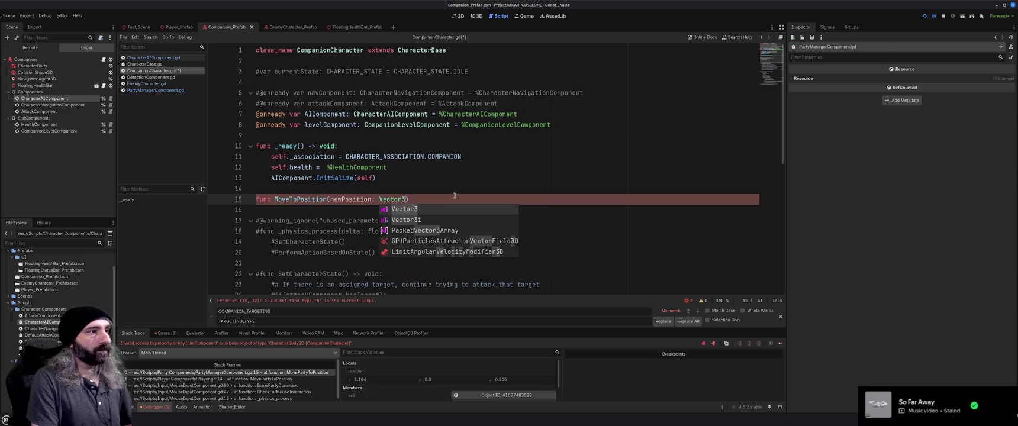
type(") -> ")
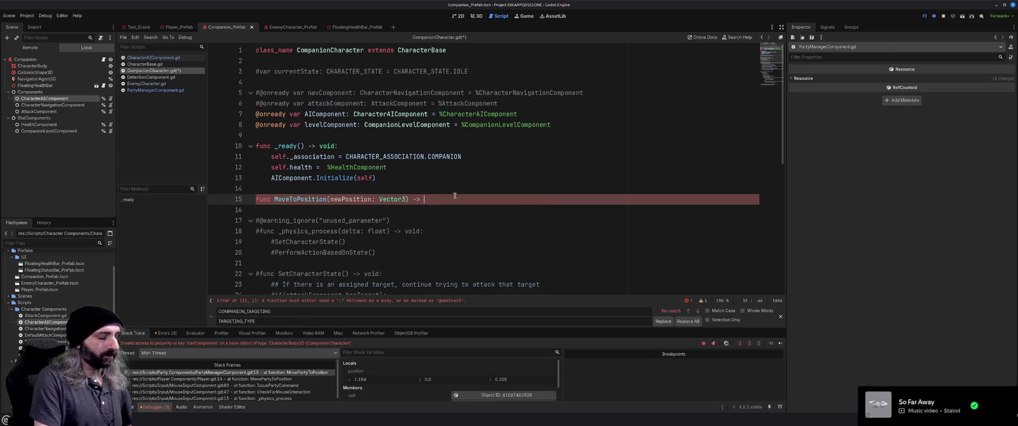
type("void:")
key("Return")
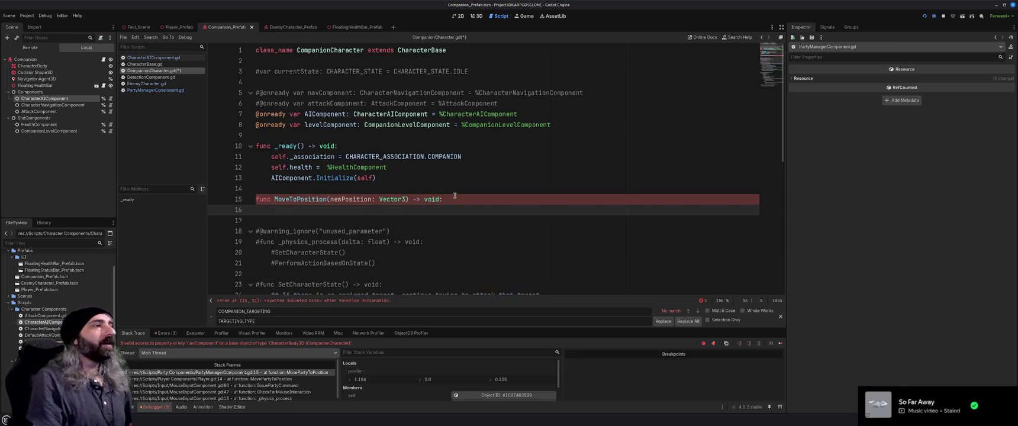
type("AICompo")
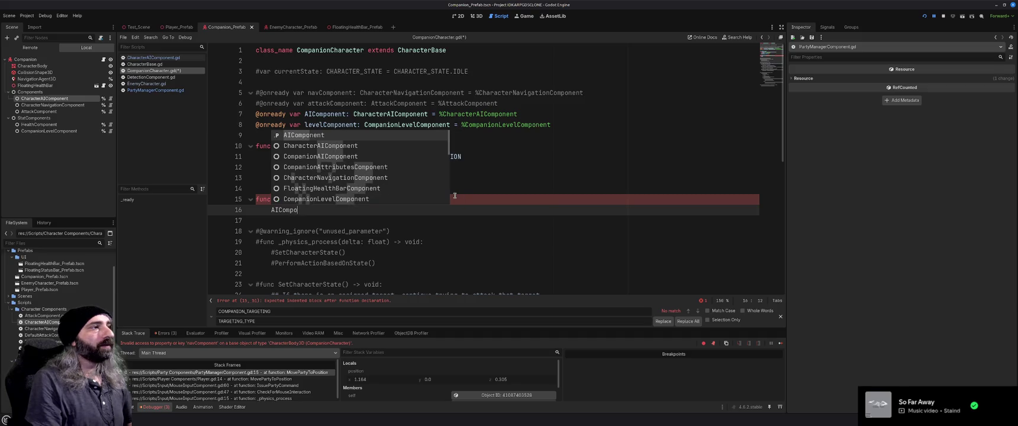
type("nent.Move")
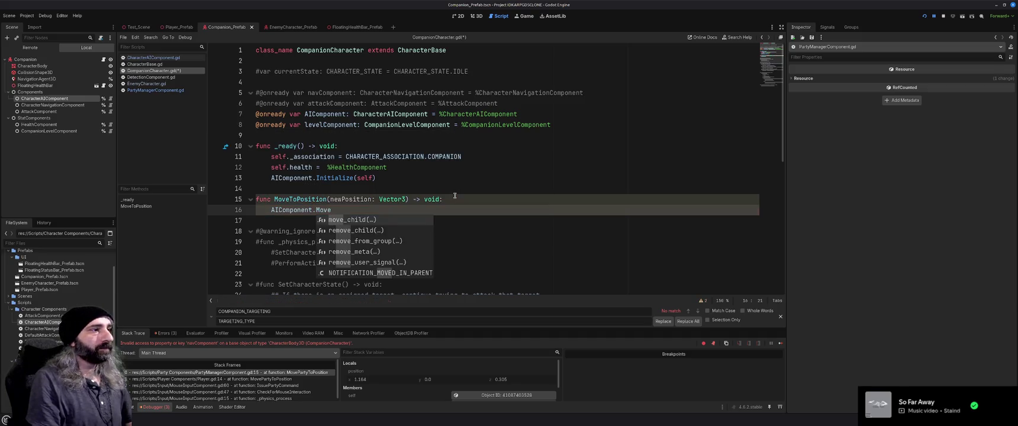
- After checking CharacterAIComponent.gd's functions, change the call to AIComponent.SetMove
left_click(158, 58)
scroll(480, 189, "down", 1)
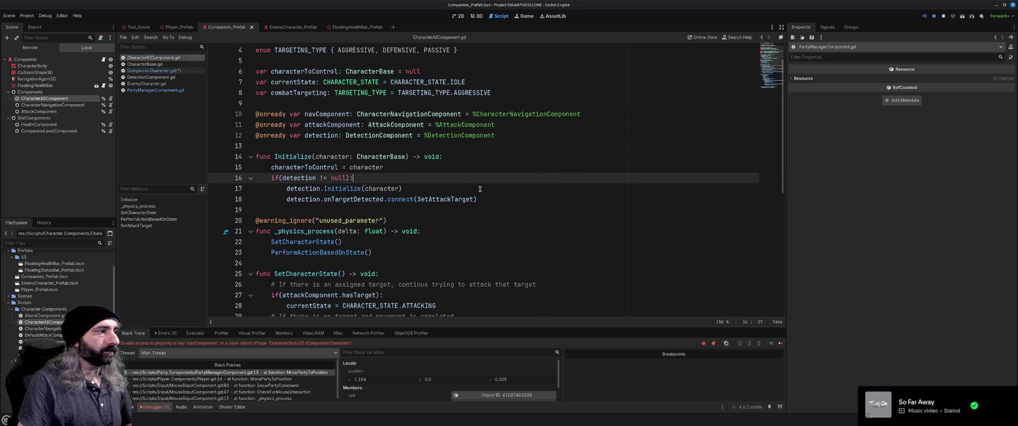
left_click(152, 71)
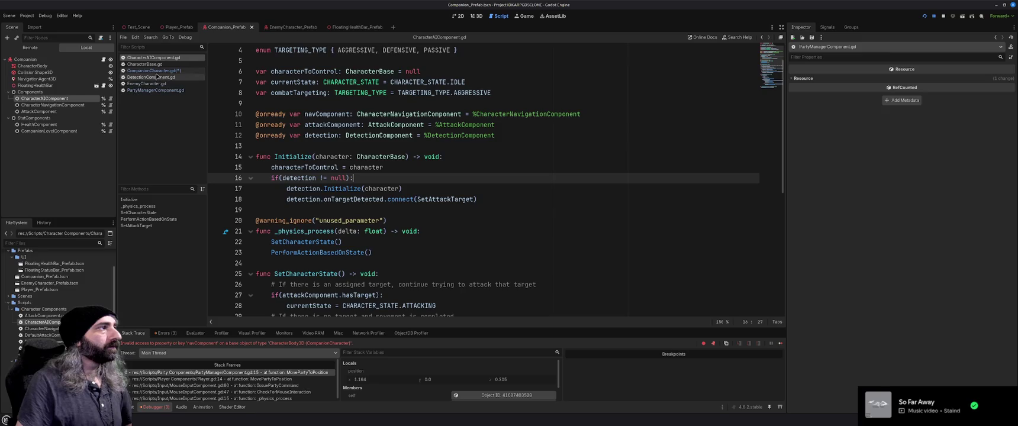
key("BackSpace")
key("BackSpace")
key("BackSpace")
type("Set")
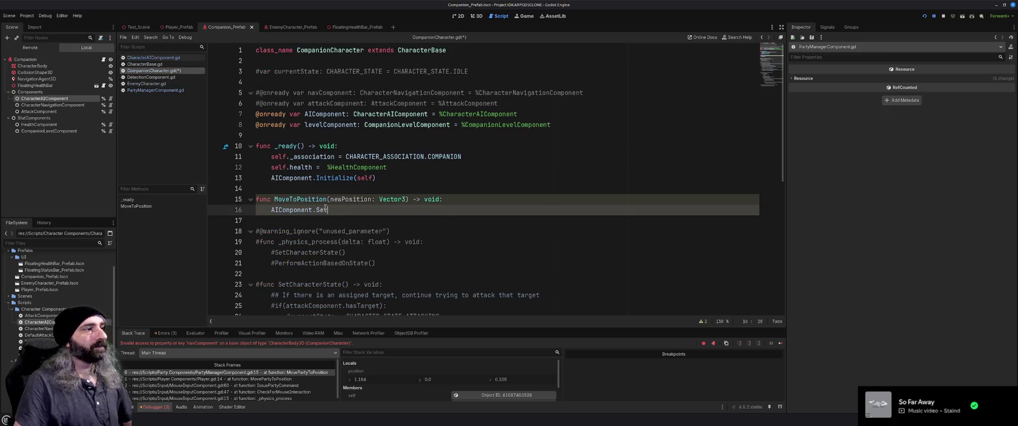
type("Move")
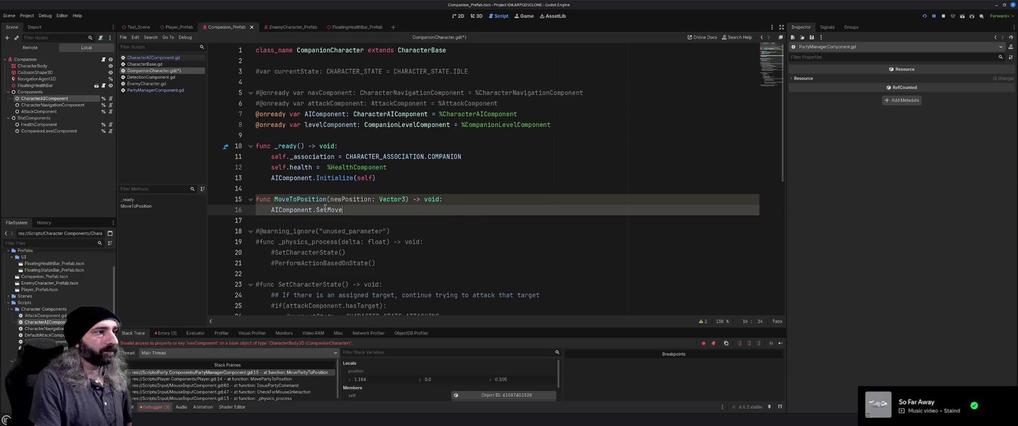
left_click(142, 58)
- Declare func SetMovePosition(movementPosition: Vector3) -> void after line 49 of CharacterAIComponent.gd
left_click(400, 210)
scroll(399, 211, "down", 5)
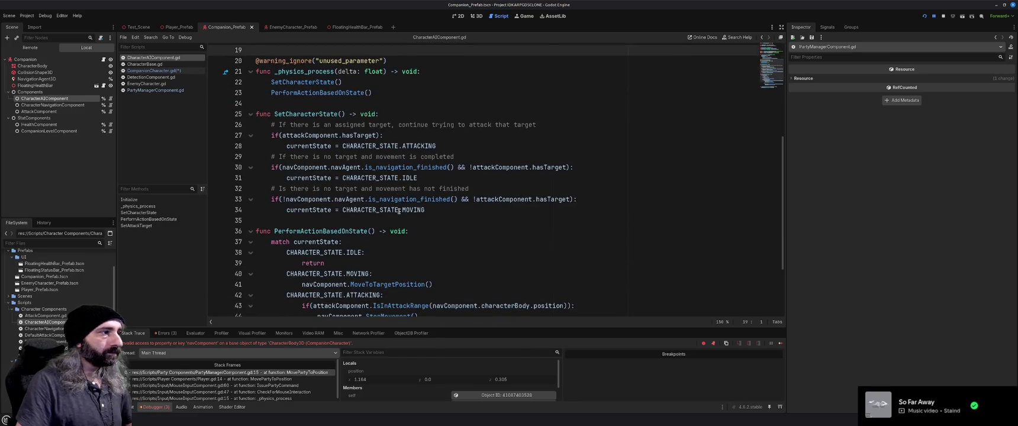
scroll(398, 211, "down", 3)
left_click(434, 278)
key("Return")
key("Return")
key("Up")
type("fu")
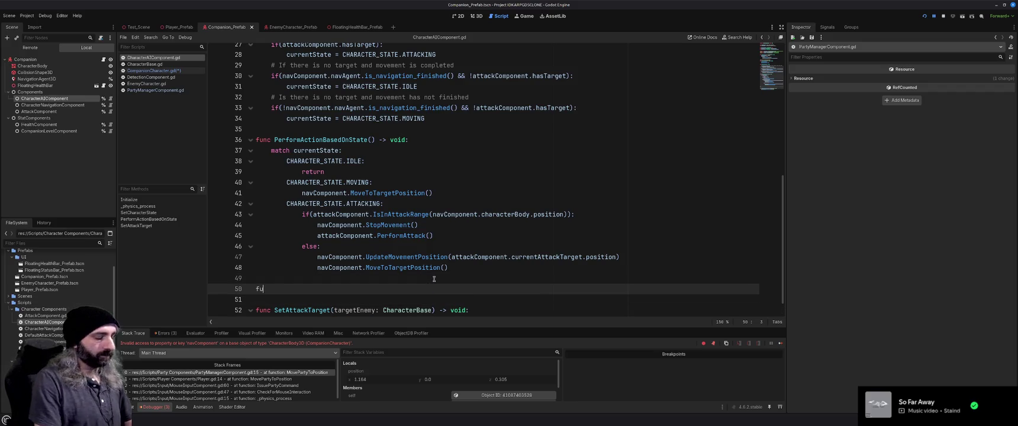
type("nc SetMoveme")
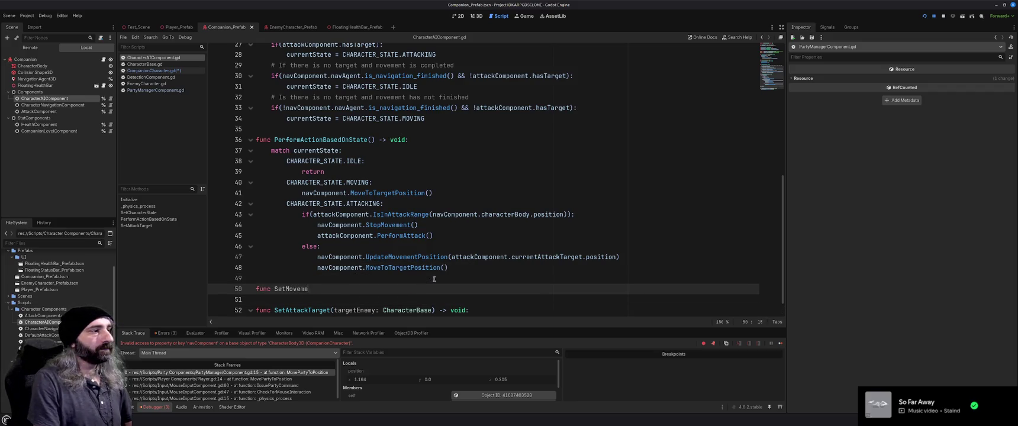
type("ntPosition")
key("BackSpace")
key("BackSpace")
key("BackSpace")
type("Position() -> void:")
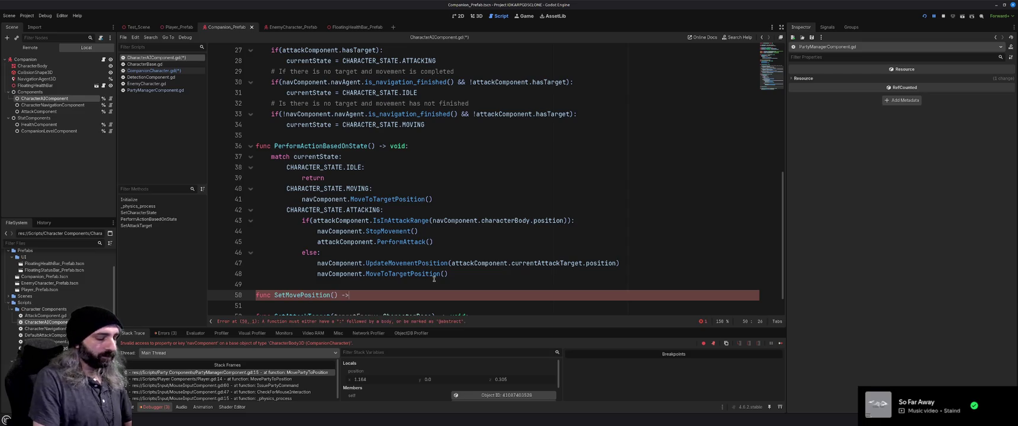
key("Left")
key("Left")
key("Left")
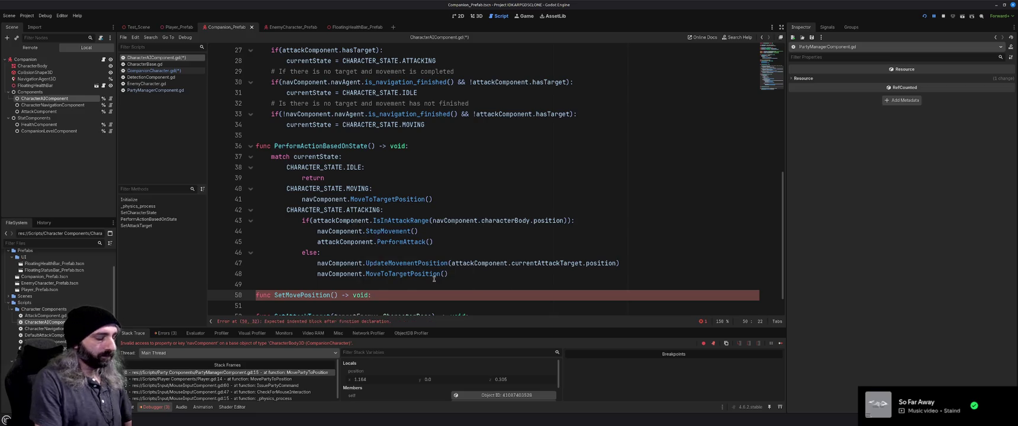
type("movementPosition")
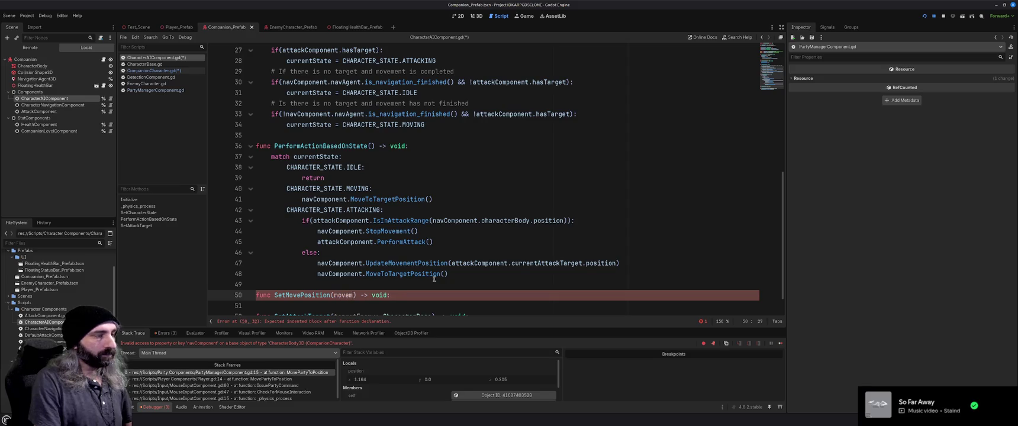
type(": Vector")
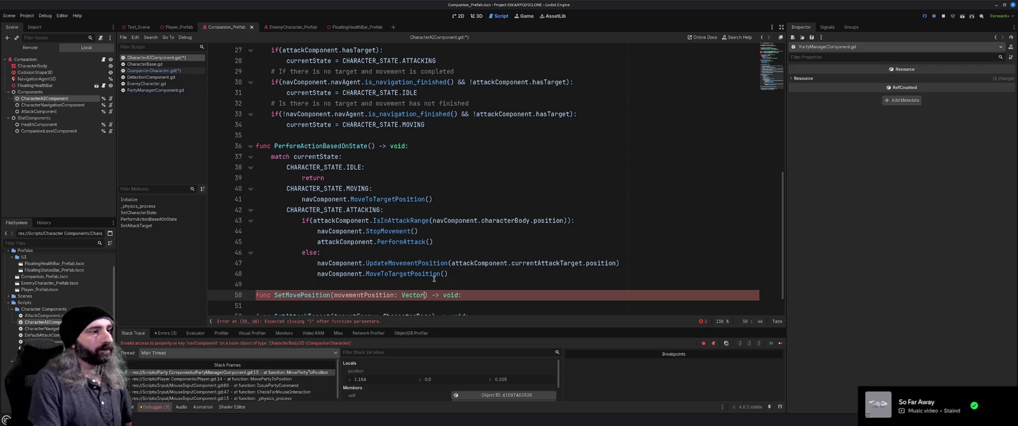
type("3")
key("End")
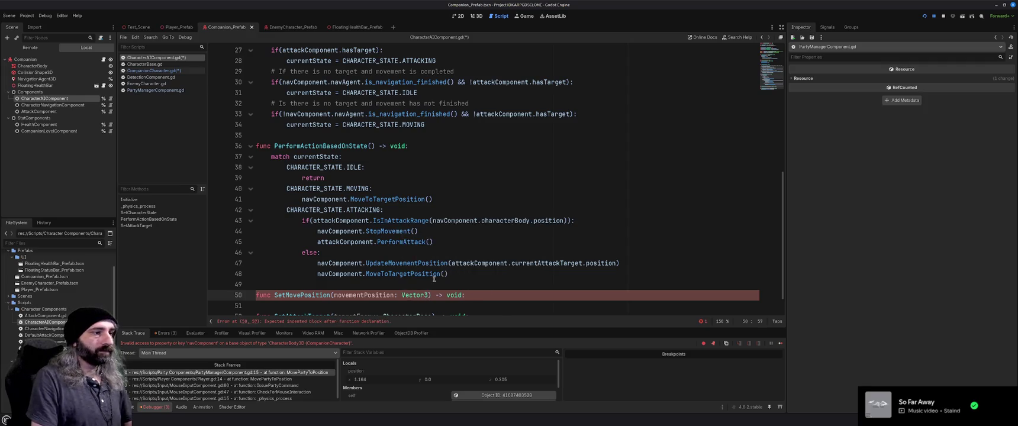
key("Return")
- Give it the body navComponent.MoveToTargetPosition, renaming the parameter and argument to position
type("nav")
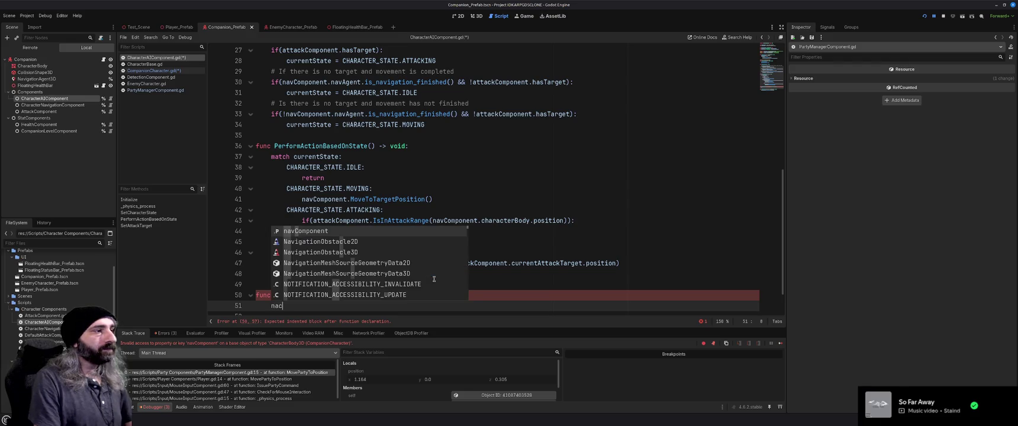
key("Return")
type(".")
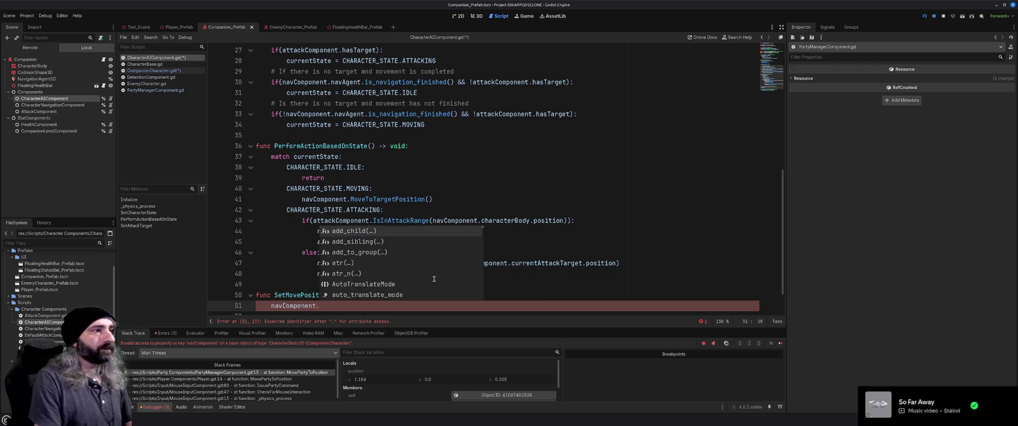
type("Move")
key("Return")
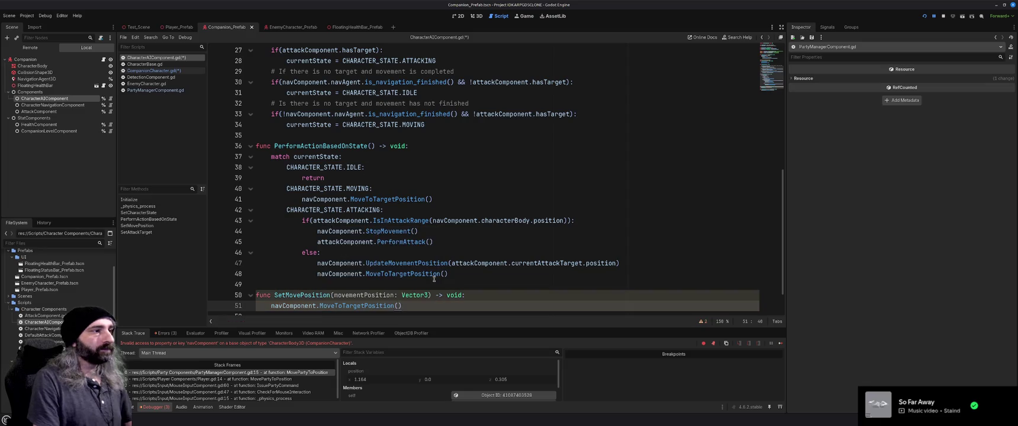
type("movement")
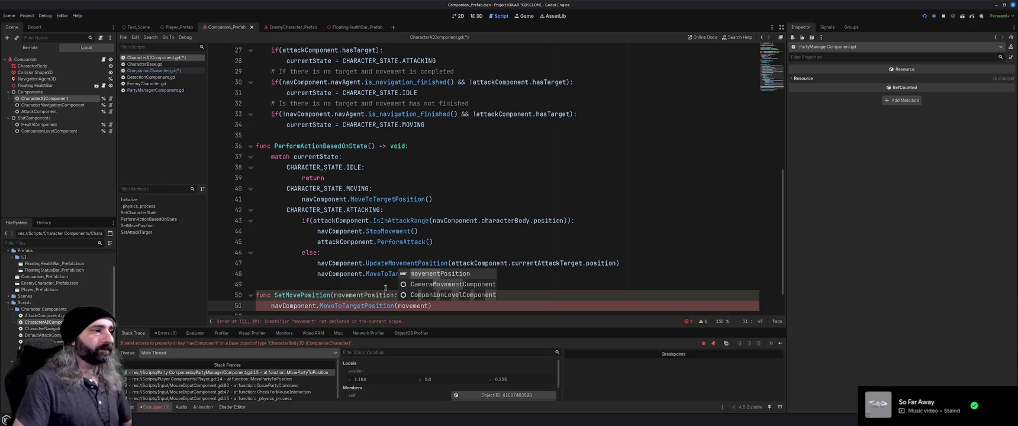
double_click(359, 295)
type("position")
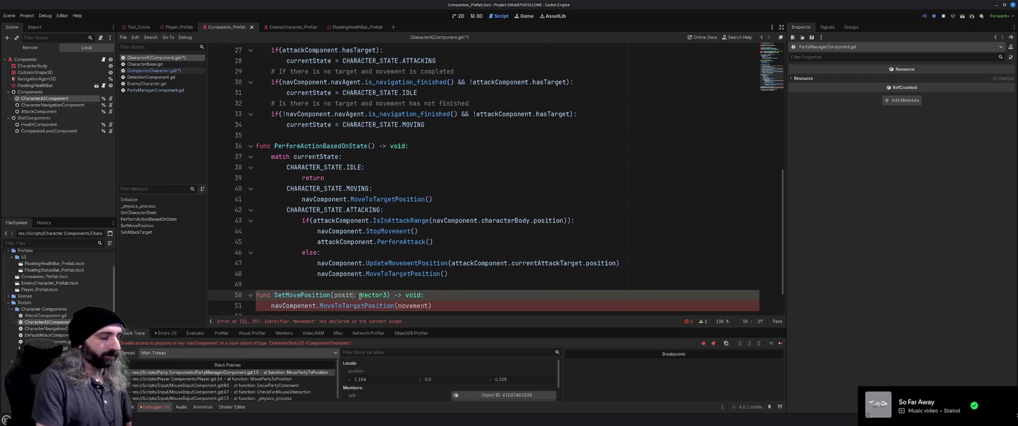
double_click(414, 306)
type("position")
scroll(468, 305, "down", 2)
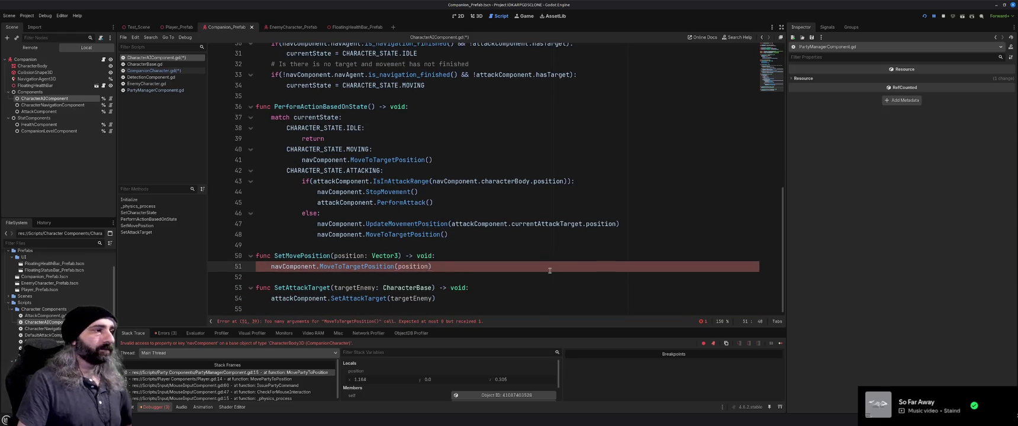
mouse_move(295, 267)
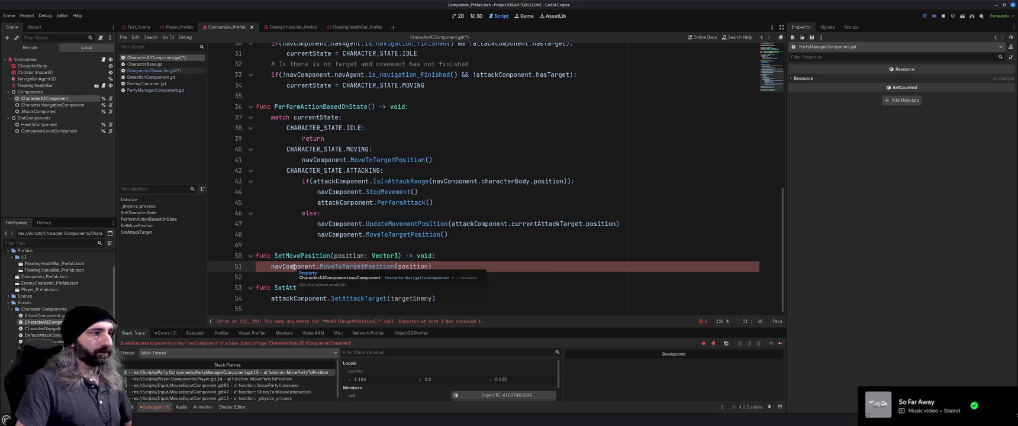
mouse_move(347, 267)
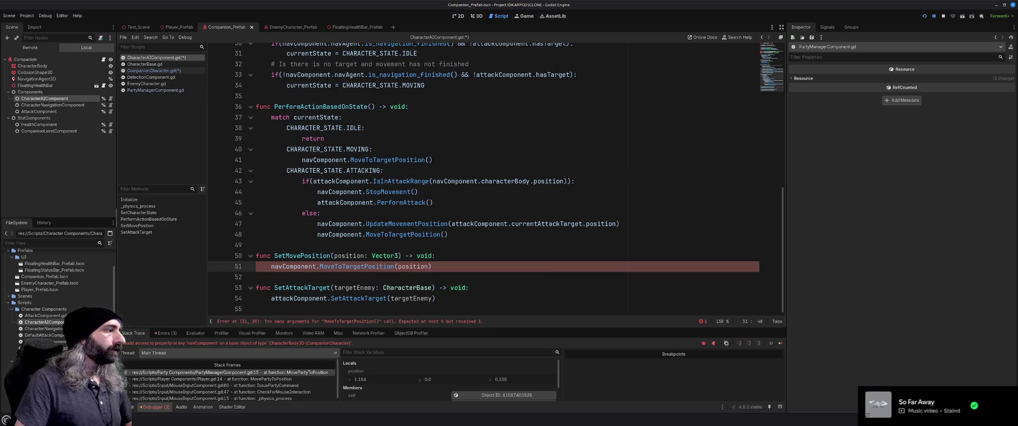
scroll(437, 273, "up", 10)
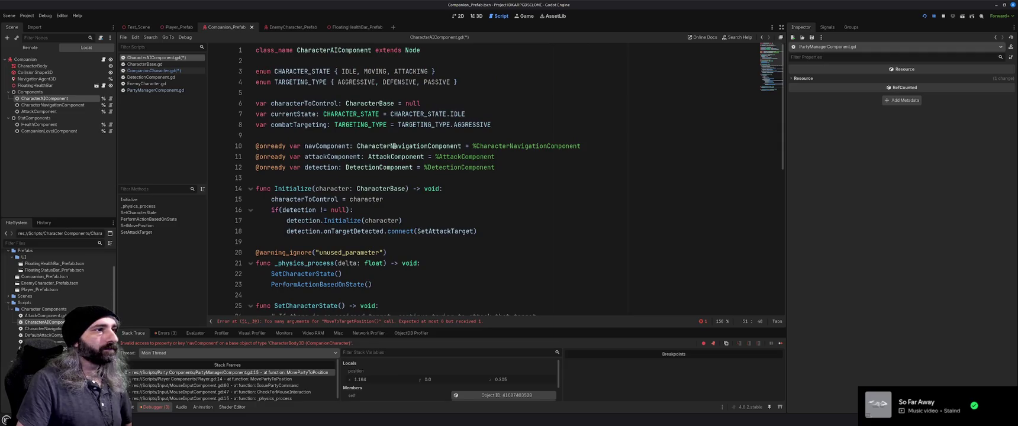
- Delete the empty line 4 after the navAgent declaration in CharacterNavigationComponent.gd and save
left_click(393, 147, "ctrl")
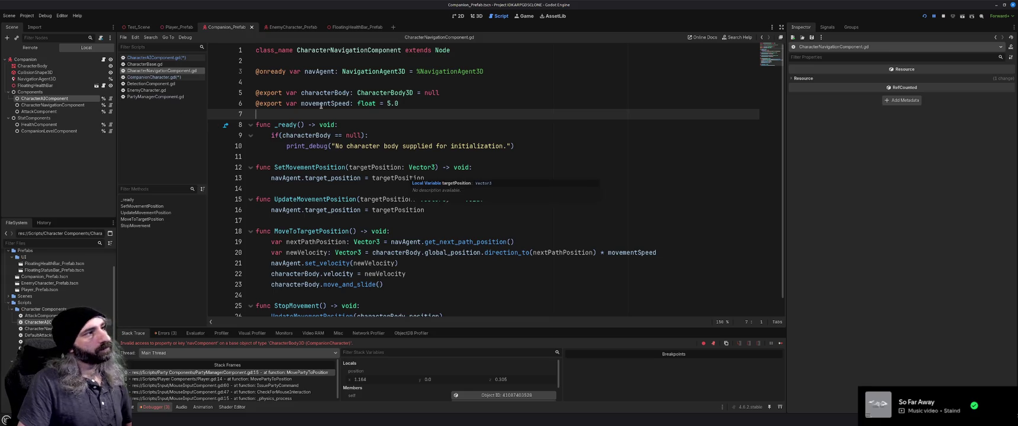
left_click(274, 81)
key("BackSpace")
key("ctrl+s")
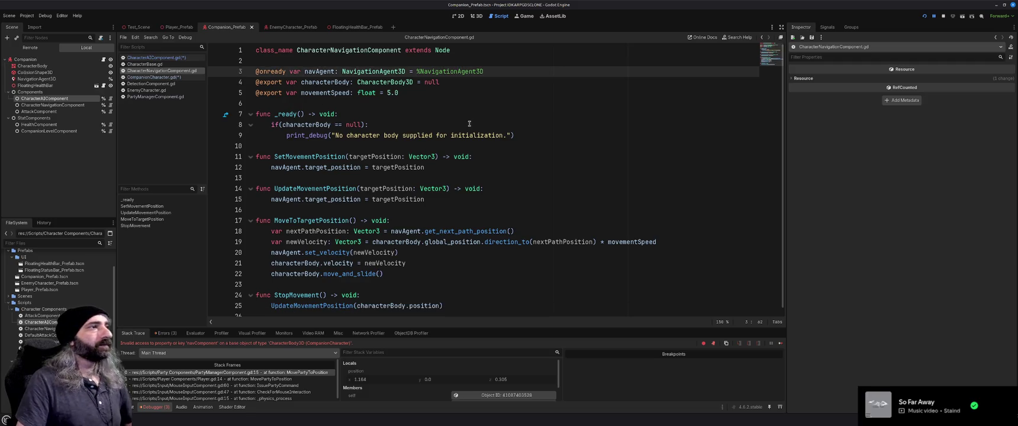
- Retype AIComponent.SetMove on line 16 of CompanionCharacter.gd to bring up method suggestions
left_click(154, 78)
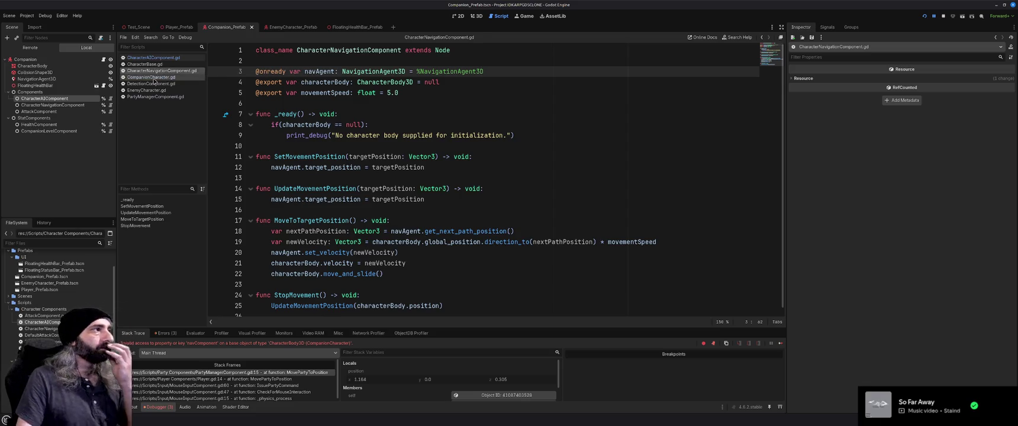
type("ent.SetMove")
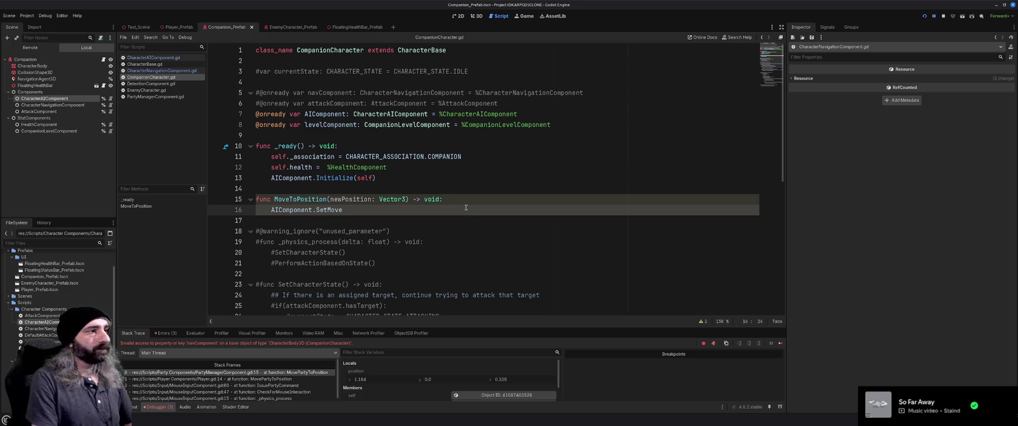
key("BackSpace")
key("BackSpace")
key("BackSpace")
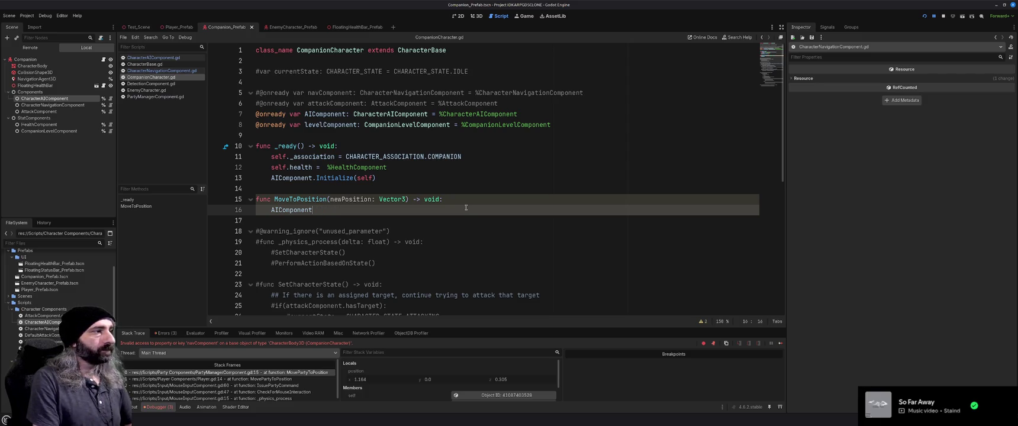
type(".SetMove")
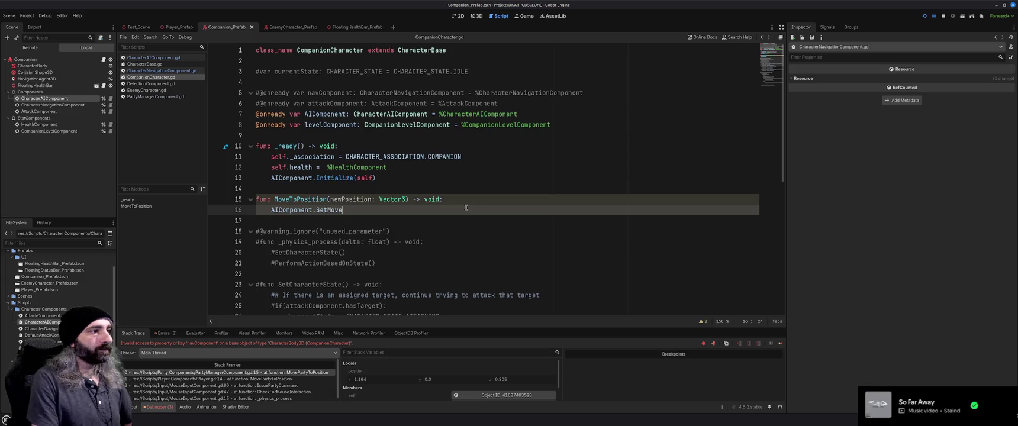
- Review CharacterAIComponent.gd, CharacterNavigationComponent.gd and the SetMove call, then view the prefab in 3D
left_click(162, 71)
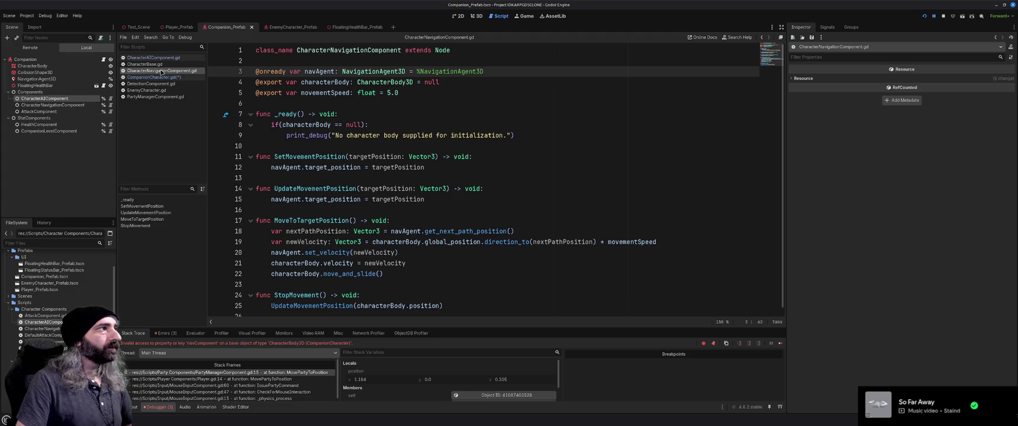
left_click(153, 57)
scroll(429, 232, "down", 8)
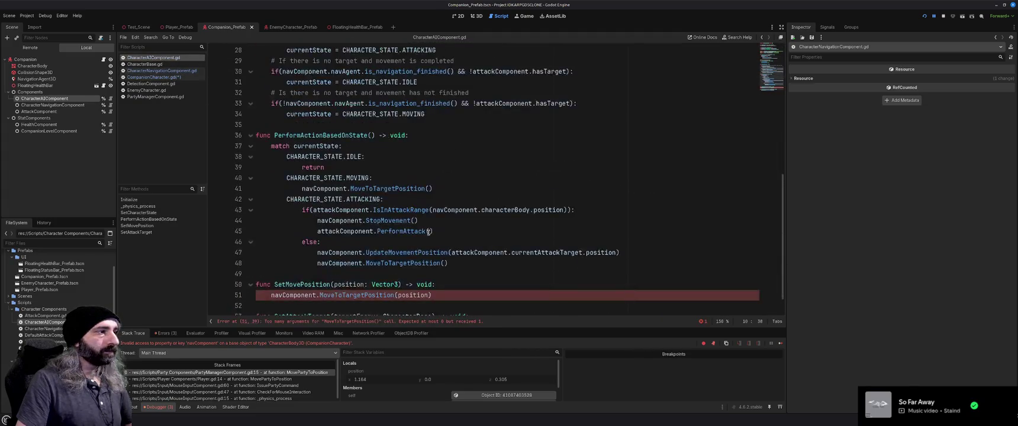
scroll(429, 232, "down", 1)
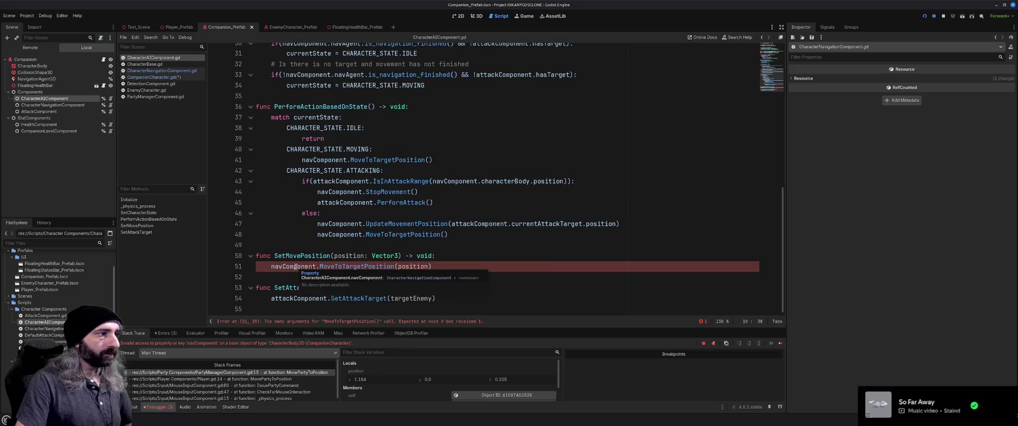
scroll(295, 267, "up", 10)
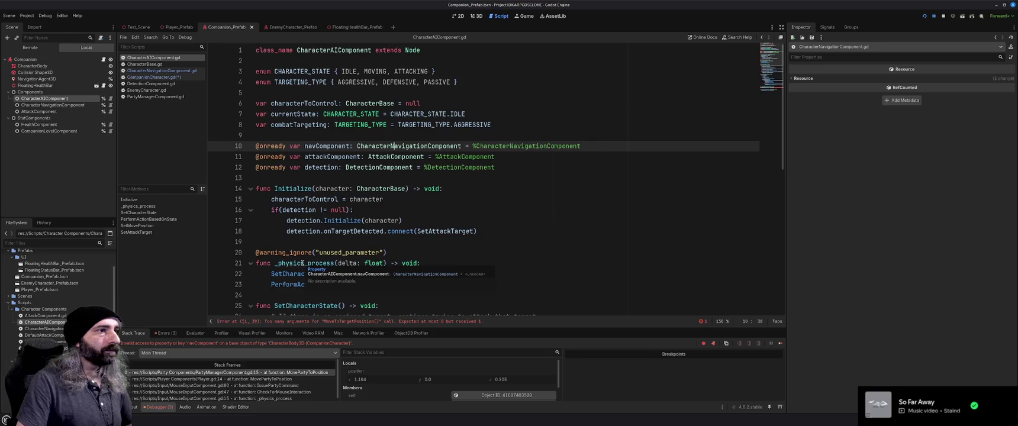
scroll(301, 262, "down", 10)
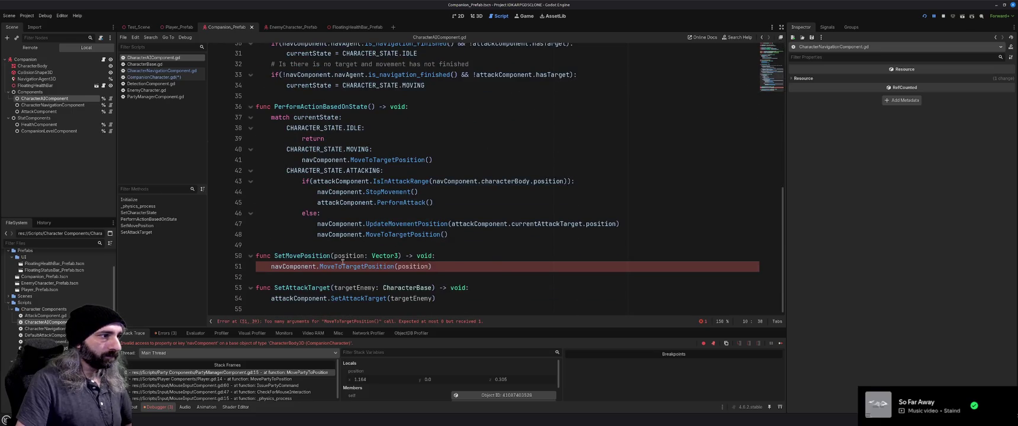
left_click(167, 71)
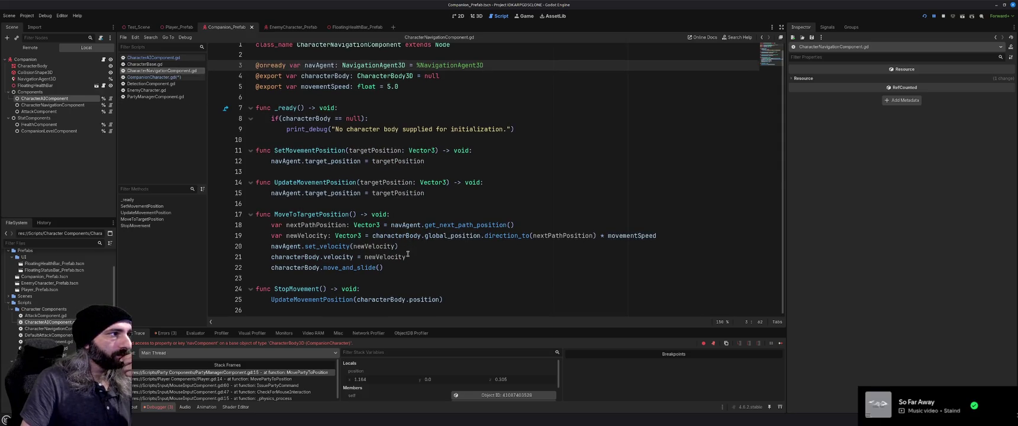
left_click(150, 78)
double_click(335, 210)
left_click(157, 72)
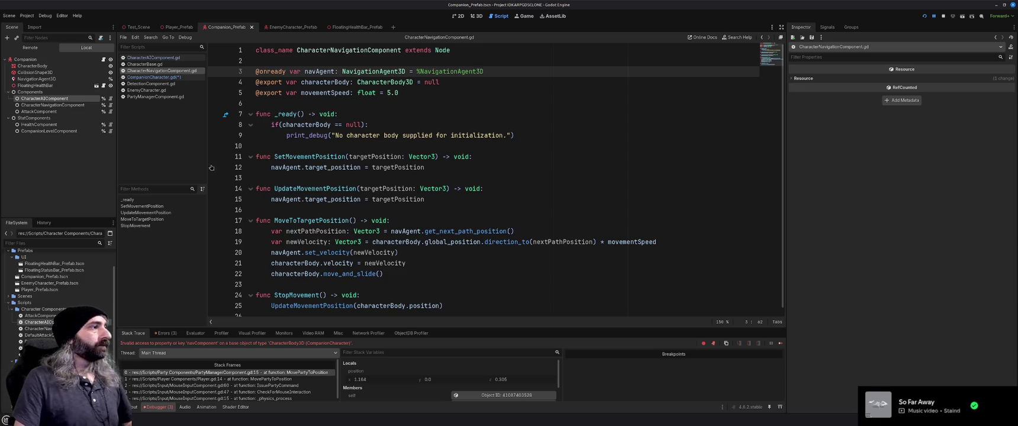
scroll(333, 179, "up", 1, "ctrl")
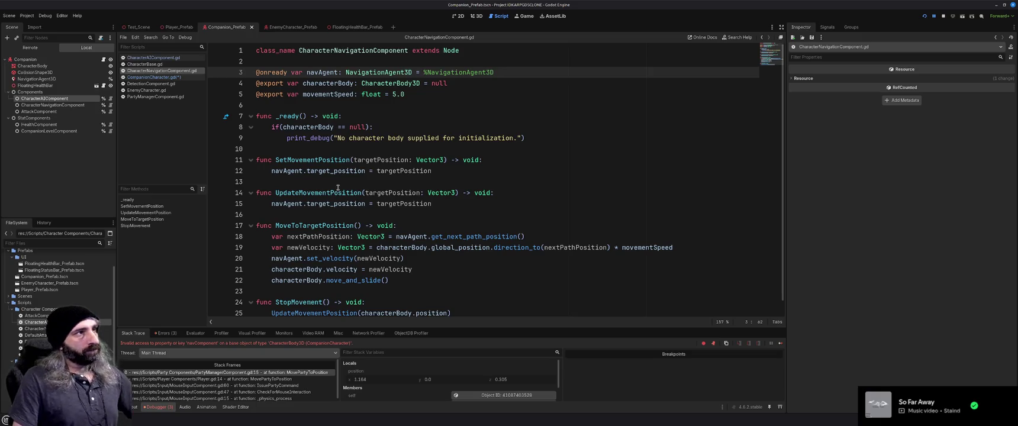
left_click(476, 16)
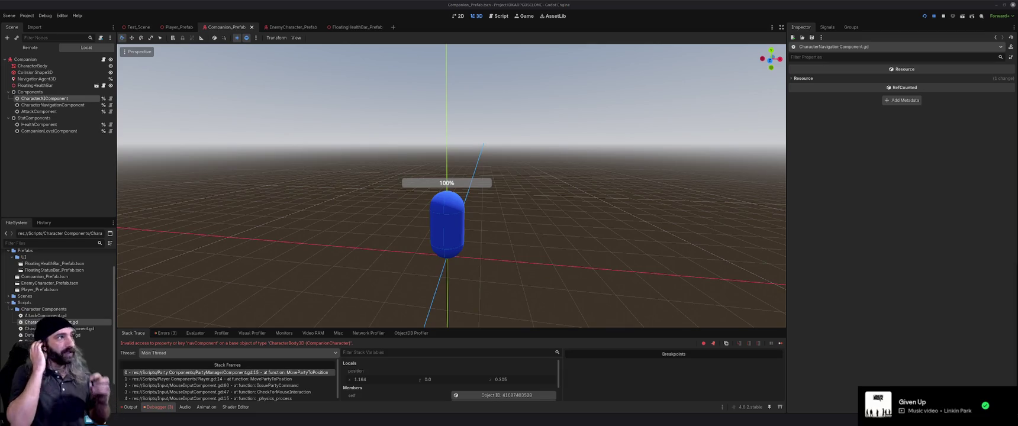
- Close EnemyCharacter.gd from the open scripts list
left_click(501, 16)
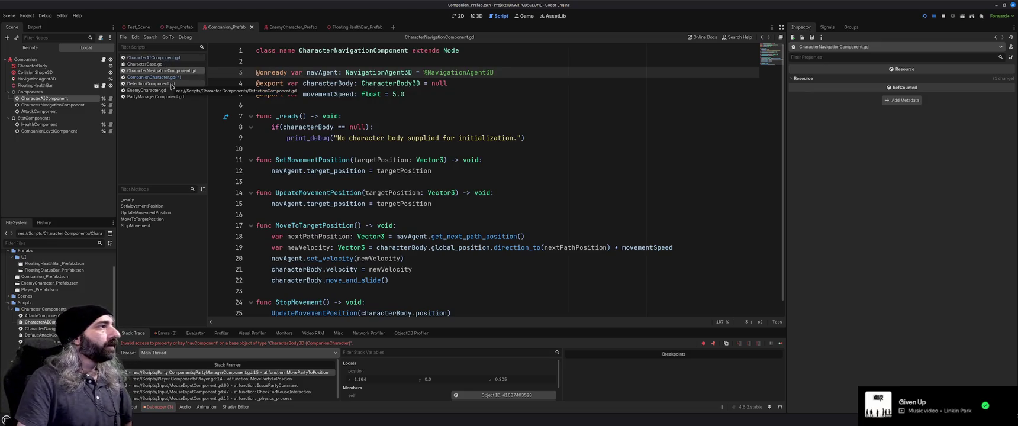
left_click(171, 90)
middle_click(170, 90)
left_click(170, 90)
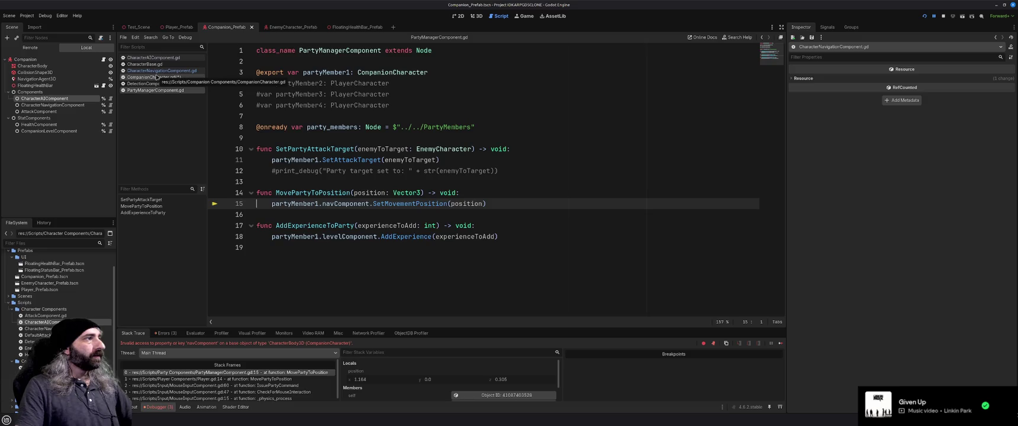
- Move CompanionCharacter.gd to the top of the script list and review its MoveToPosition function
left_click_drag(151, 77, 148, 58)
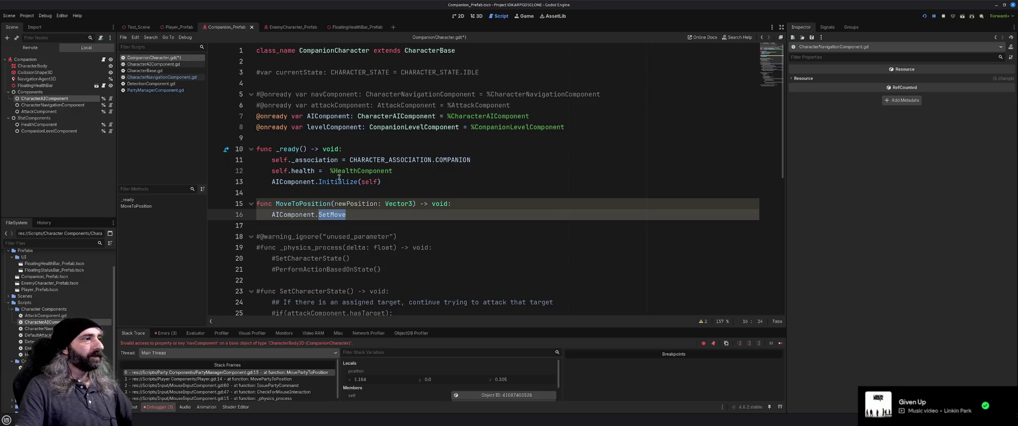
left_click(336, 196)
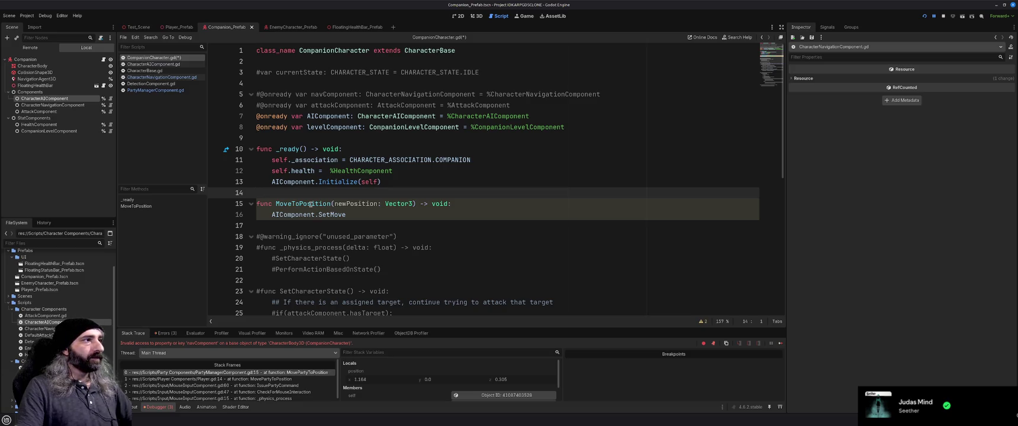
double_click(311, 203)
left_click(359, 213)
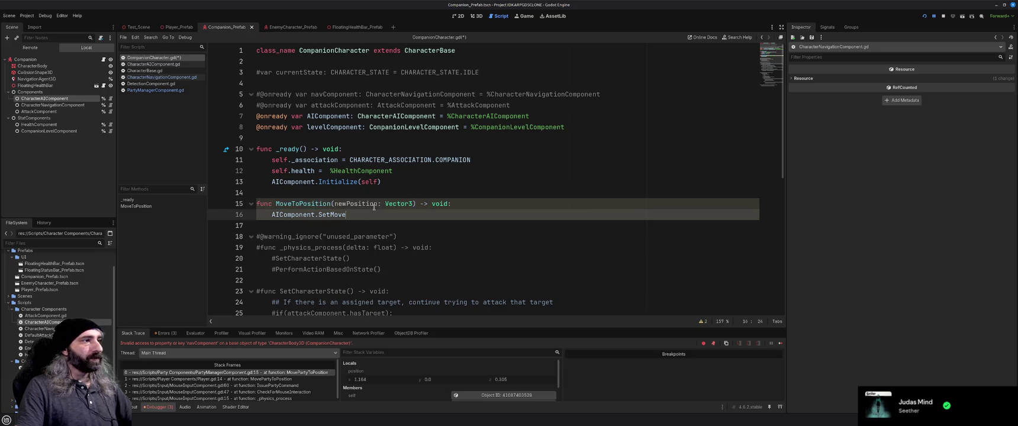
- Inspect the too-many-arguments error on MoveToTargetPosition(position) at line 51 of CharacterAIComponent.gd
left_click(310, 215, "ctrl")
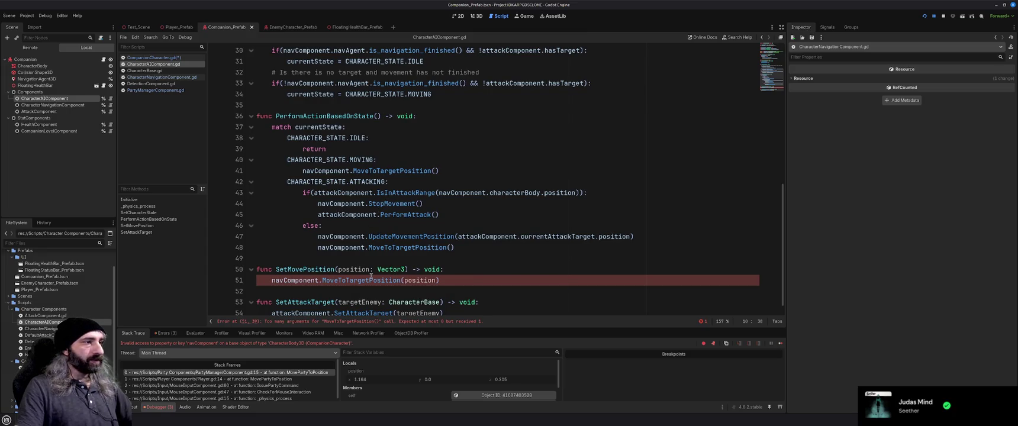
mouse_move(371, 276)
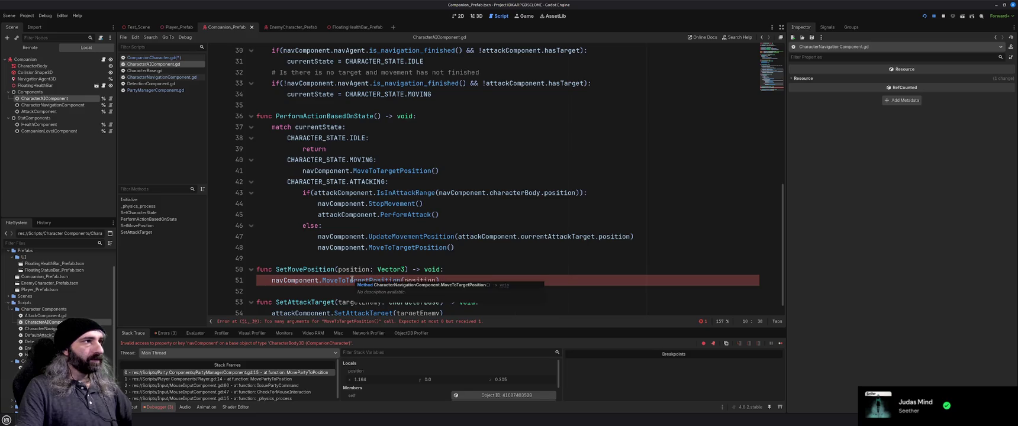
scroll(352, 278, "up", 9)
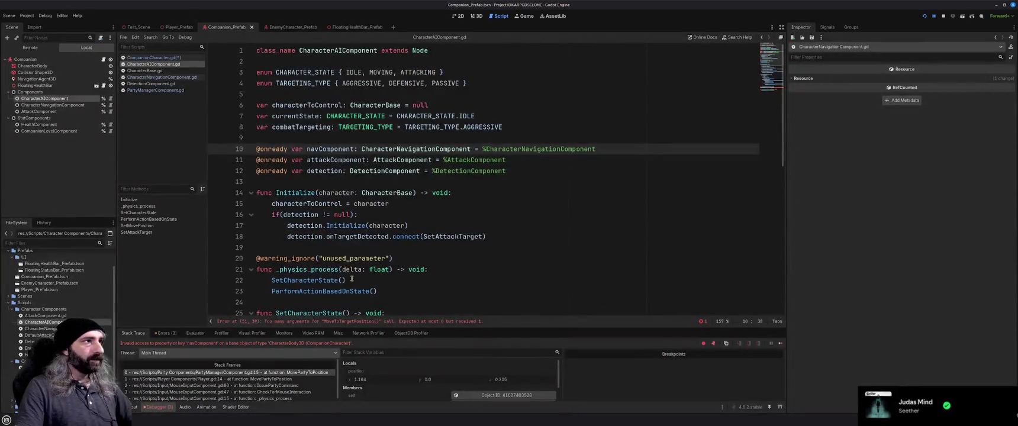
scroll(351, 278, "up", 1)
scroll(352, 278, "down", 10)
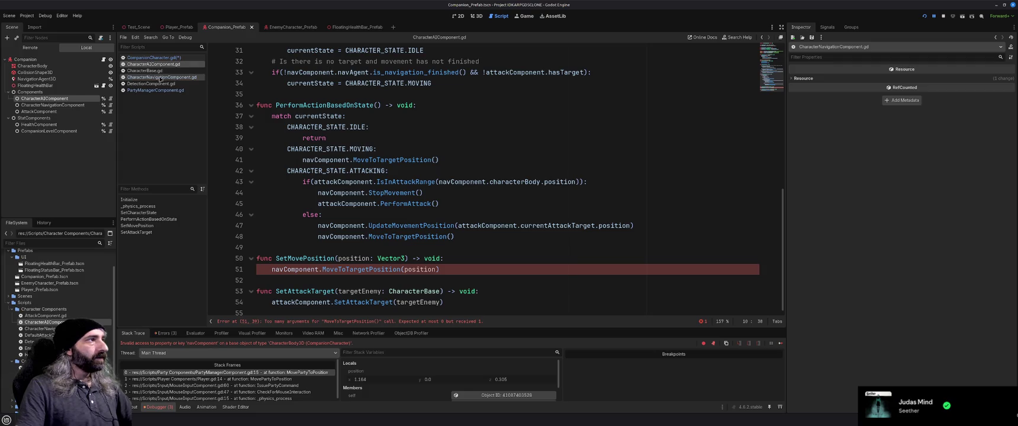
- Compare CharacterNavigationComponent.gd's functions against the line 51 error in CharacterAIComponent.gd
left_click_drag(160, 77, 153, 68)
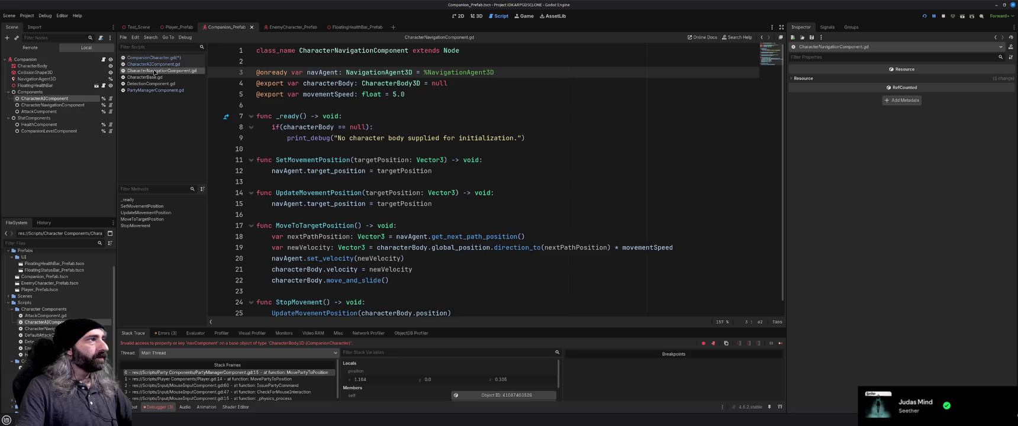
left_click(414, 214)
scroll(425, 236, "down", 1)
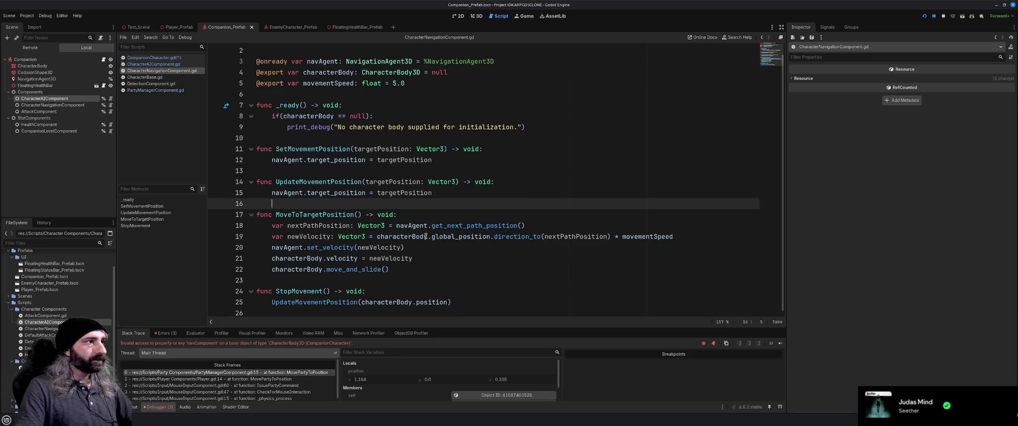
scroll(424, 236, "up", 1)
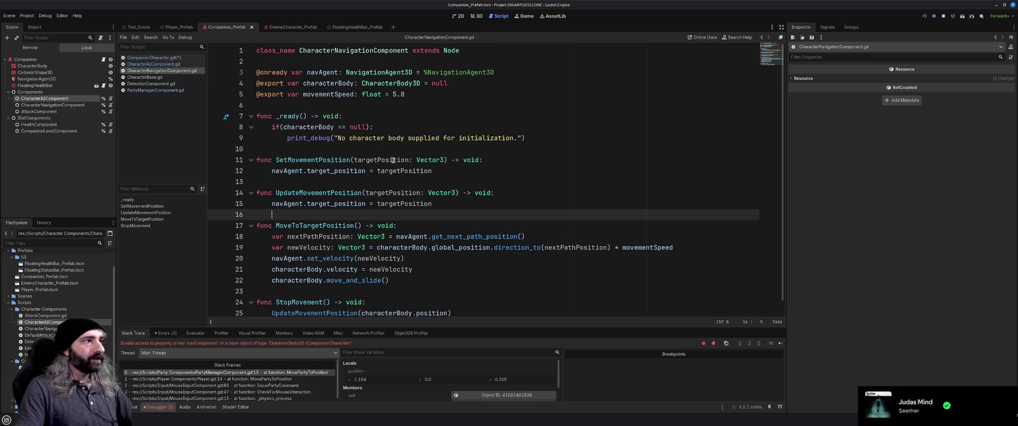
left_click(155, 64)
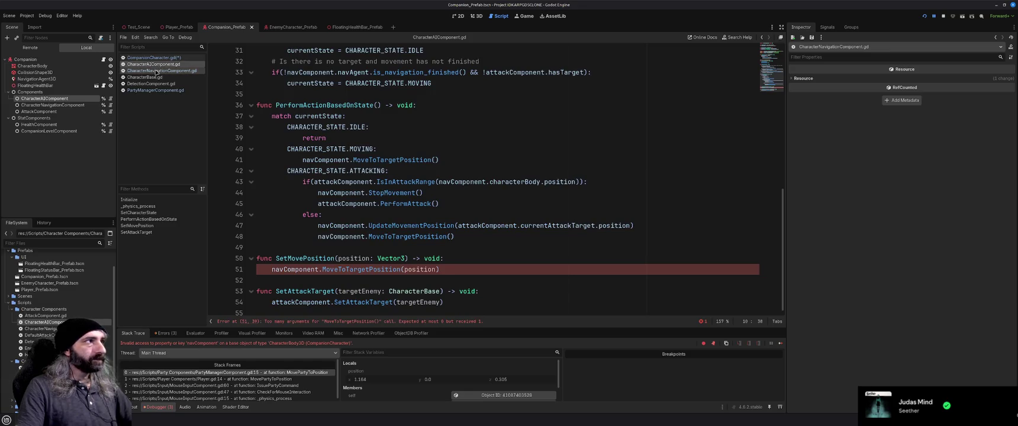
left_click(156, 71)
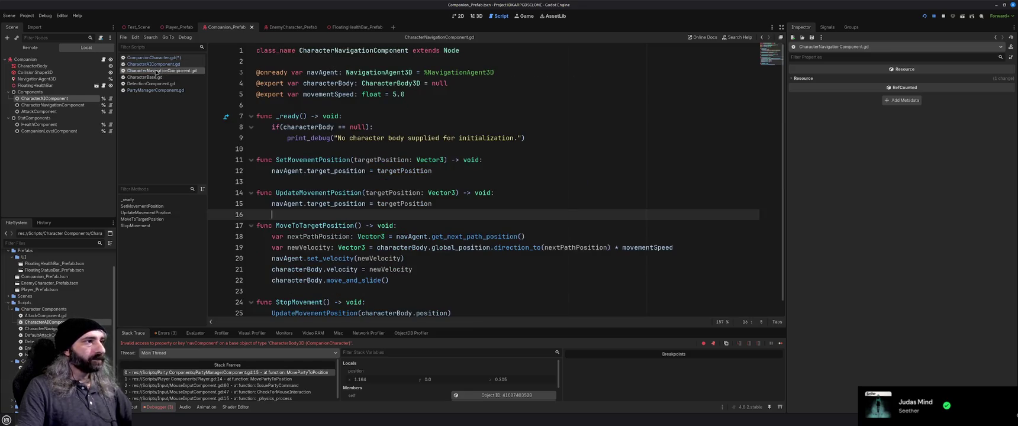
left_click(153, 64)
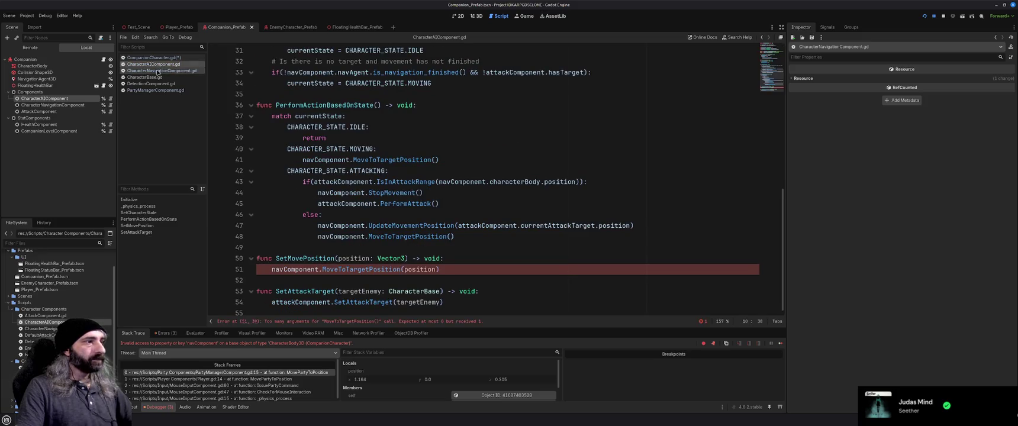
- Replace MoveToTargetPosition with SetMovementPosition on line 51 and save the scripts
double_click(353, 268)
type("SetM")
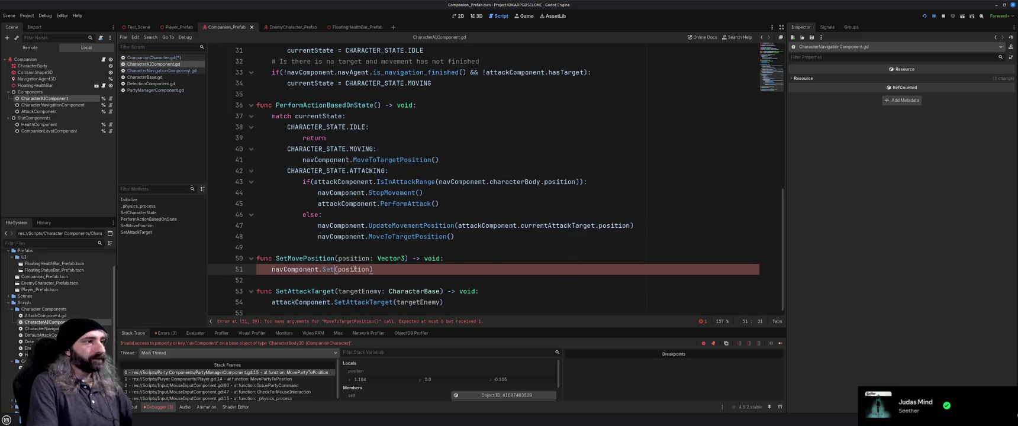
type("ove")
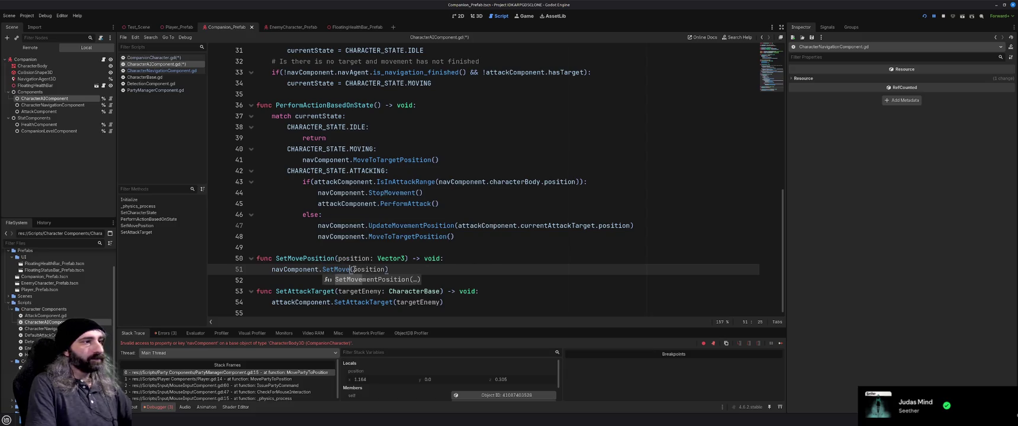
key("Return")
left_click(476, 270)
key("ctrl+s")
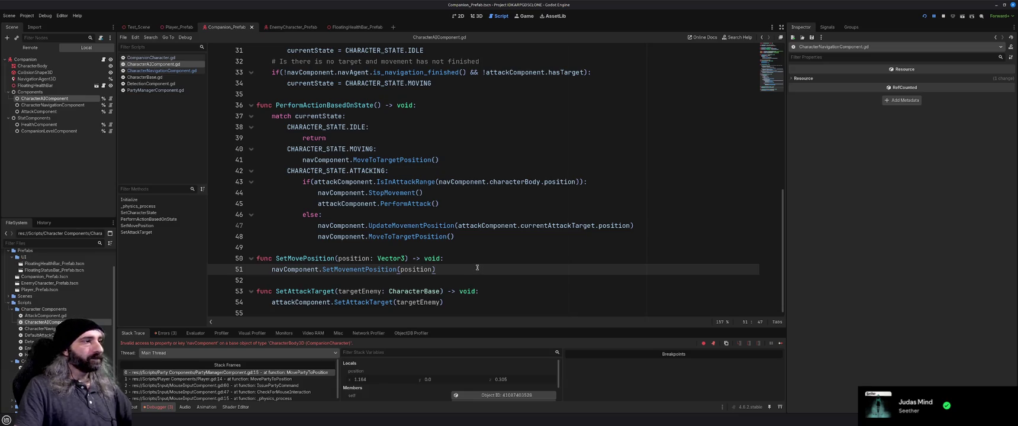
scroll(476, 267, "up", 10)
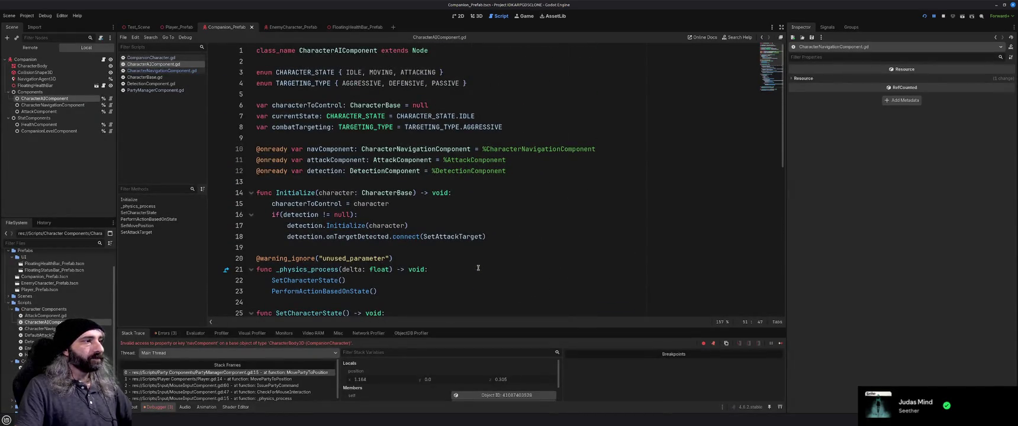
scroll(479, 267, "down", 10)
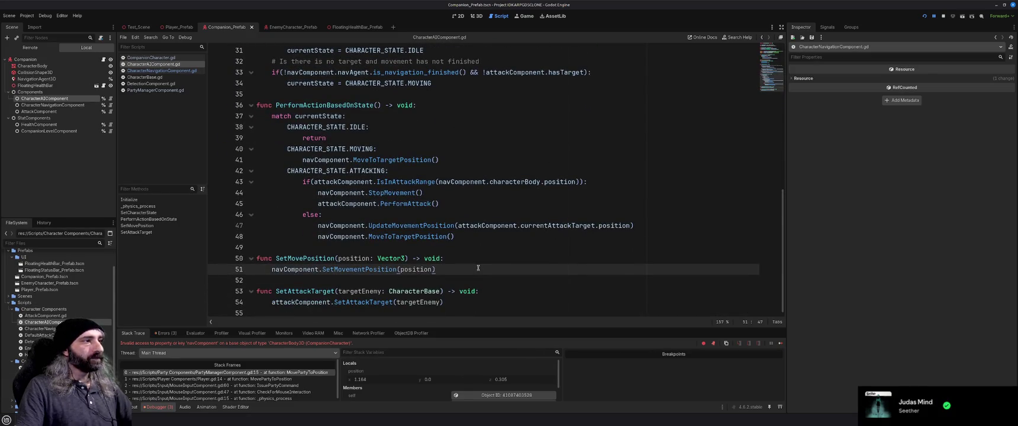
scroll(478, 268, "up", 8)
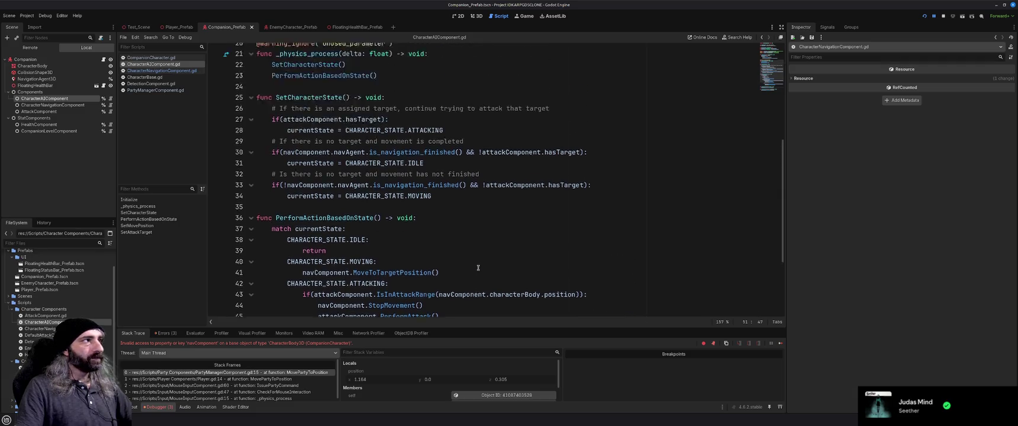
scroll(478, 268, "up", 2)
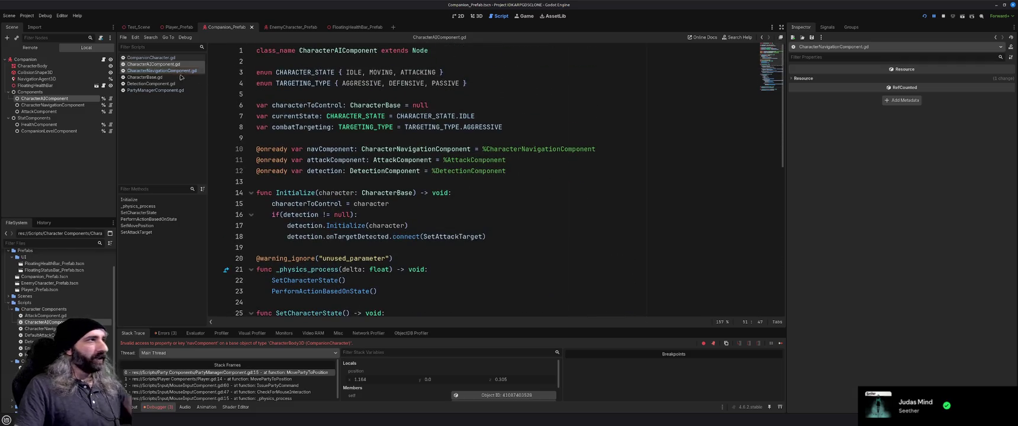
left_click(158, 58)
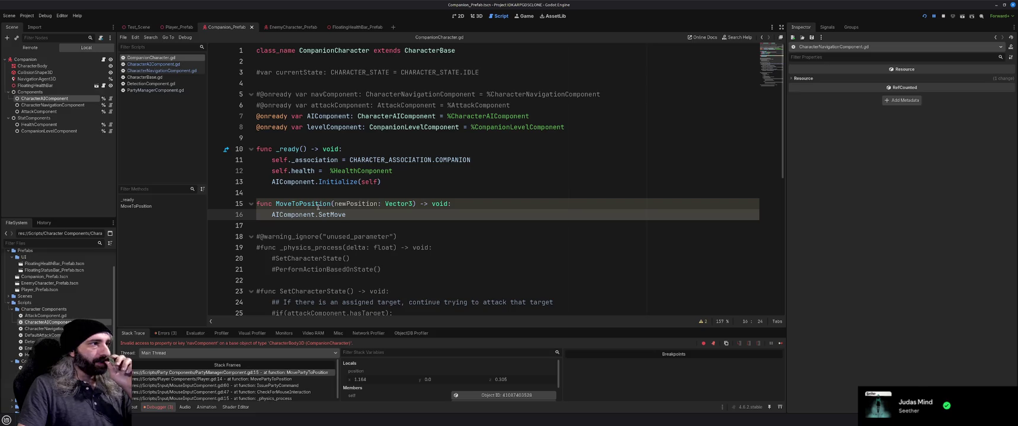
- Check the exact SetMovePosition method name in CharacterAIComponent.gd against line 16 of CompanionCharacter.gd
double_click(335, 216)
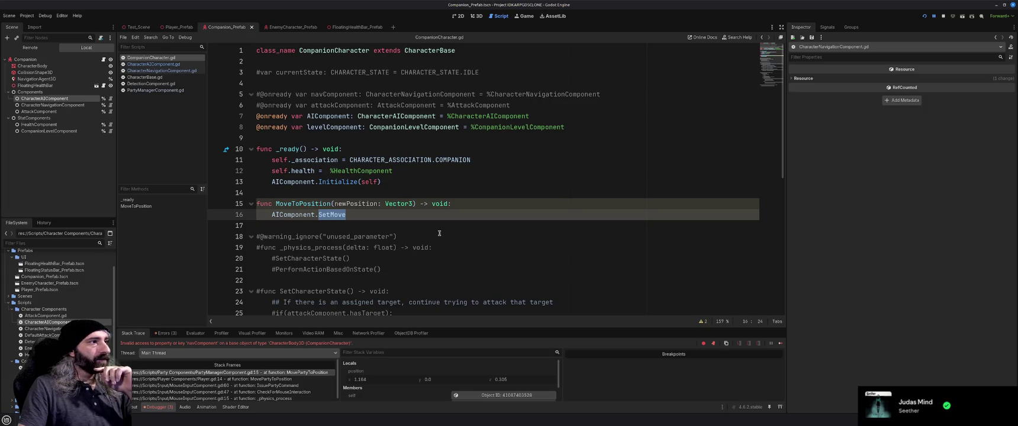
left_click(158, 66)
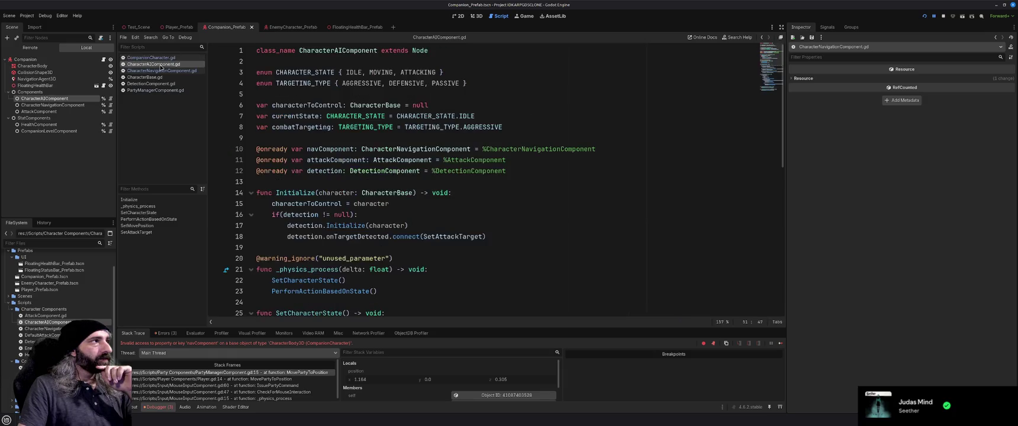
scroll(340, 225, "down", 10)
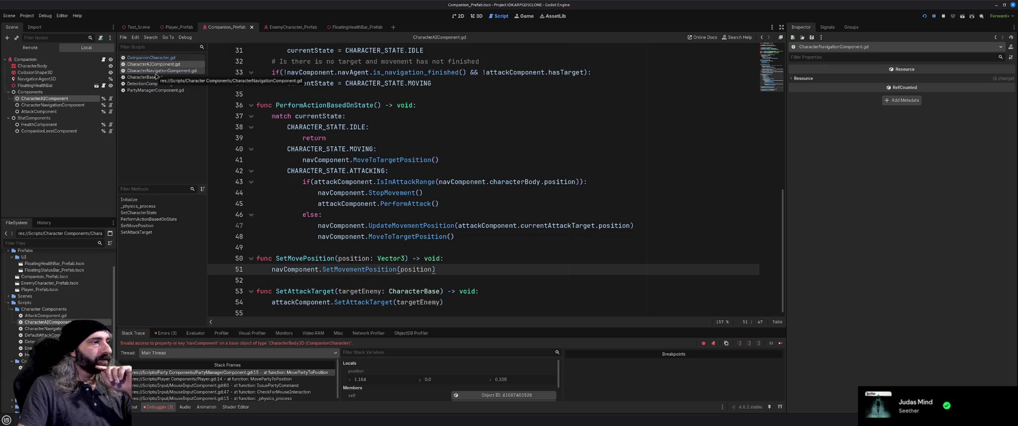
left_click(152, 57)
- Complete line 16 as AIComponent.SetMovePosition(newPosition) and save CompanionCharacter.gd
left_click(364, 216)
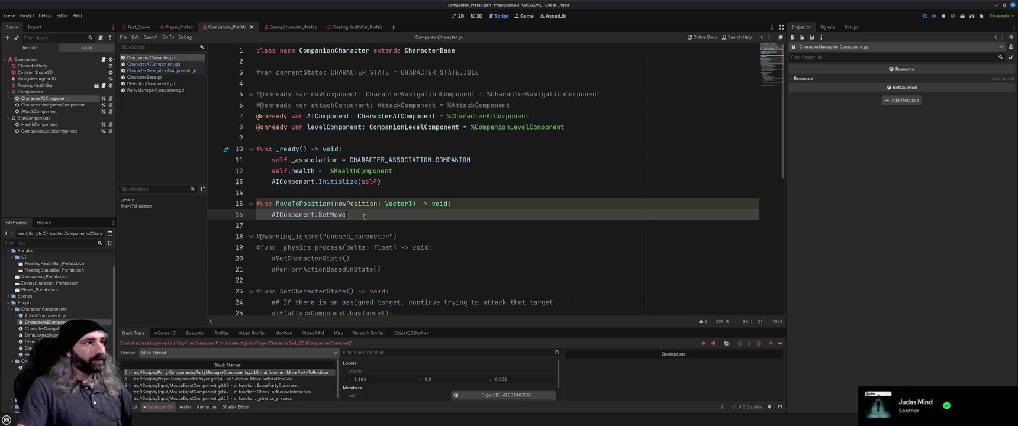
type("Pos")
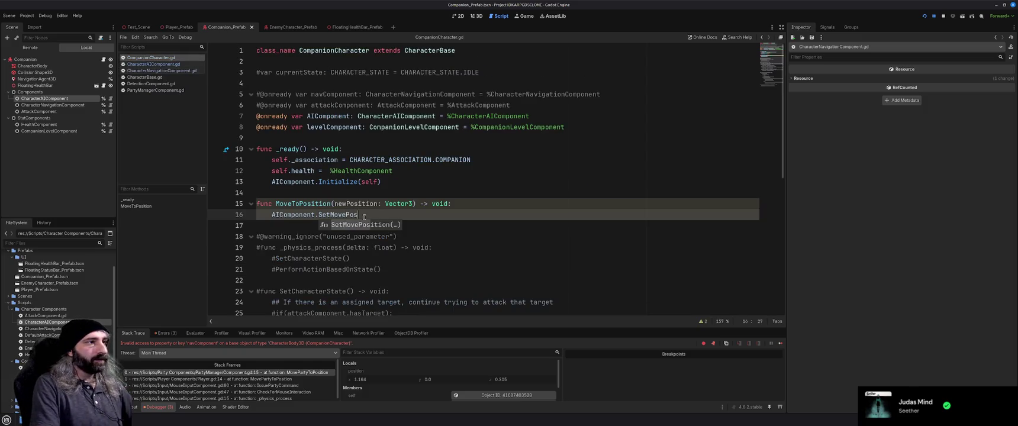
key("Return")
type("new")
key("Return")
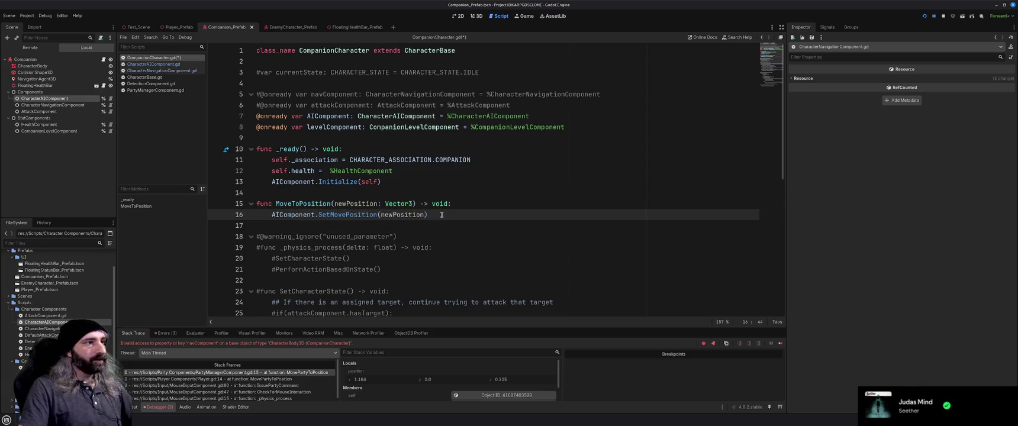
key("ctrl+s")
scroll(478, 248, "down", 8)
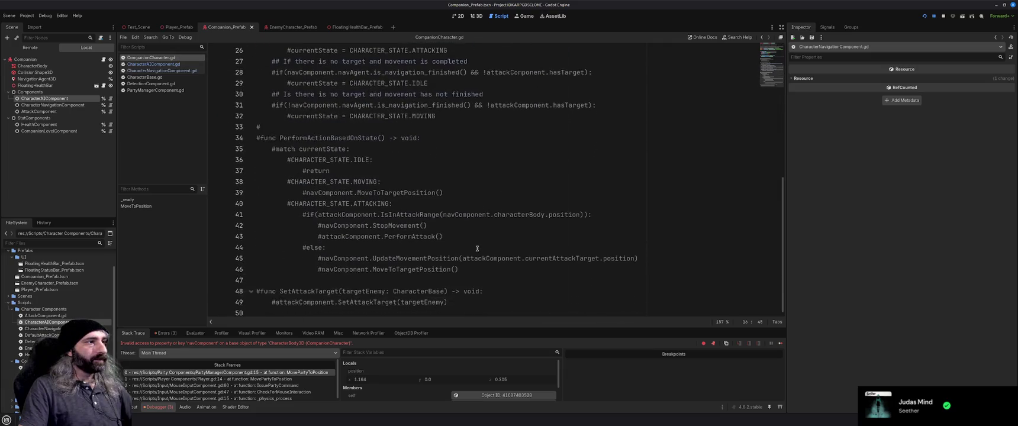
scroll(477, 249, "up", 8)
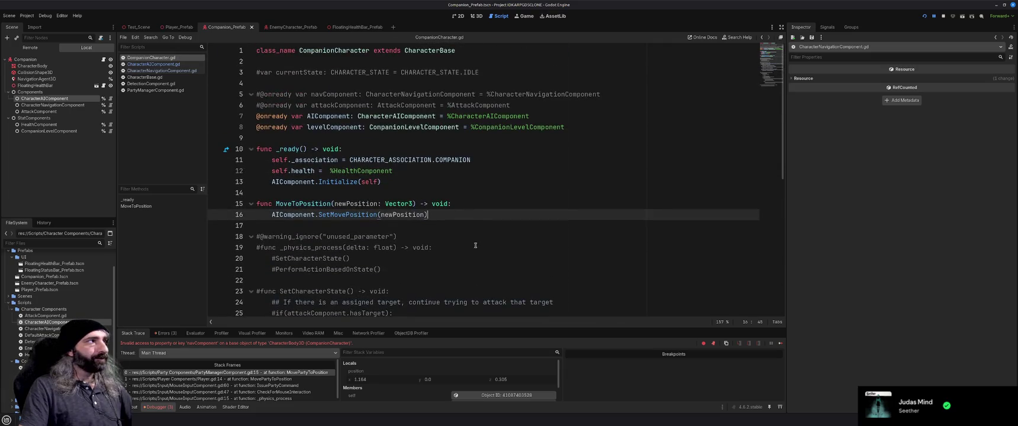
- Switch to the EnemyCharacter_Prefab scene and open EnemyCharacter.gd, reordering the open scripts list
left_click(287, 28)
left_click(103, 60)
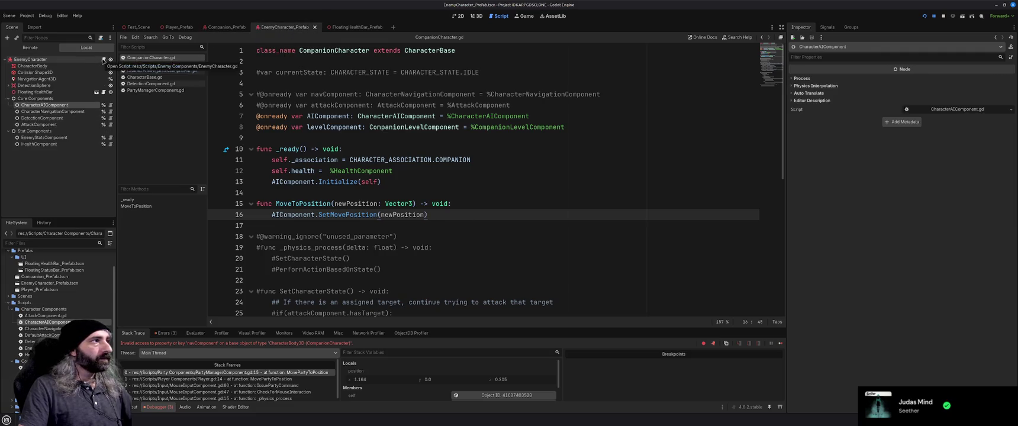
mouse_move(153, 90)
left_mouse_down()
mouse_move(157, 59)
mouse_move(155, 99)
left_mouse_up()
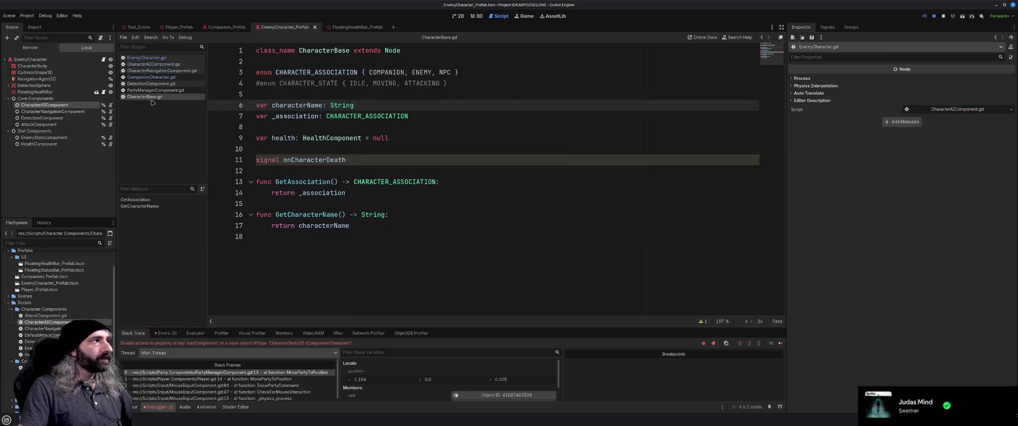
left_click(154, 58)
left_click_drag(153, 79, 153, 57)
left_click(154, 64)
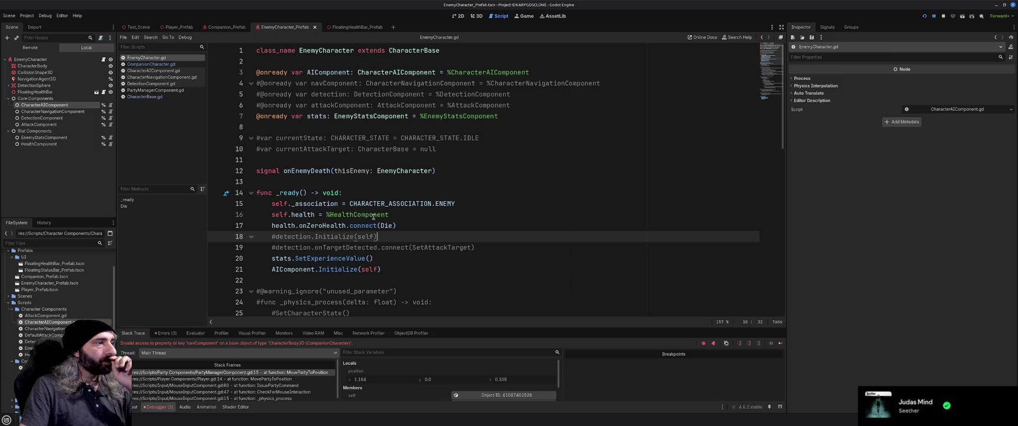
- Read through EnemyCharacter.gd and start a test run of the game with F5
scroll(374, 217, "down", 8)
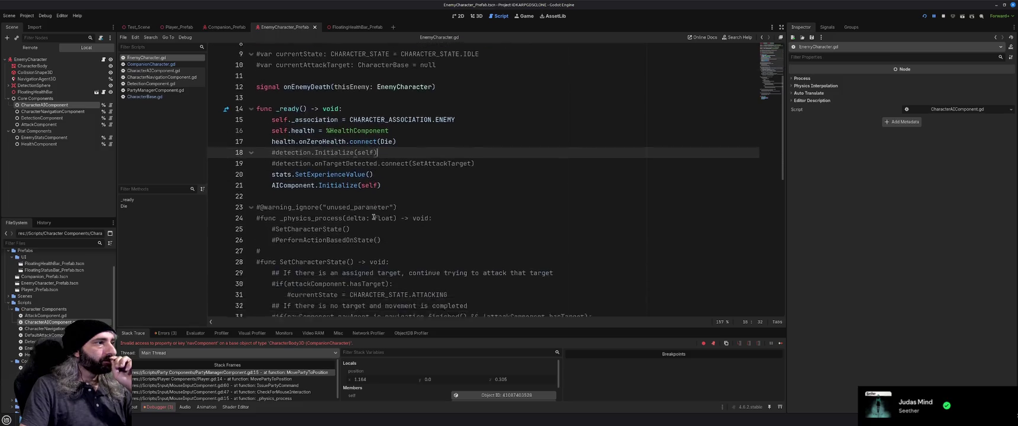
scroll(373, 216, "down", 5)
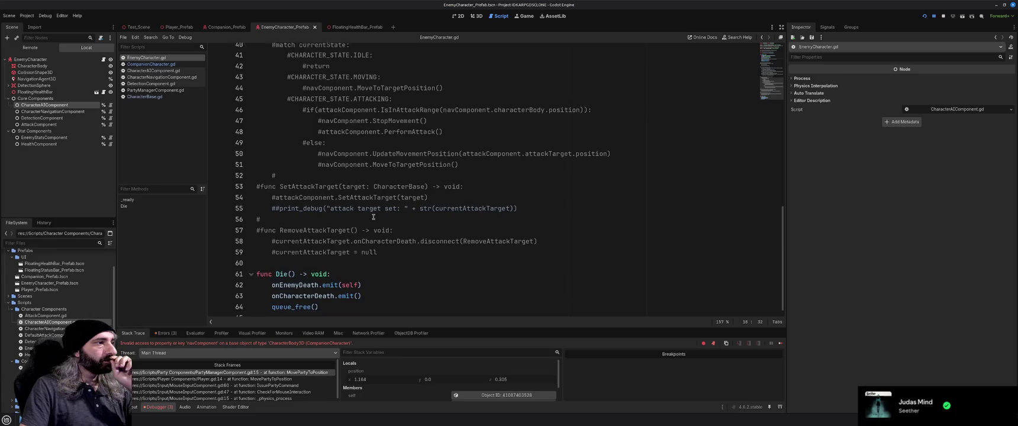
scroll(373, 216, "up", 11)
scroll(374, 217, "up", 2)
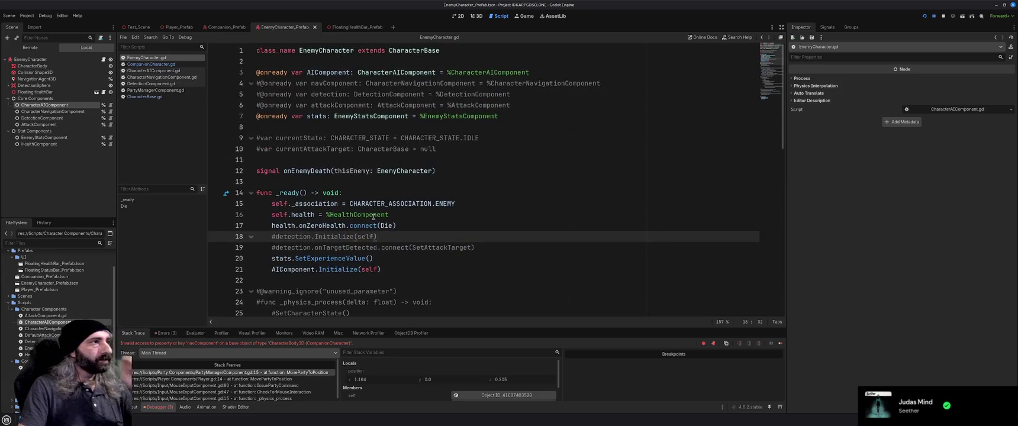
left_click(354, 181)
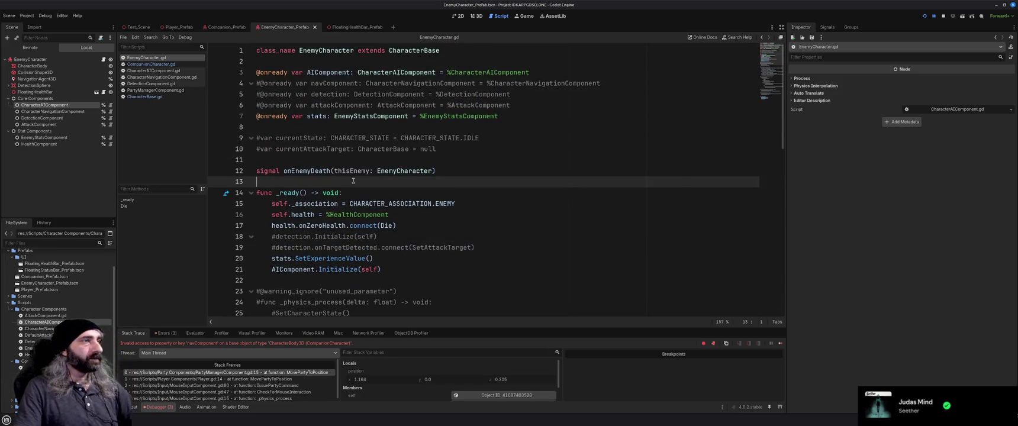
key("F5")
left_click(528, 216)
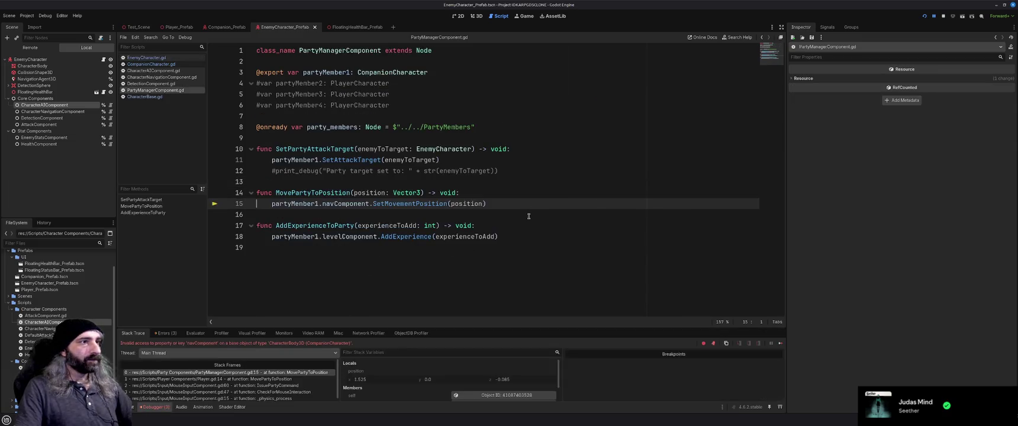
- Remove navComponent from line 15's call after checking CompanionCharacter.gd's method names
double_click(349, 204)
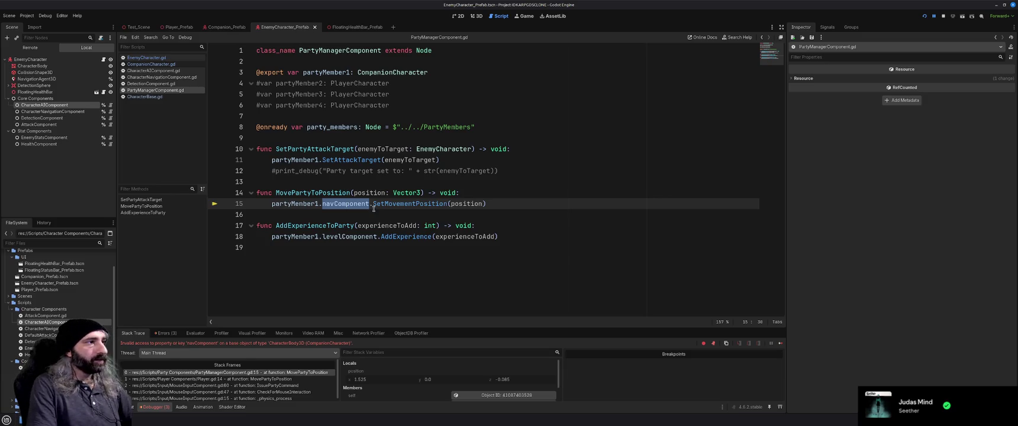
key("BackSpace")
key("BackSpace")
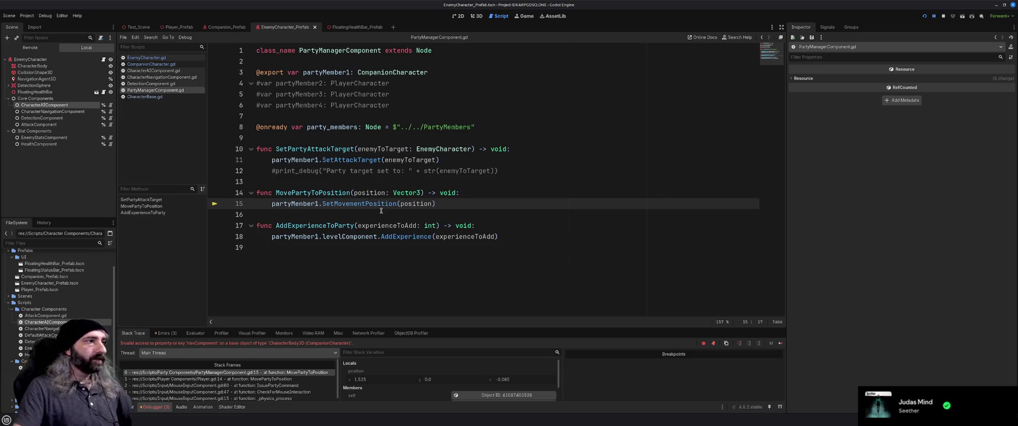
left_click(165, 64)
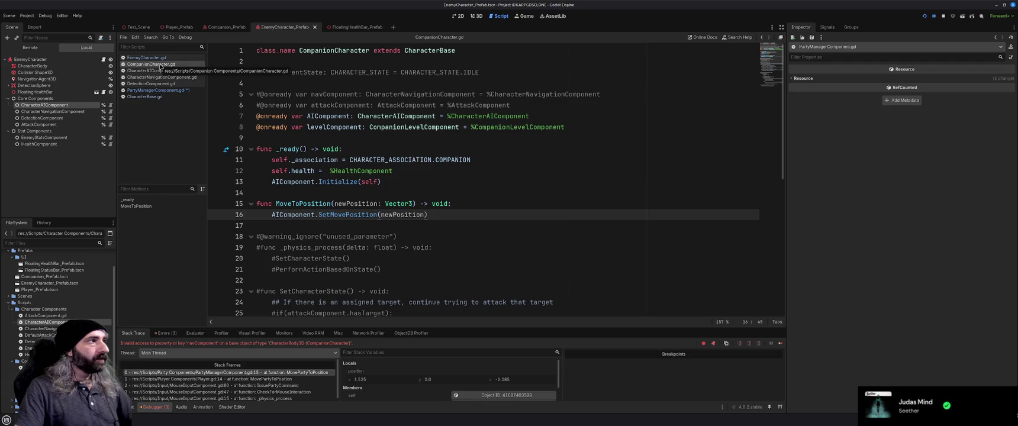
left_click(155, 90)
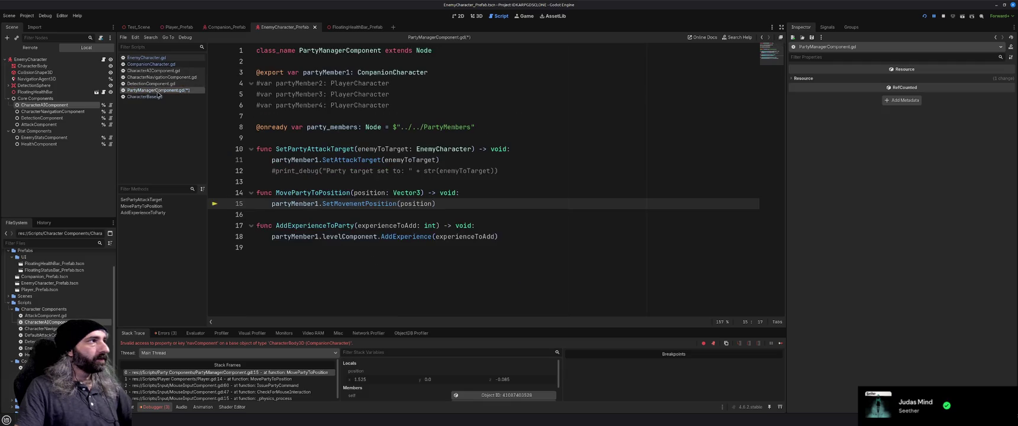
- Make line 15 call partyMember1.MoveToPosition(position), save PartyManagerComponent.gd, and rerun the game
double_click(350, 203)
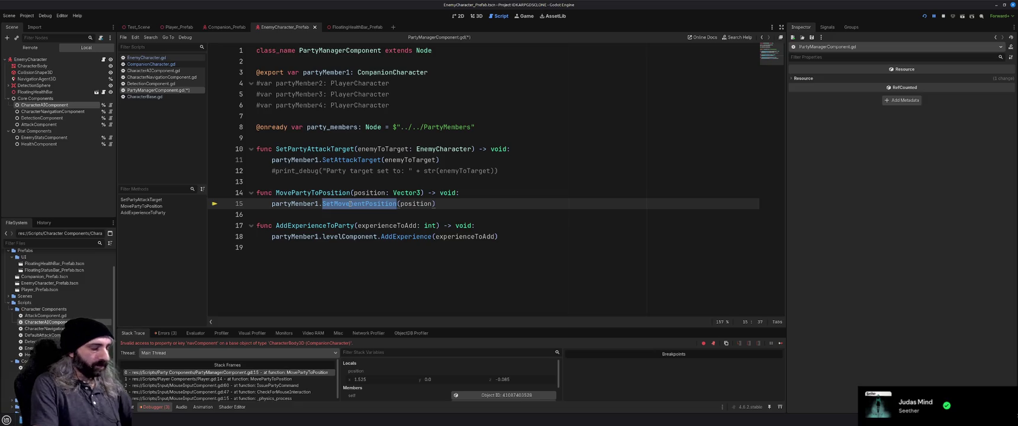
type("MoveToPosition")
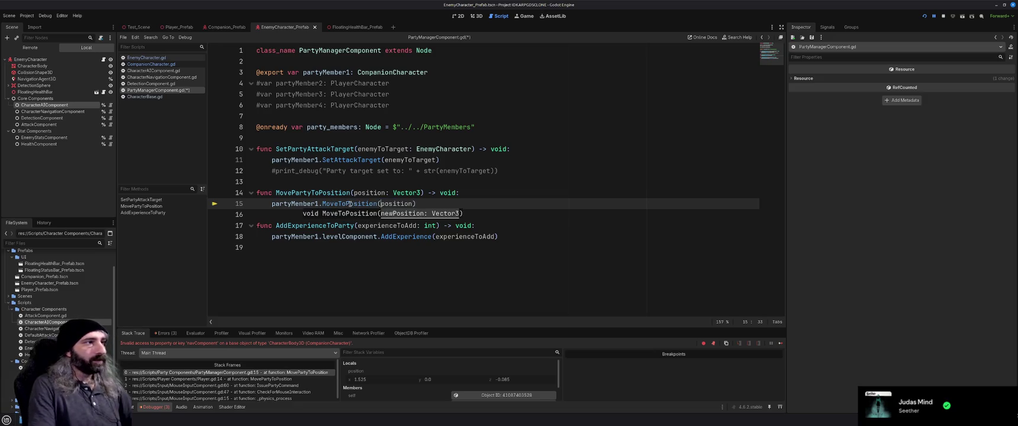
left_click(435, 203)
key("ctrl+s")
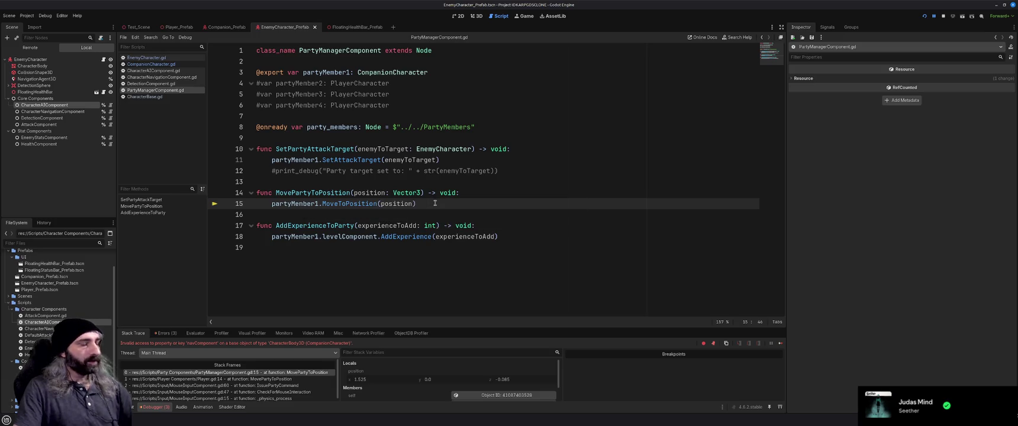
key("F5")
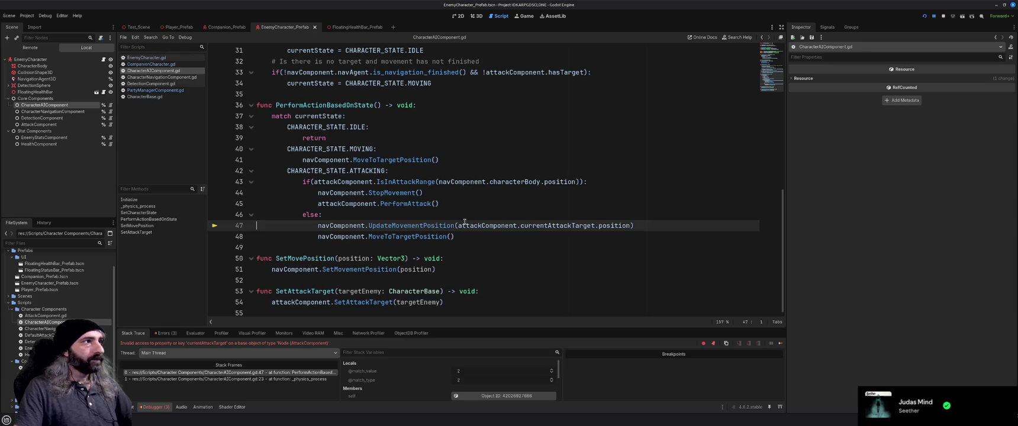
- Review the EnemyCharacter and CharacterAIComponent scripts
scroll(464, 221, "up", 1)
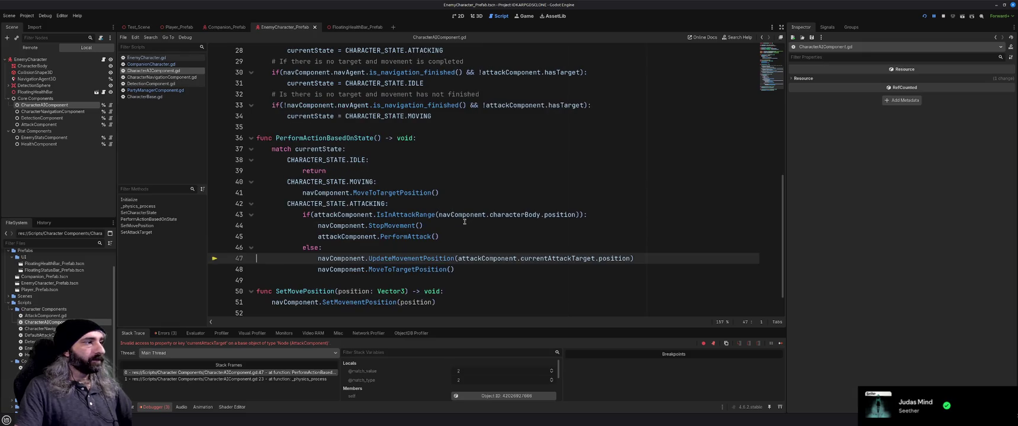
scroll(465, 222, "up", 9)
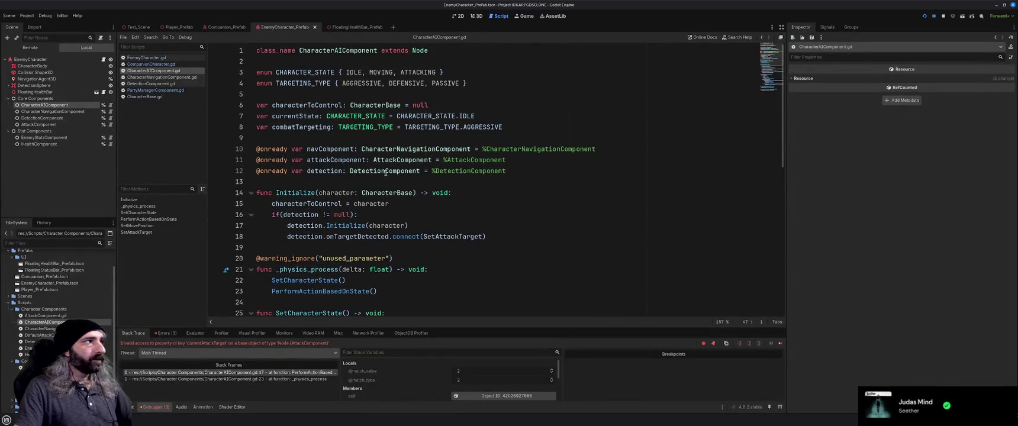
left_click(165, 59)
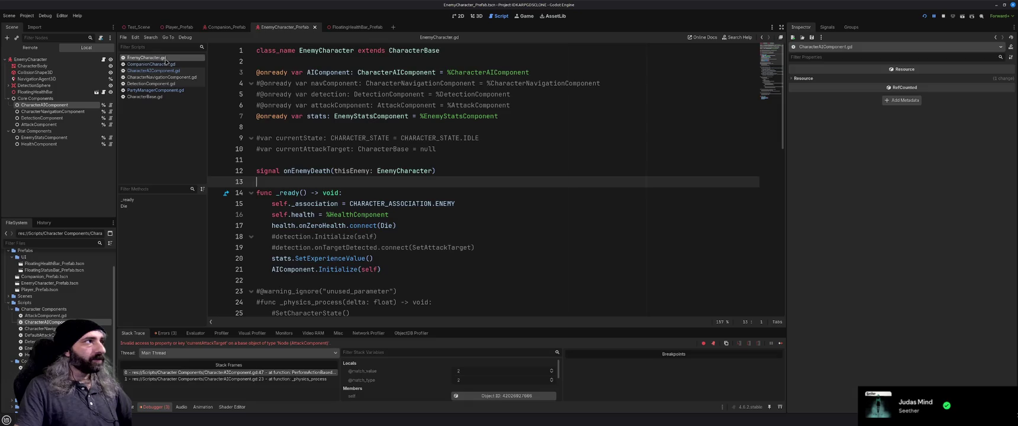
left_click(154, 70)
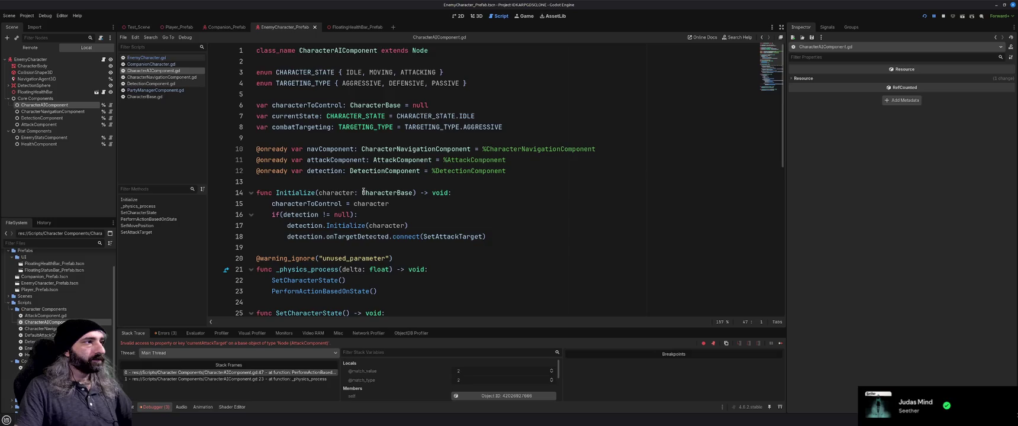
scroll(363, 190, "down", 1)
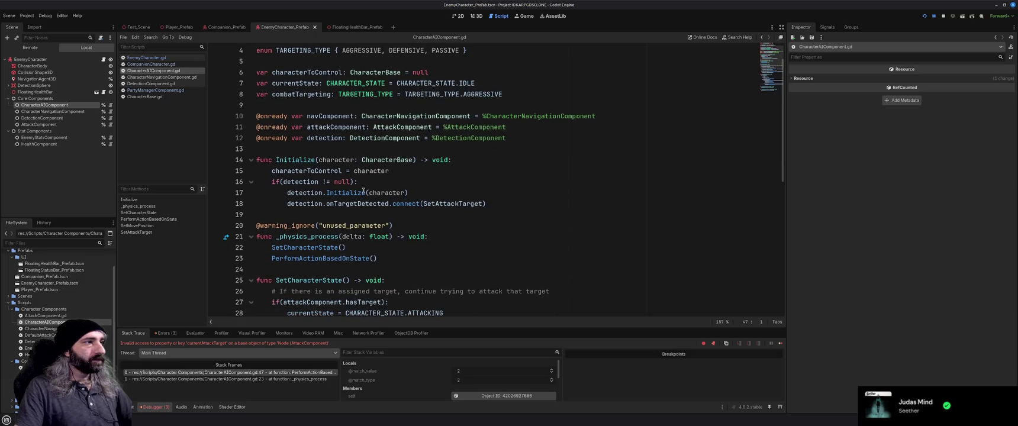
scroll(363, 190, "down", 1)
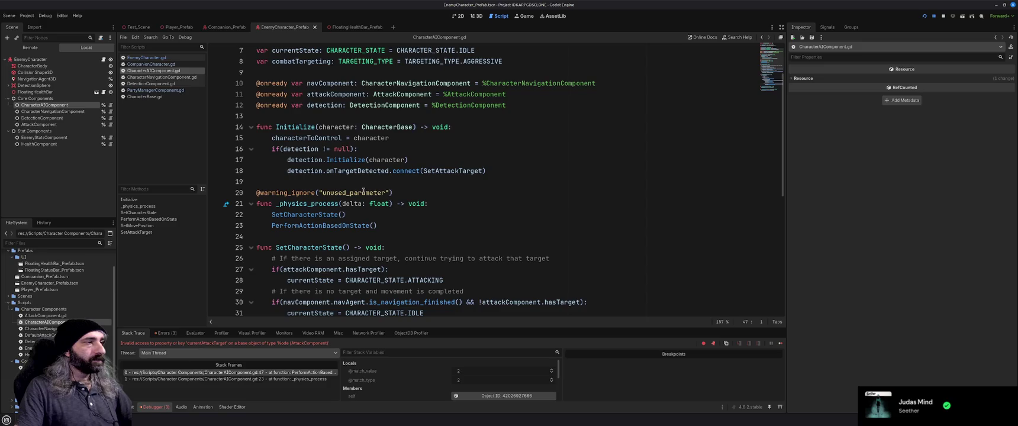
scroll(362, 190, "up", 2)
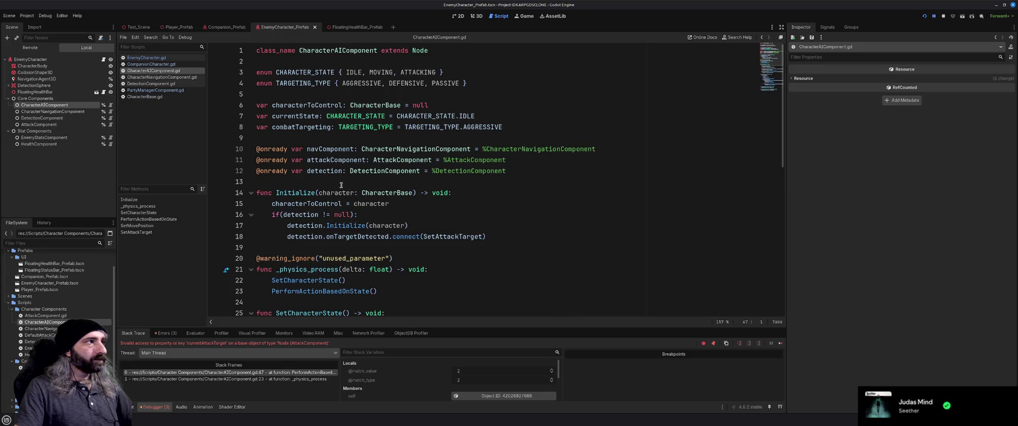
- Read through DetectionComponent.gd, comparing it with CharacterAIComponent.gd
left_click(152, 84)
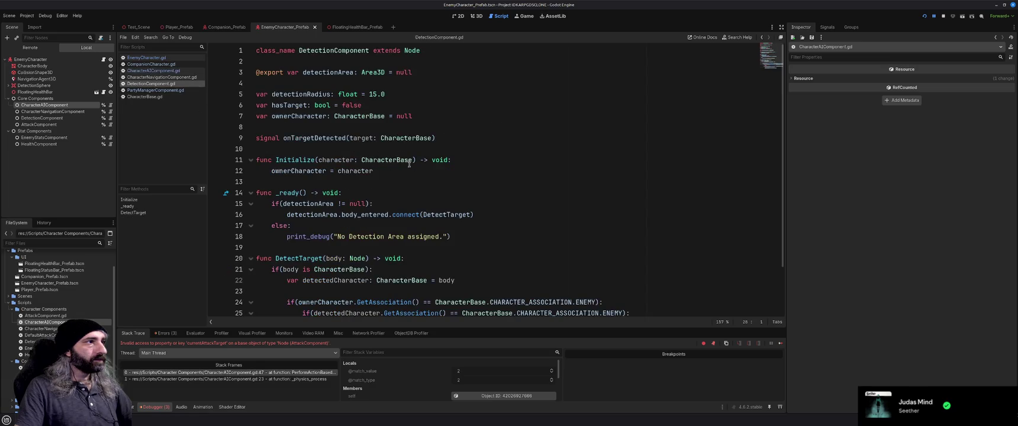
left_click(397, 183)
scroll(397, 184, "down", 2)
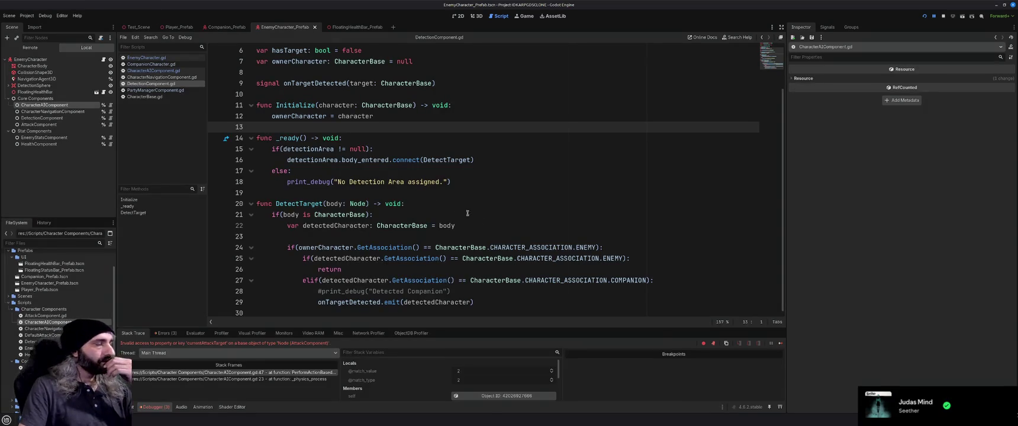
left_click(426, 191)
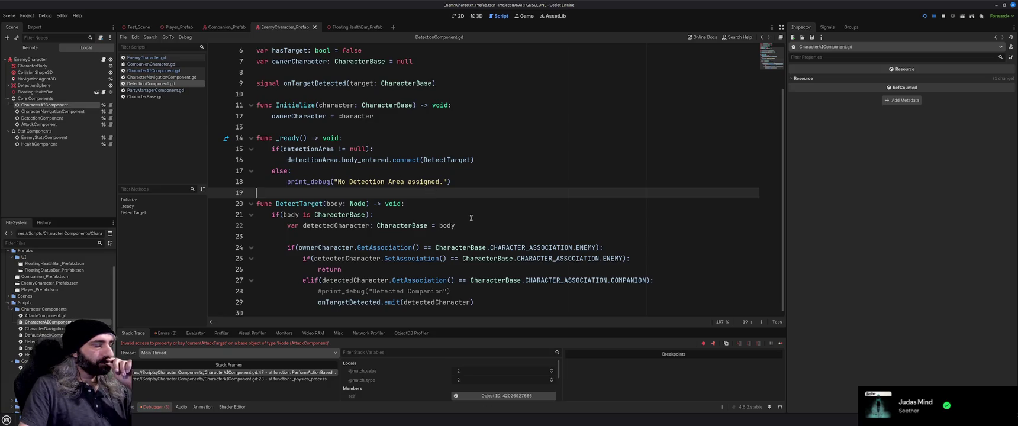
scroll(471, 218, "up", 2)
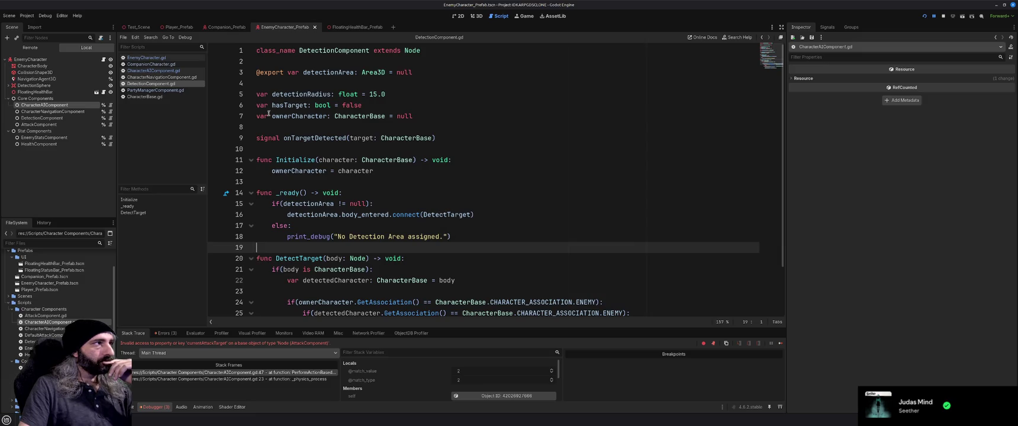
left_click(161, 71)
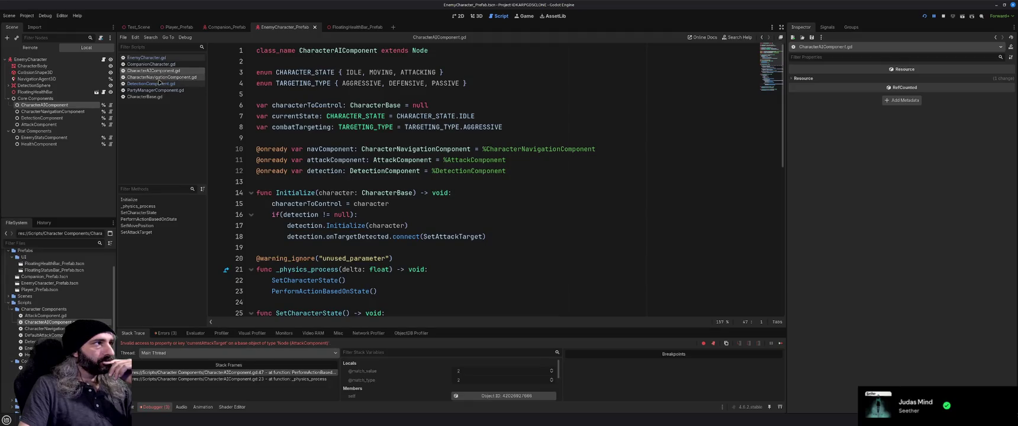
left_click(156, 85)
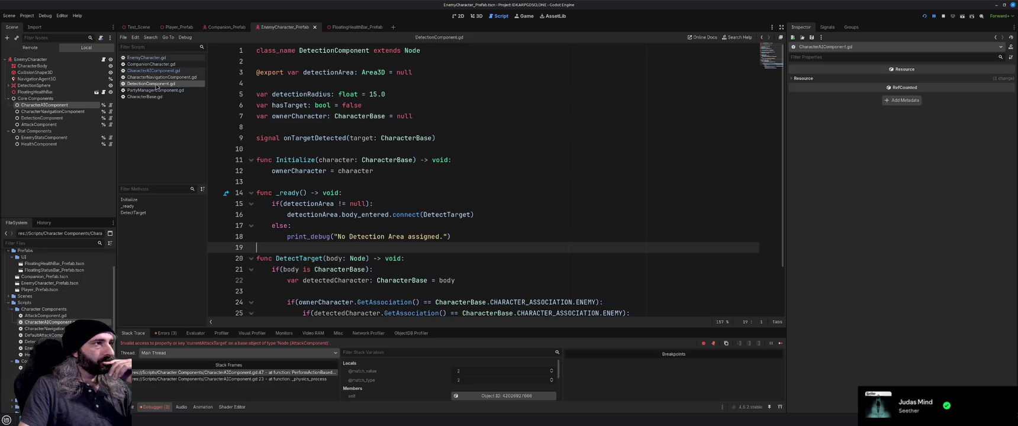
- Comment out the hasTarget variable on line 6 of DetectionComponent.gd with Ctrl+K
double_click(290, 104)
scroll(360, 206, "down", 1)
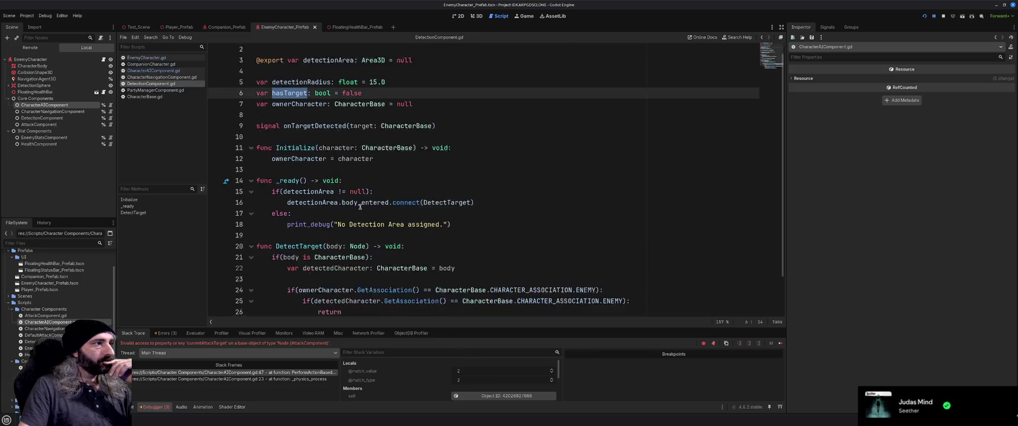
scroll(359, 207, "down", 3)
scroll(360, 207, "up", 2)
left_click(366, 106)
key("ctrl+k")
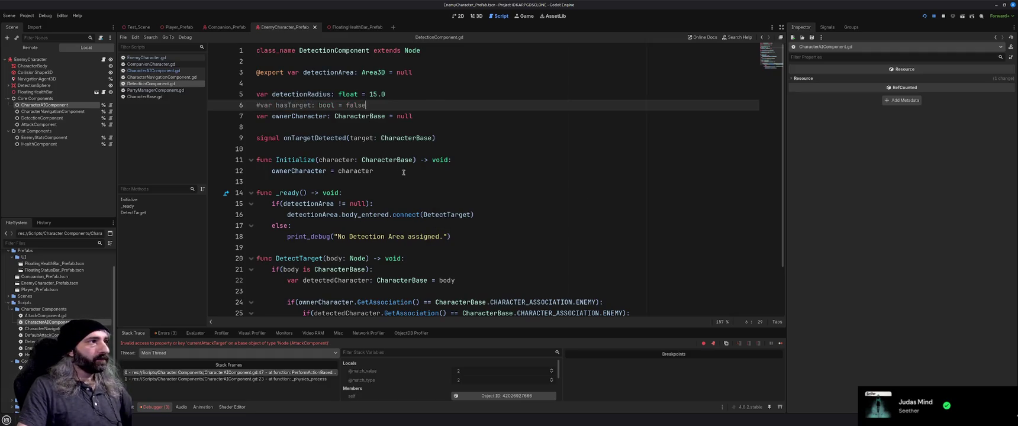
scroll(404, 172, "down", 3)
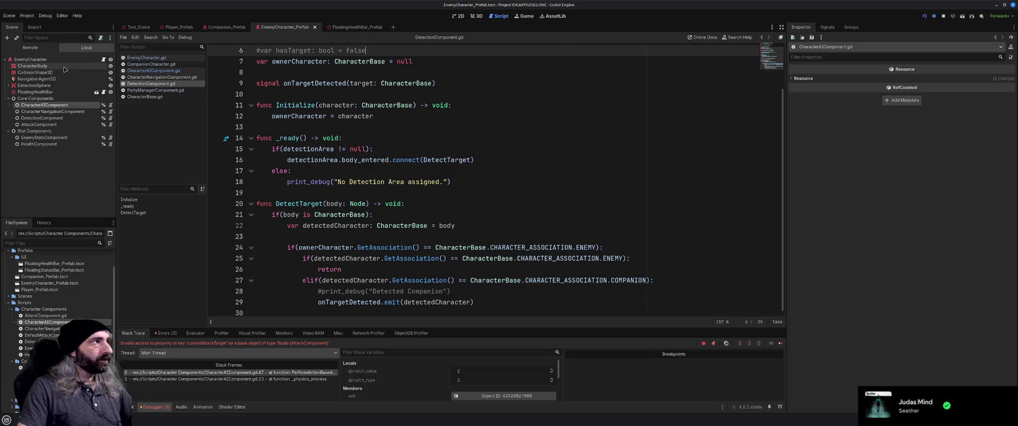
- Inspect the CharacterAIComponent, CharacterNavigationComponent, DetectionComponent and AttackComponent nodes, then show CharacterAIComponent.gd
left_click(57, 106)
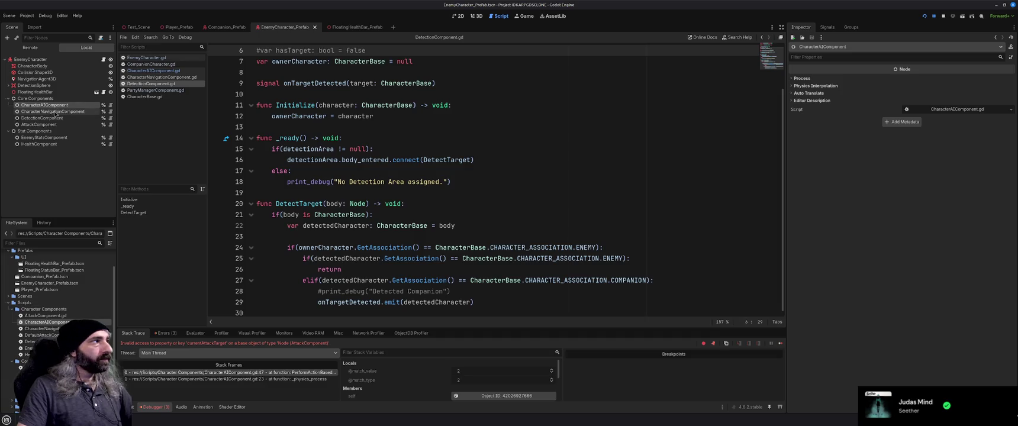
left_click(55, 113)
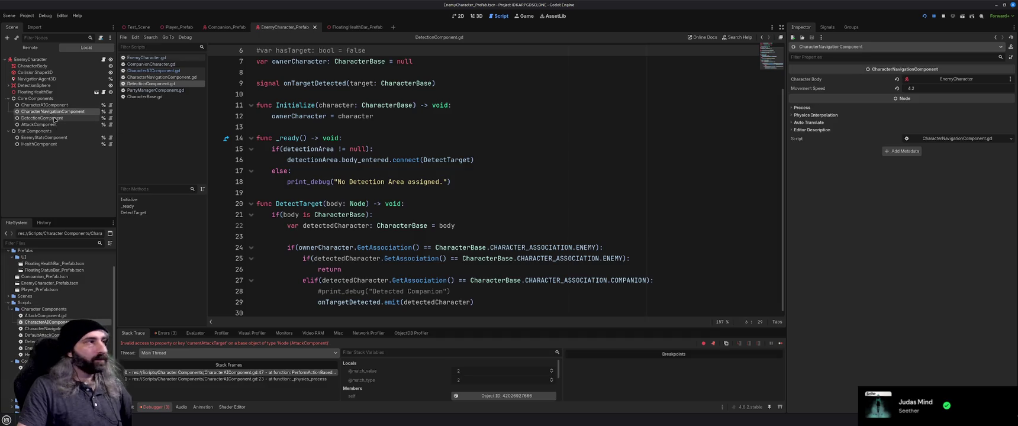
left_click(55, 118)
left_click(54, 125)
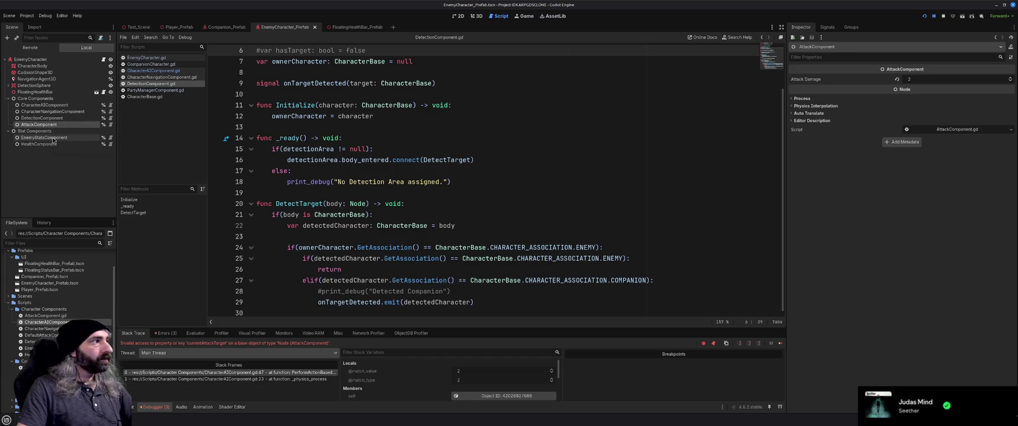
left_click(50, 112)
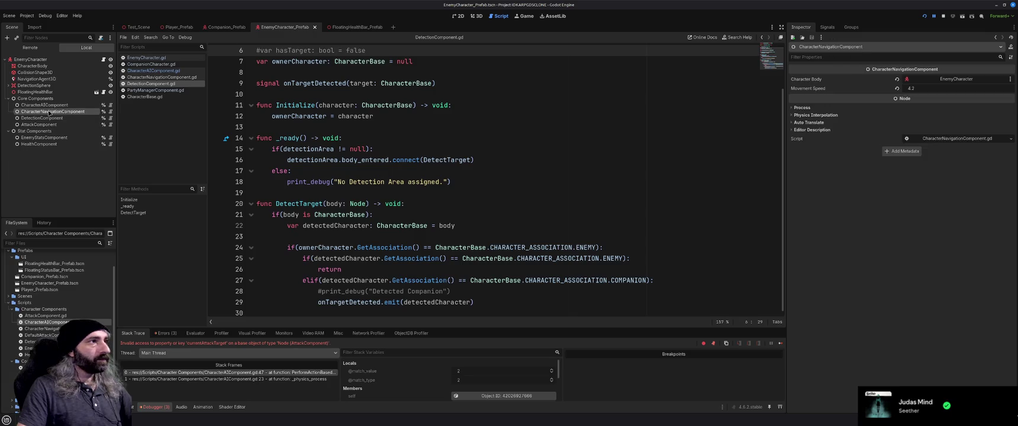
left_click(47, 105)
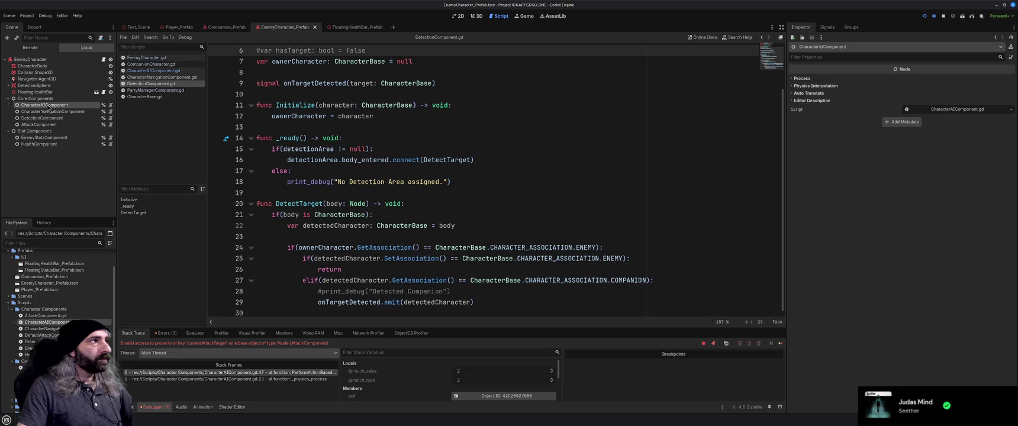
left_click(155, 72)
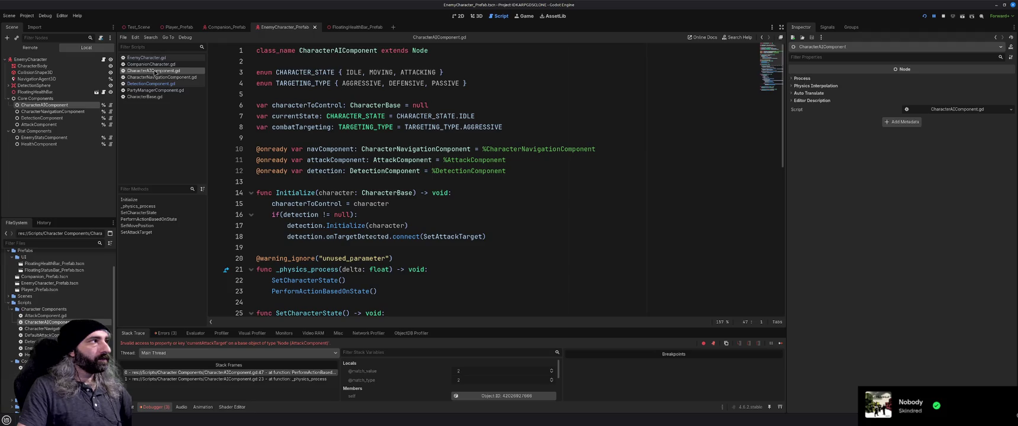
- Find the currentAttackTarget reference from the error message in CharacterAIComponent.gd
left_click(415, 137)
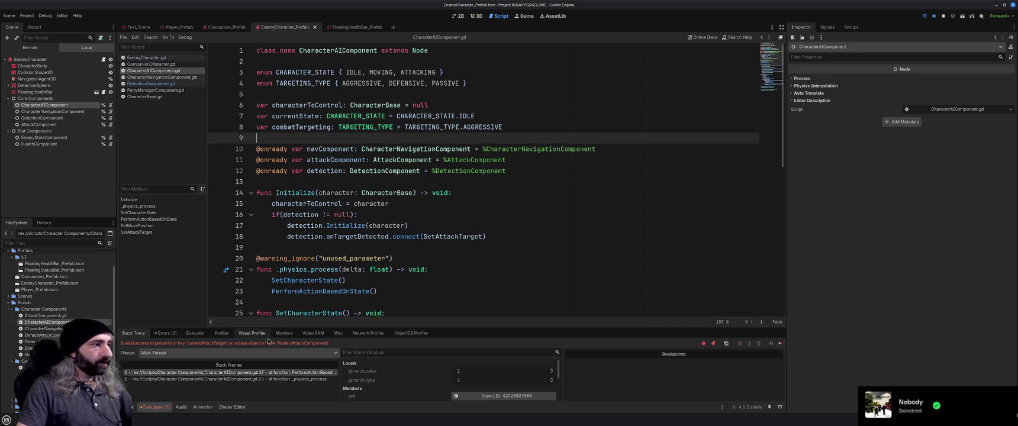
double_click(218, 343)
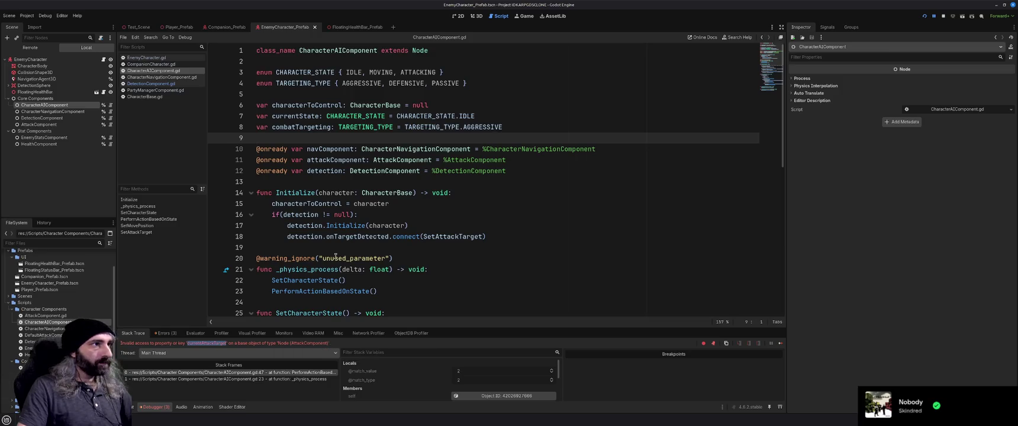
scroll(335, 258, "down", 6)
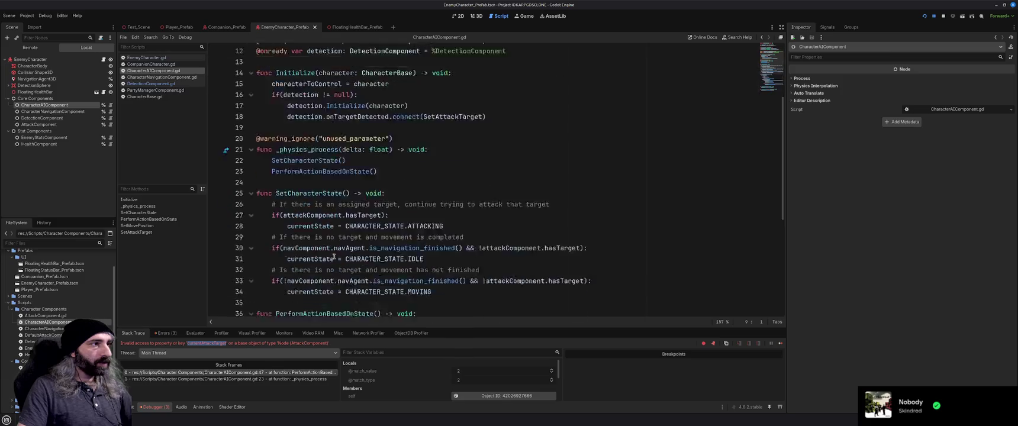
scroll(334, 258, "down", 4)
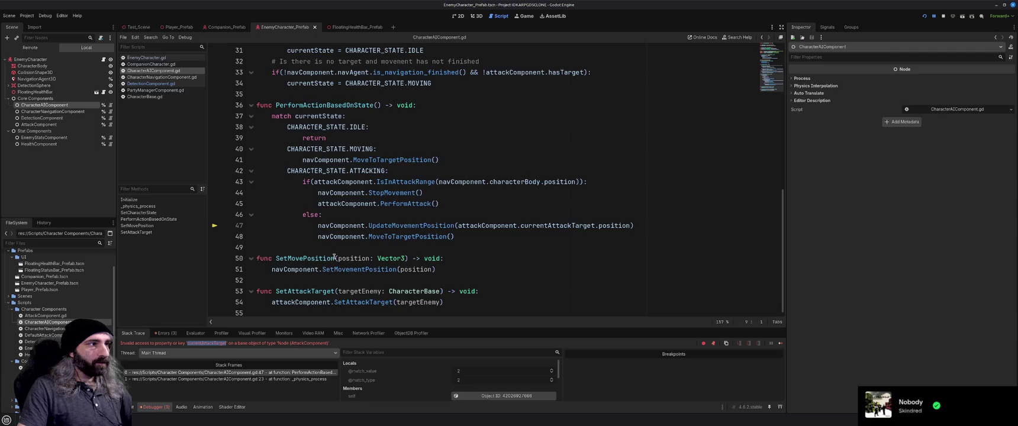
- Replace currentAttackTarget on line 47 with attackTarget, save, and launch the game
double_click(541, 227)
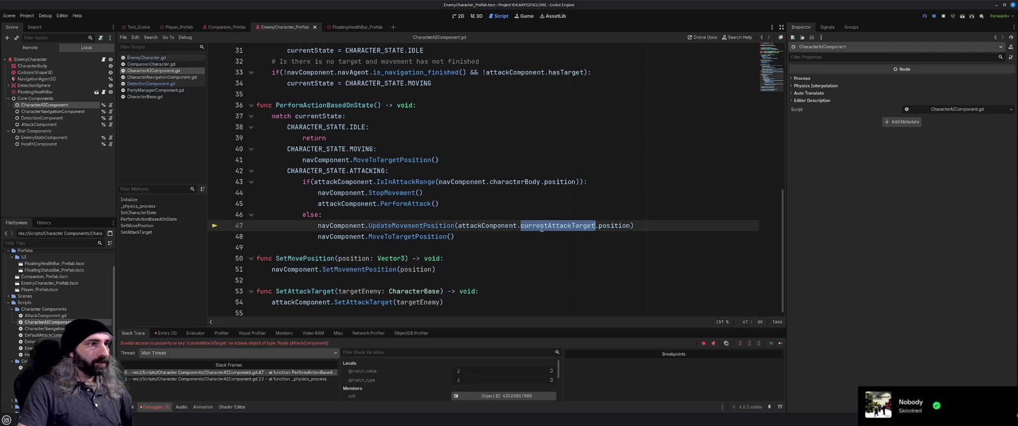
type("attack")
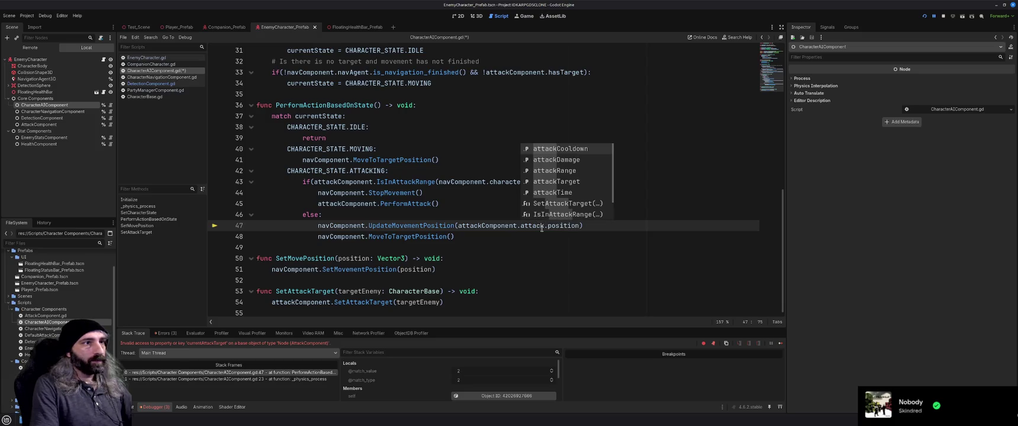
key("Down")
key("Down")
key("Down")
key("Return")
key("ctrl+s")
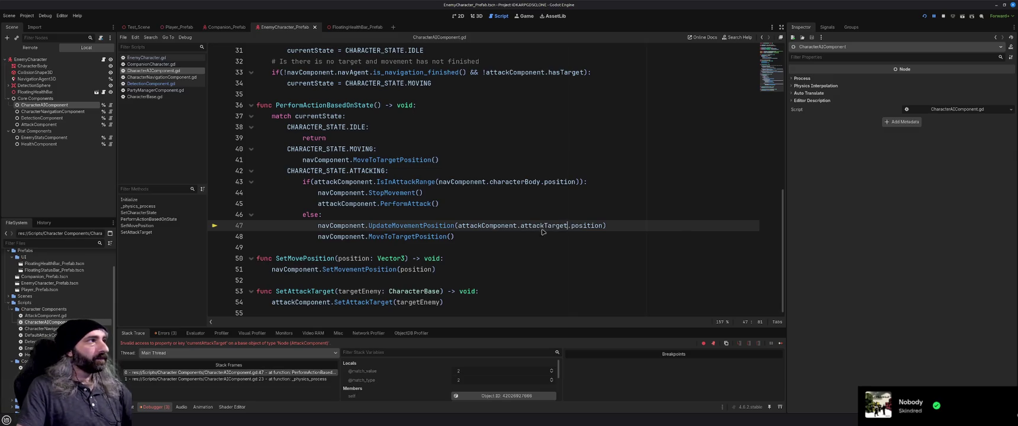
key("F5")
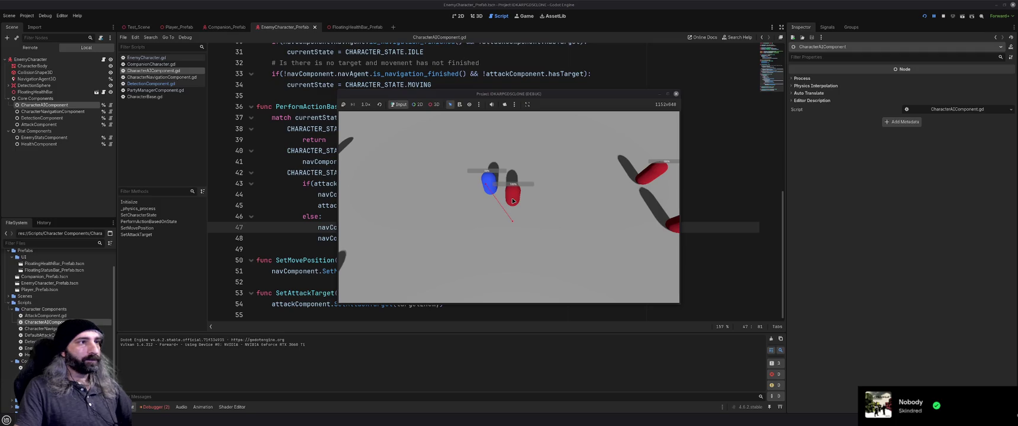
- Order the companion to attack the red enemy in the running game
left_click(513, 202)
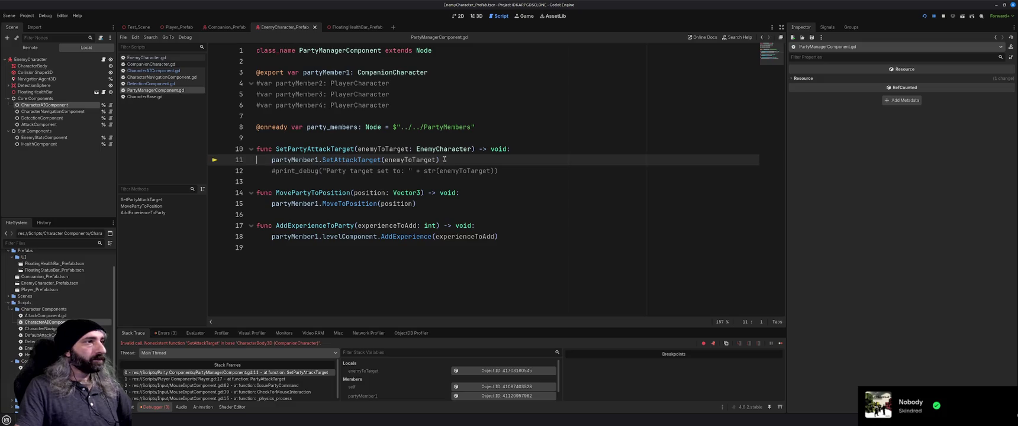
- Paste the copied SetAttackTarget function below MoveToPosition in CompanionCharacter.gd
left_click(167, 65)
scroll(395, 219, "down", 3)
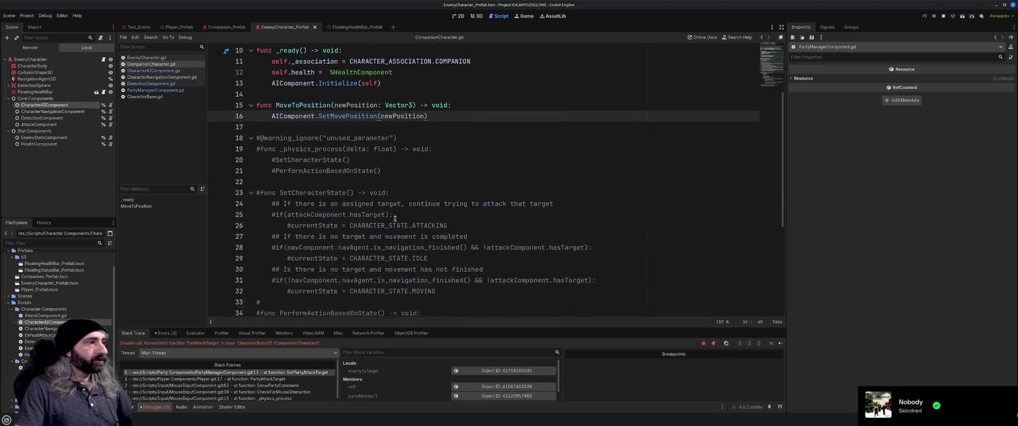
scroll(395, 219, "down", 5)
left_click_drag(457, 302, 256, 292)
key("ctrl+c")
scroll(390, 223, "up", 6)
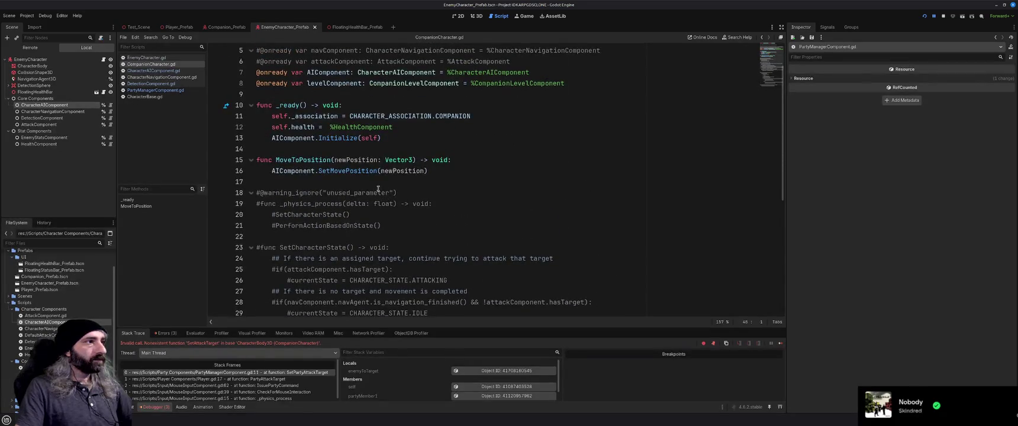
left_click(377, 183)
key("Return")
key("Return")
key("Up")
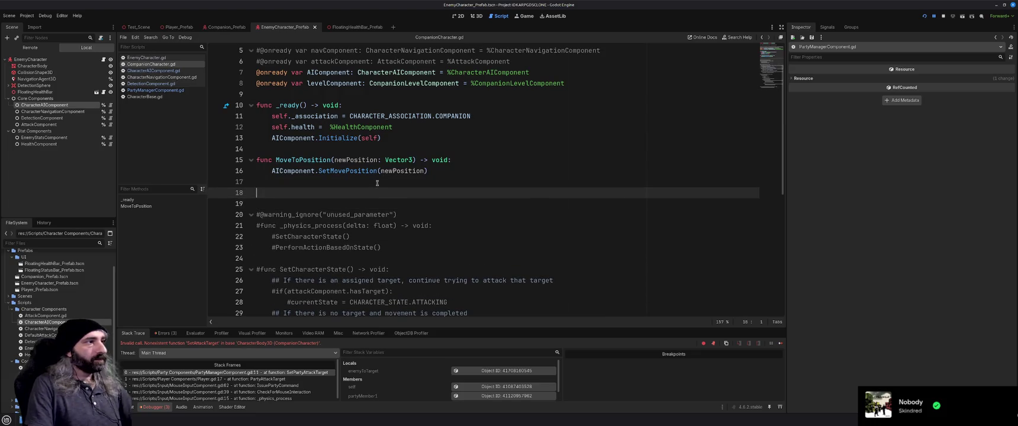
key("ctrl+v")
- Uncomment SetAttackTarget, replace attackComponent with AIComponent on line 19, and save
left_click_drag(448, 203, 255, 192)
key("ctrl+k")
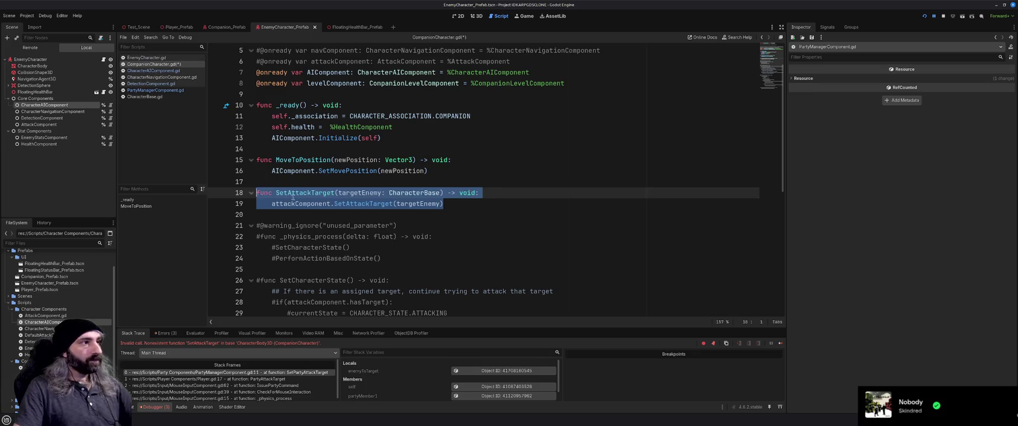
double_click(307, 204)
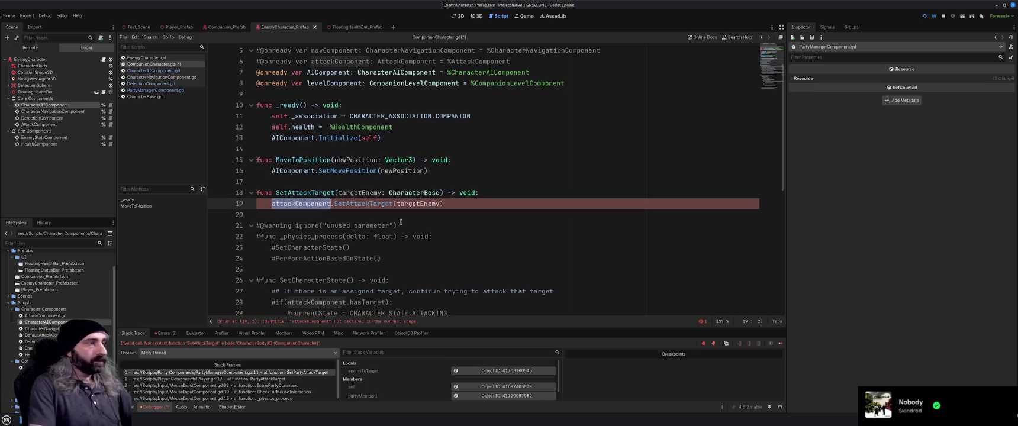
type("Ai")
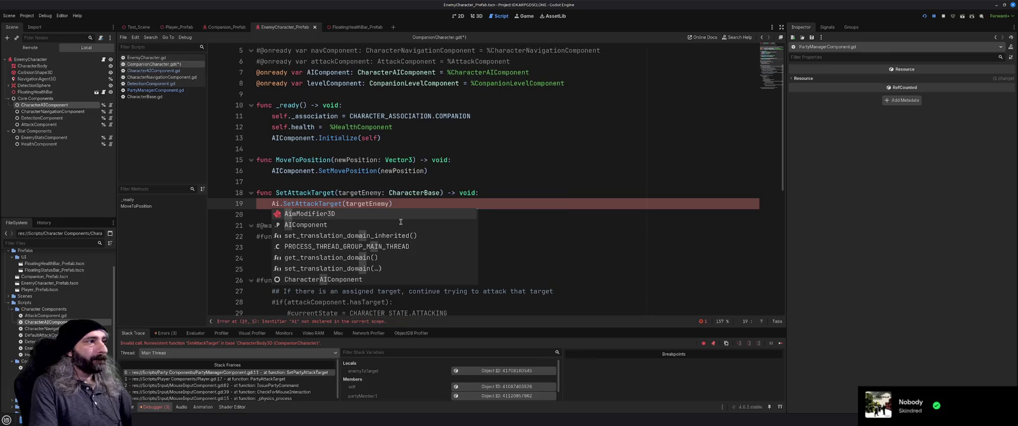
type("Comp")
key("Return")
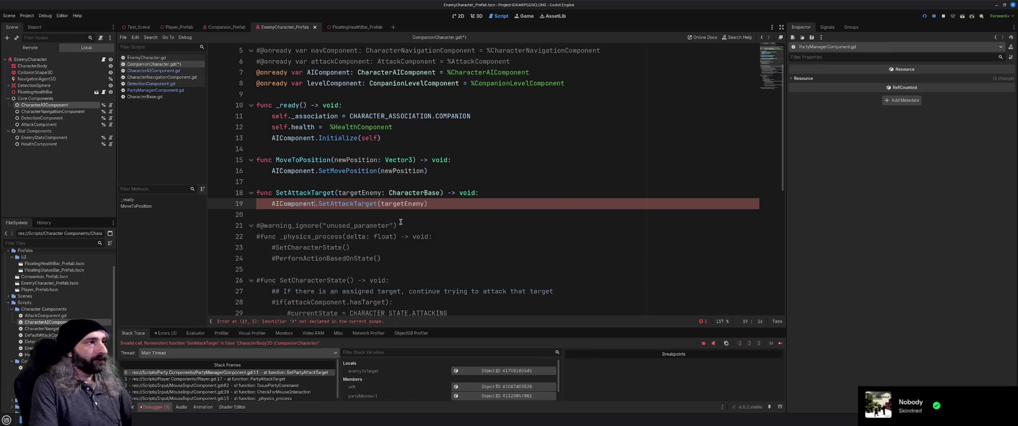
key("End")
key("ctrl+s")
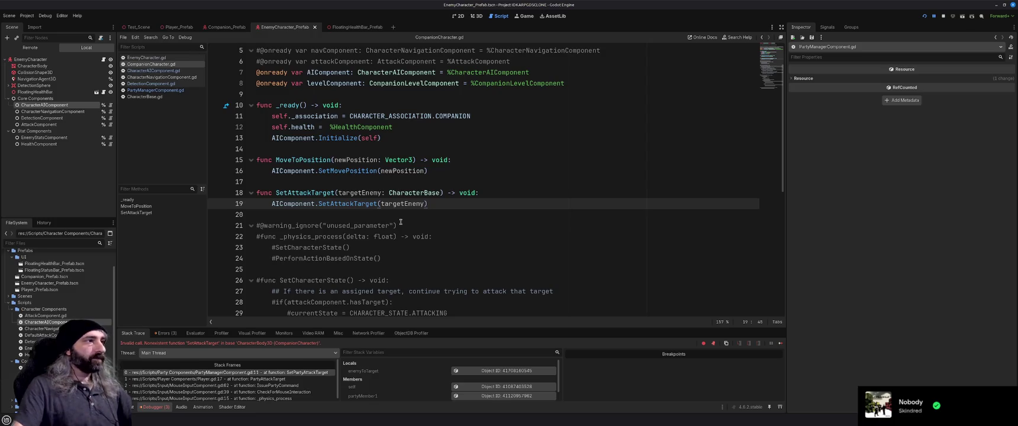
- Stop the running game with F8 and relaunch it with F5
scroll(402, 225, "up", 1)
scroll(403, 226, "up", 1)
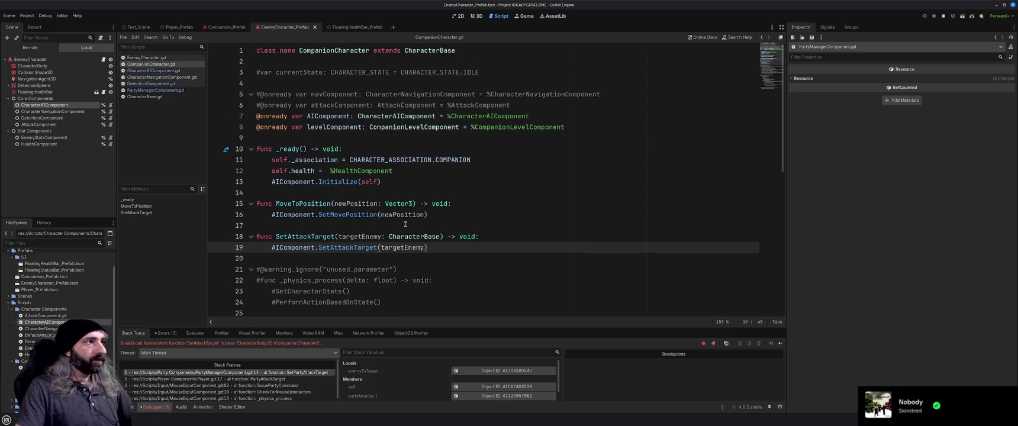
key("F8")
key("F5")
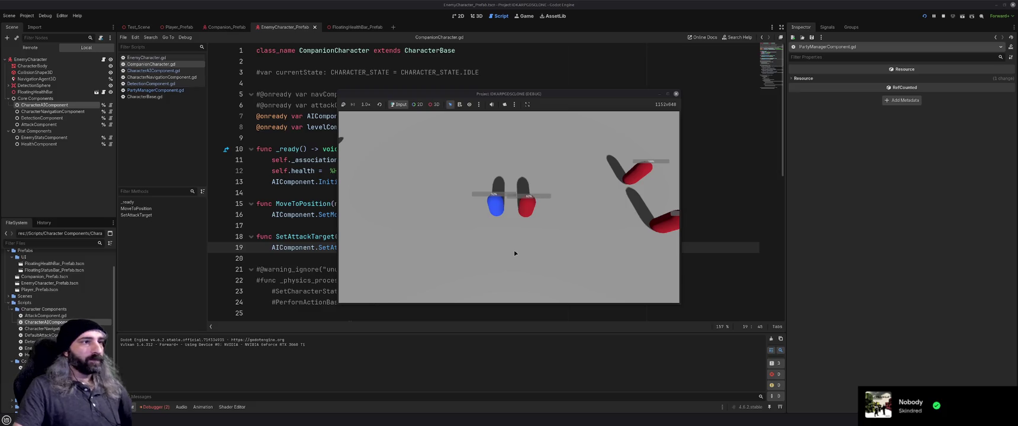
- Close the game window after the enemy is defeated and show CharacterAIComponent.gd
key("XF86AudioLowerVolume")
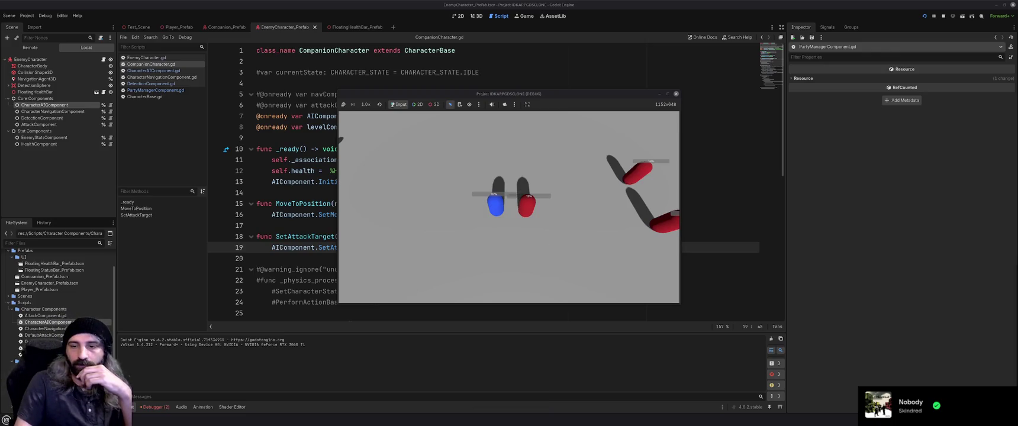
left_click(676, 95)
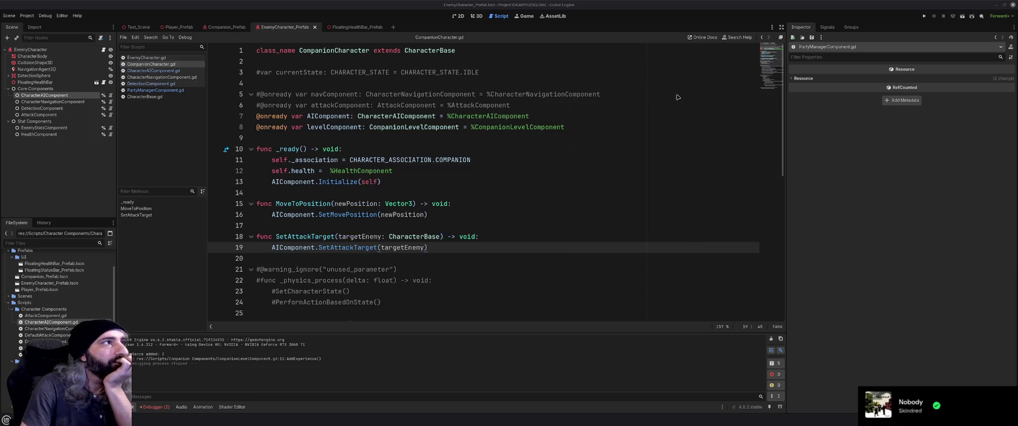
left_click(424, 142)
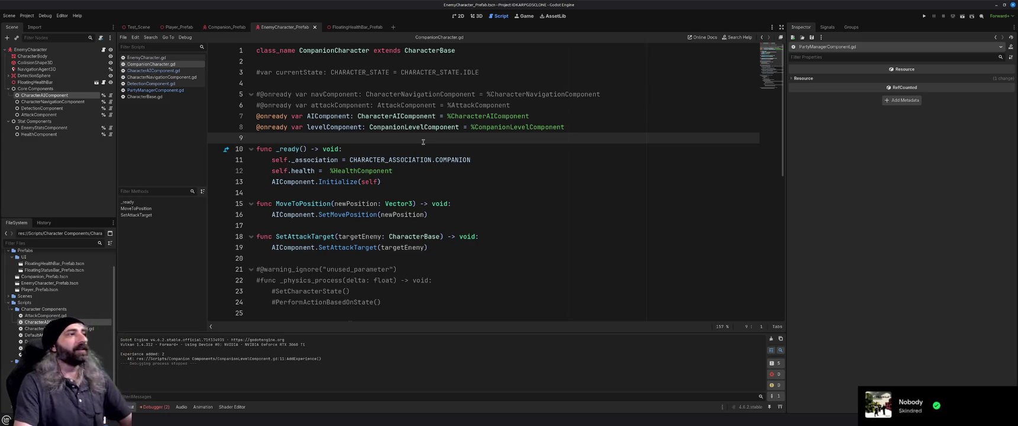
left_click(166, 70)
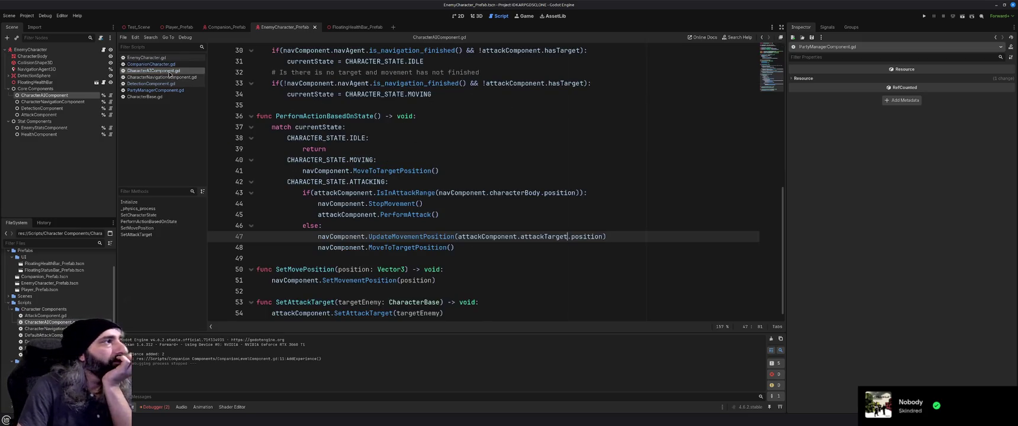
- Scroll through CharacterAIComponent.gd and EnemyCharacter.gd to review their code
scroll(384, 164, "up", 6)
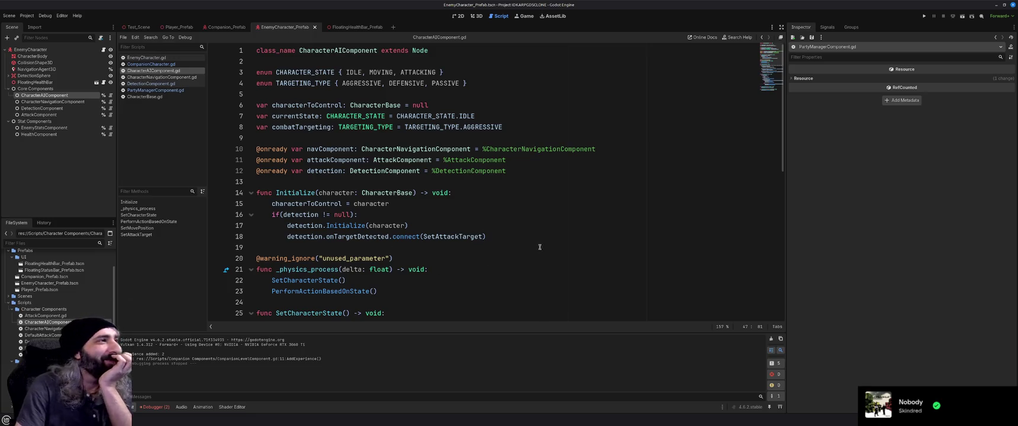
scroll(438, 204, "down", 10)
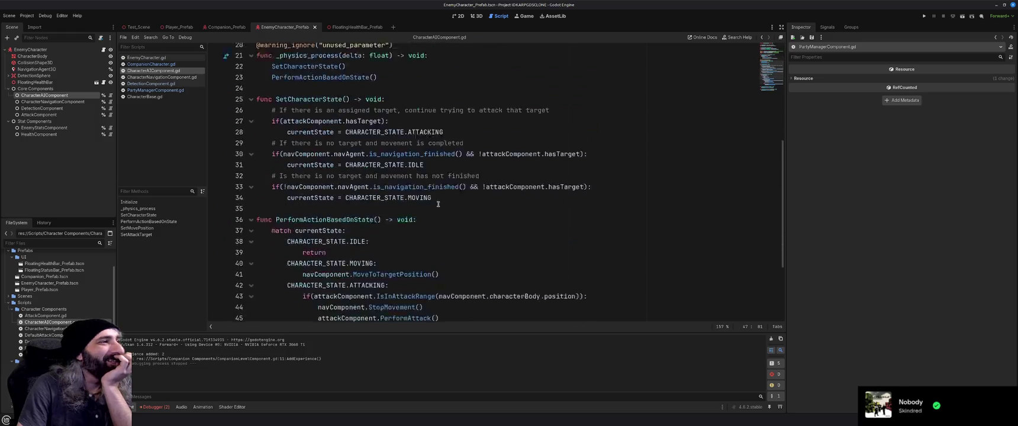
left_click(390, 249)
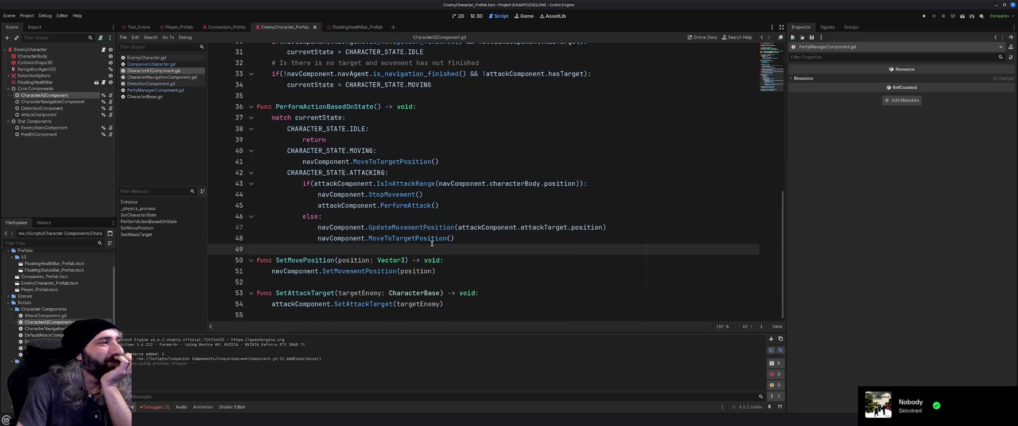
scroll(432, 242, "up", 10)
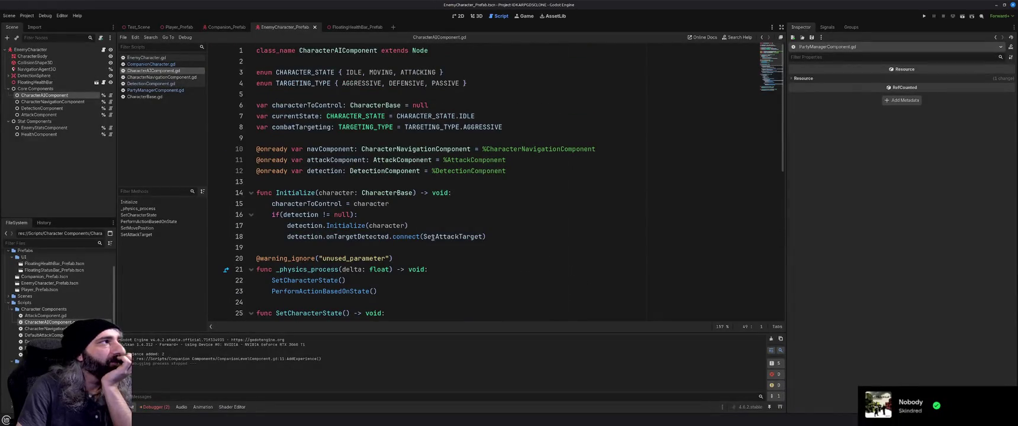
left_click(149, 58)
scroll(430, 220, "down", 13)
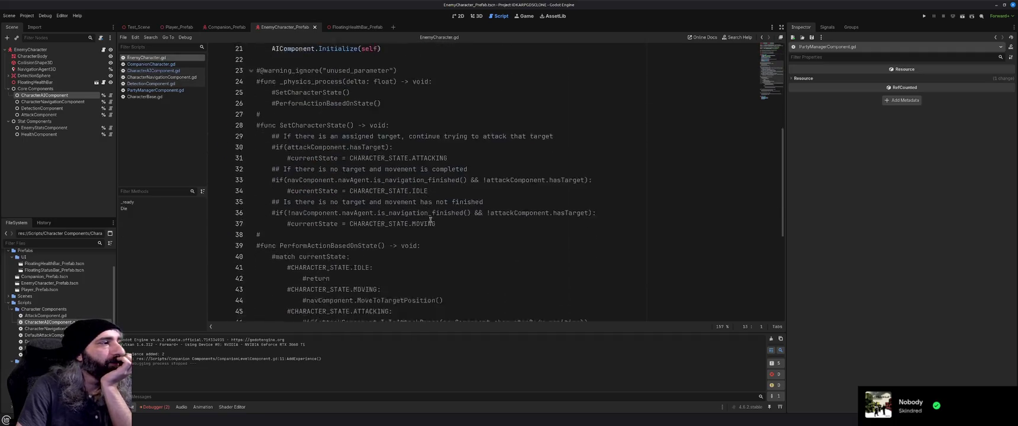
scroll(430, 219, "up", 13)
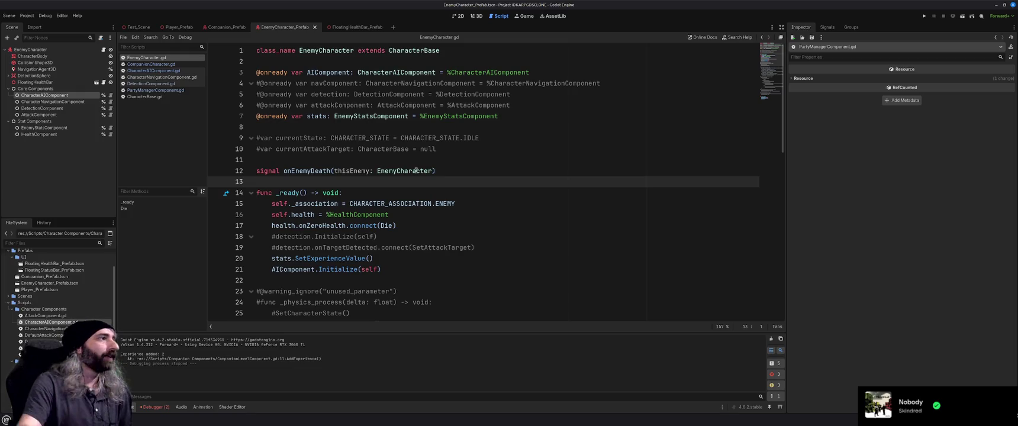
left_click(171, 71)
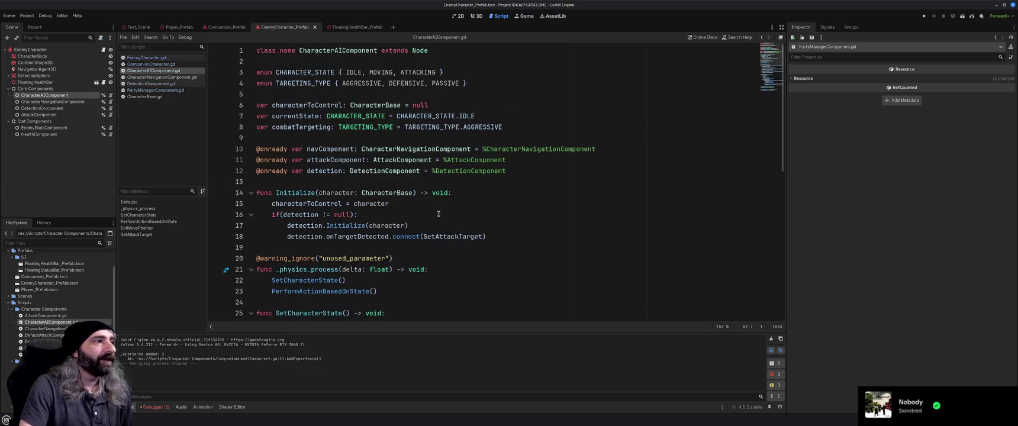
- Review CompanionCharacter.gd's MoveToPosition and SetAttackTarget, then jump to SetAttackTarget's definition in CharacterAIComponent.gd
left_click(151, 65)
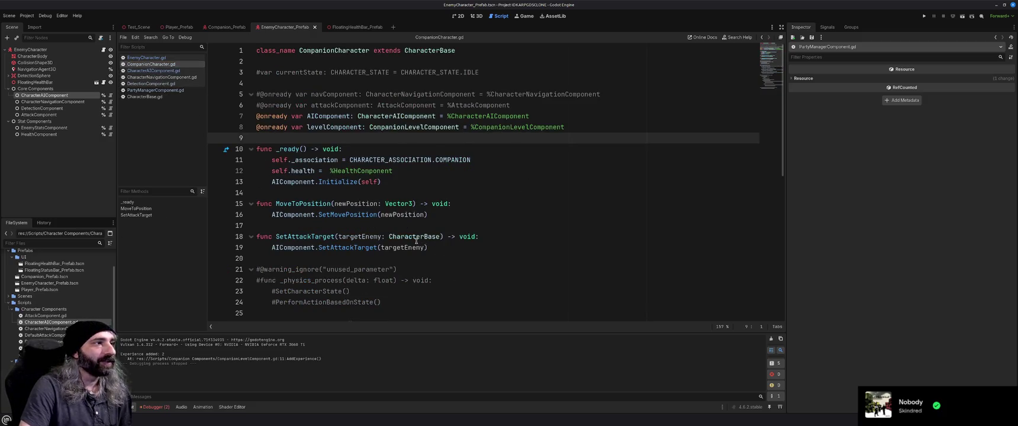
left_click_drag(257, 204, 474, 218)
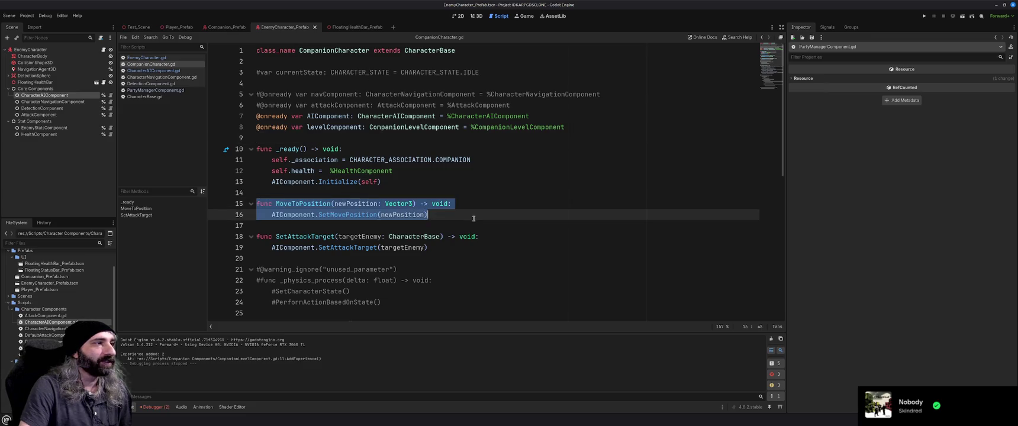
left_click(474, 218)
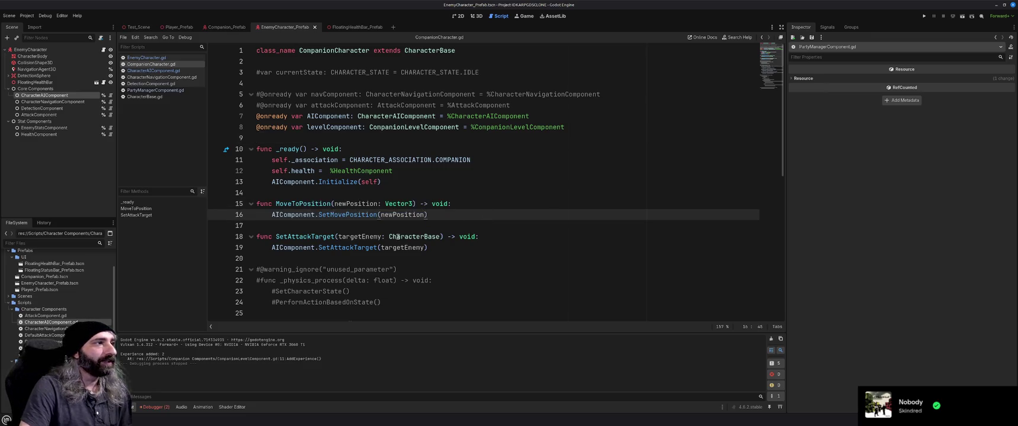
double_click(305, 52)
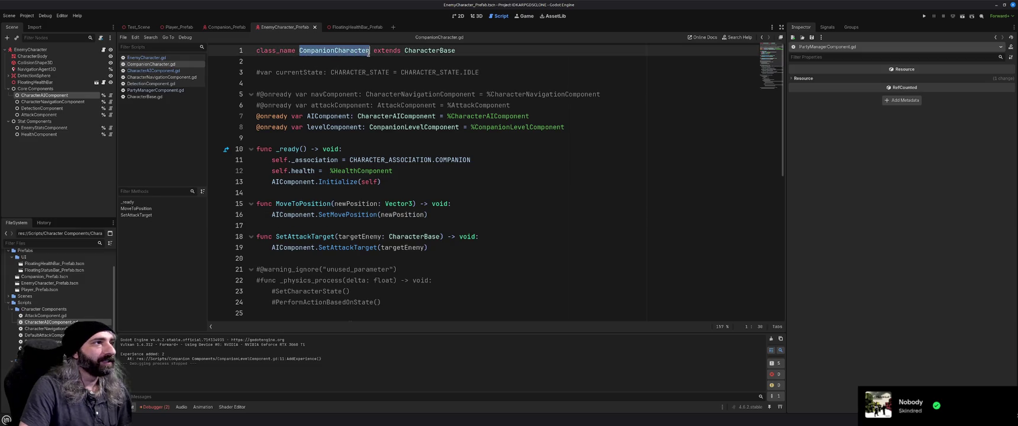
left_click_drag(276, 204, 479, 205)
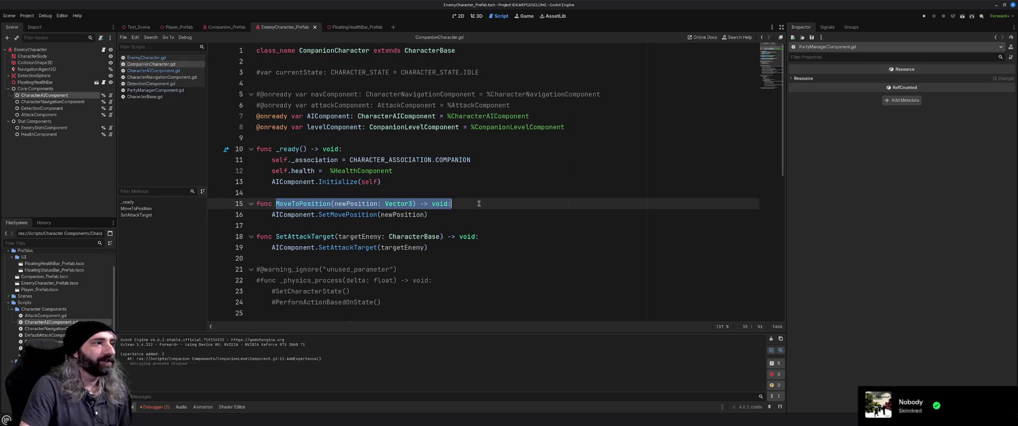
left_click_drag(276, 237, 482, 237)
left_click(483, 250)
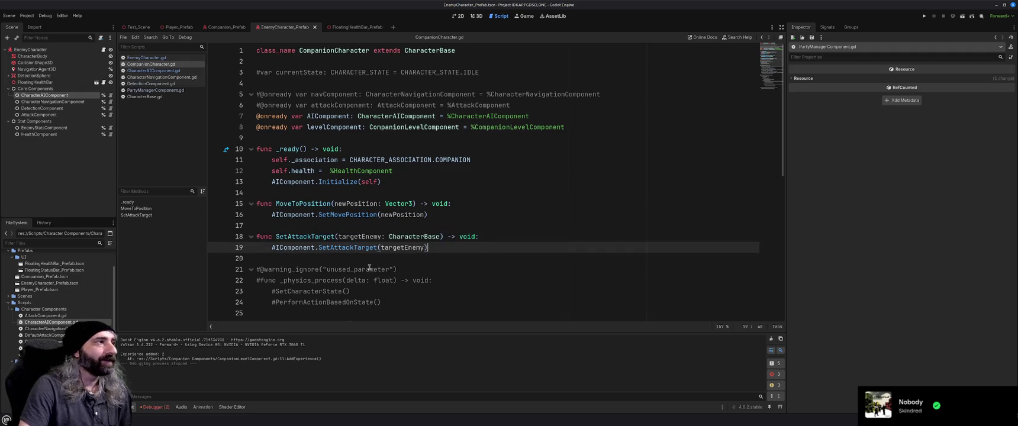
left_click(341, 247, "ctrl")
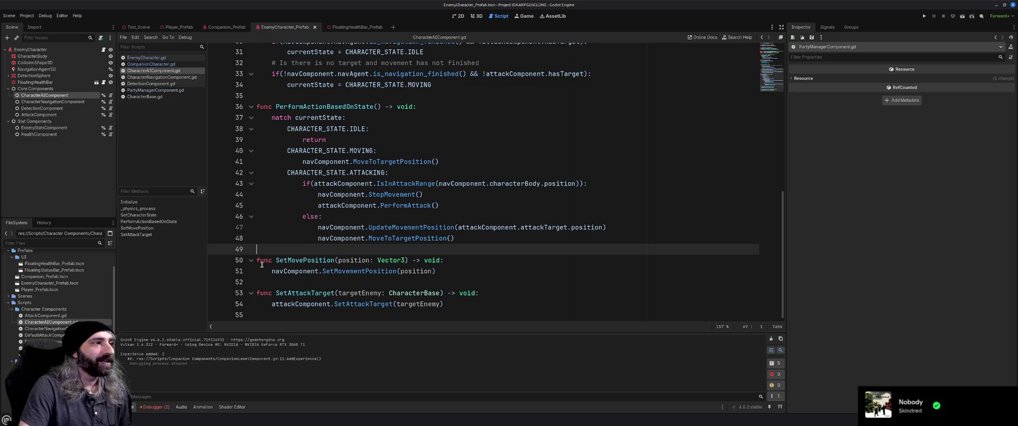
- Examine CharacterAIComponent's class name, TARGETING_TYPE enum and navComponent, then view CharacterBase and EnemyCharacter scripts
scroll(389, 227, "up", 10)
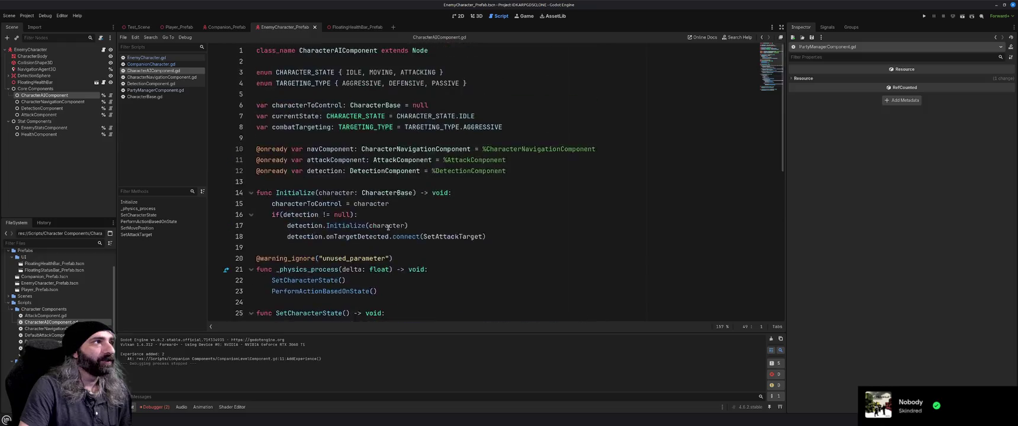
double_click(302, 50)
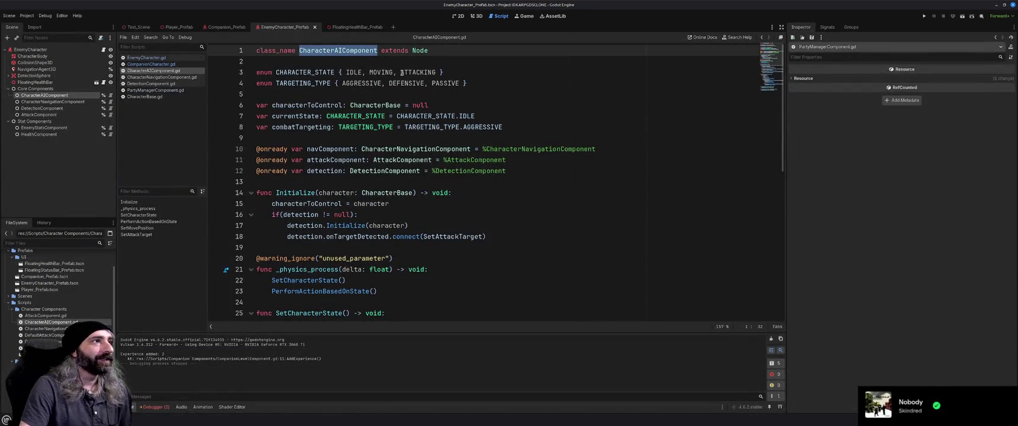
left_click(435, 95)
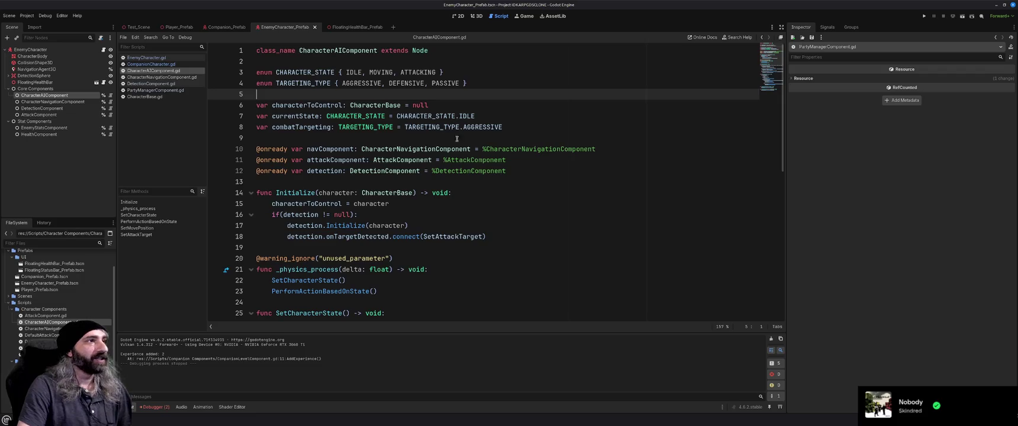
triple_click(361, 82)
left_click(503, 149)
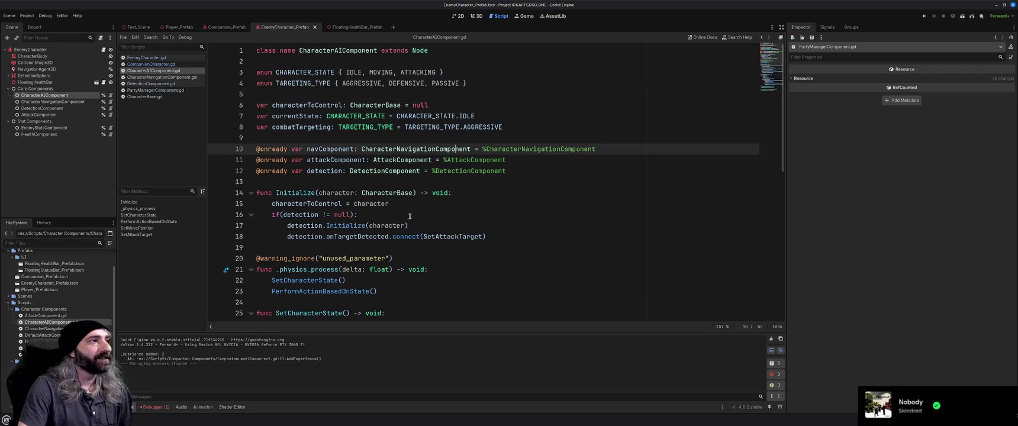
scroll(409, 217, "down", 9)
scroll(408, 217, "up", 10)
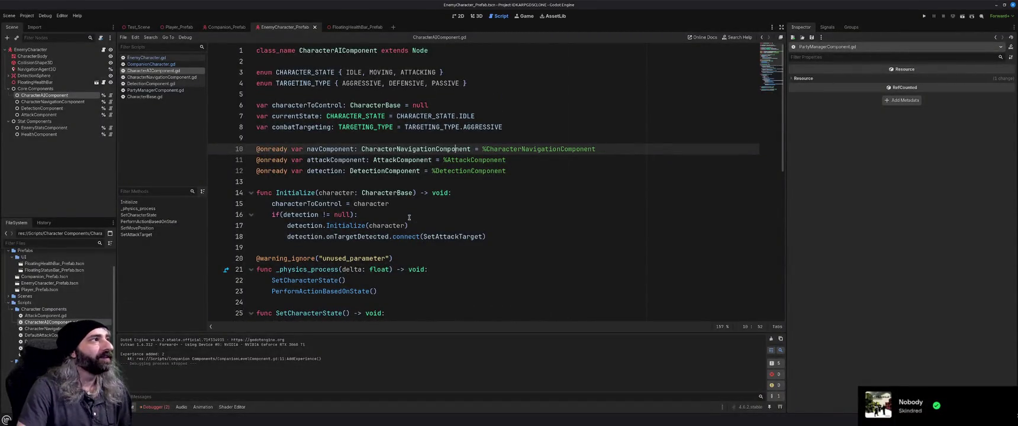
left_click(388, 203)
scroll(420, 202, "down", 8)
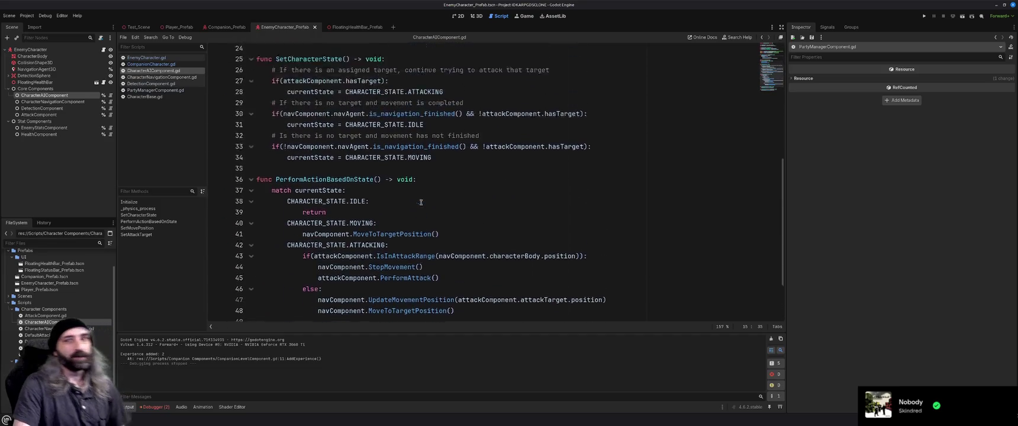
left_click(144, 97)
left_click(151, 59)
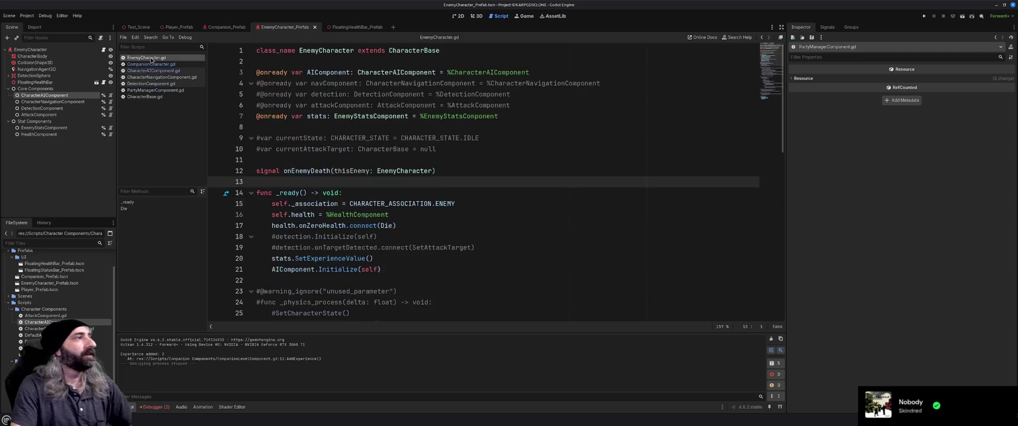
- Delete the commented-out #onready/#var component lines and the commented currentState and attack target lines
left_click_drag(510, 106, 240, 83)
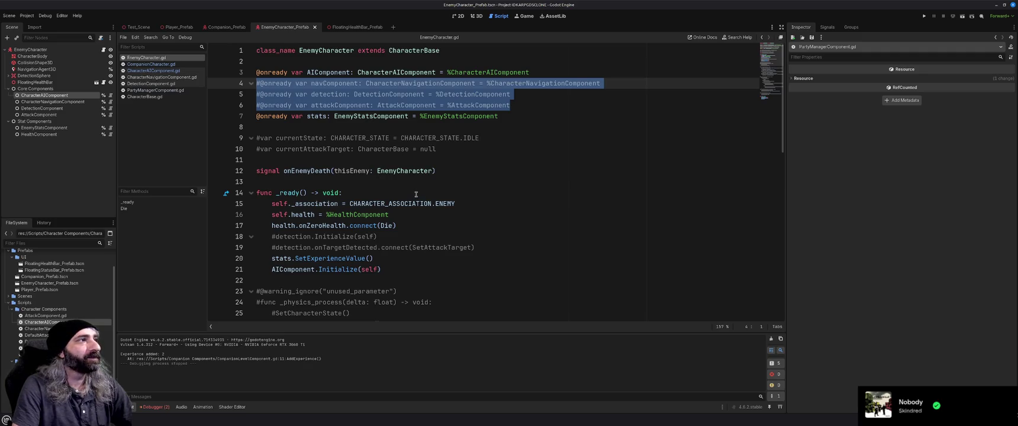
key("Delete")
left_click_drag(440, 121, 249, 105)
key("Delete")
key("Delete")
key("Delete")
- Remove the commented detection lines in _ready and the old state-machine code, then save EnemyCharacter.gd
left_click_drag(474, 181, 412, 181)
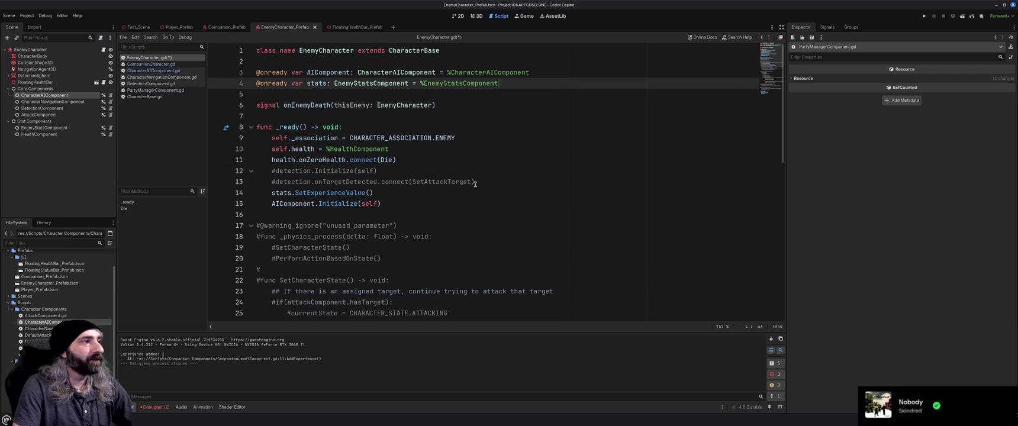
left_click_drag(474, 181, 396, 160)
key("BackSpace")
scroll(410, 232, "down", 5)
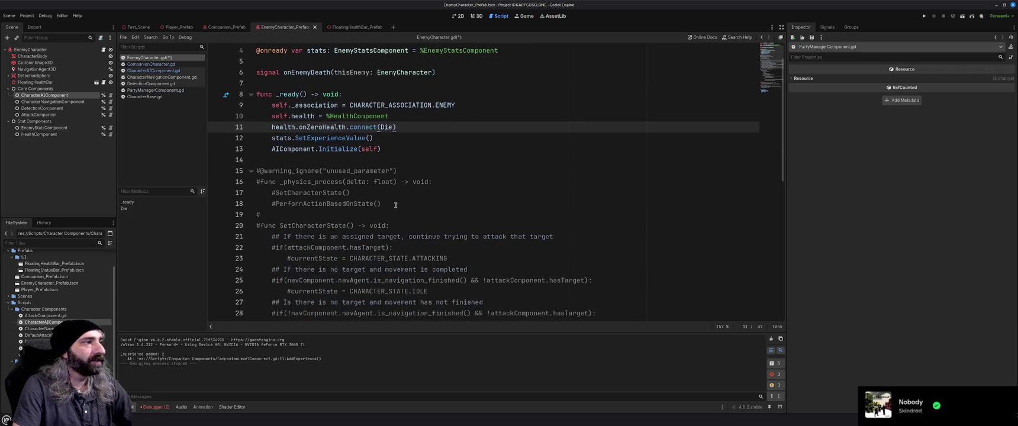
scroll(411, 232, "down", 3)
mouse_move(403, 249)
left_mouse_down()
mouse_move(256, 232)
mouse_move(382, 152)
left_mouse_up()
scroll(267, 216, "up", 5)
key("BackSpace")
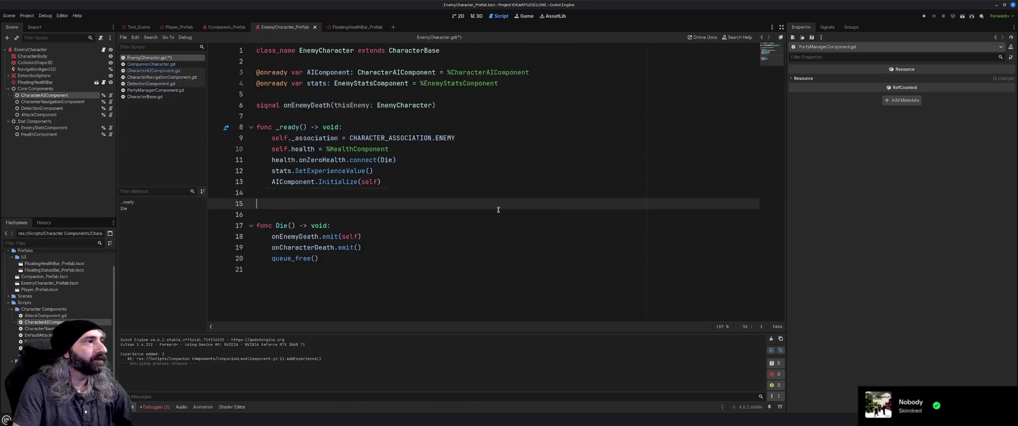
key("ctrl+s")
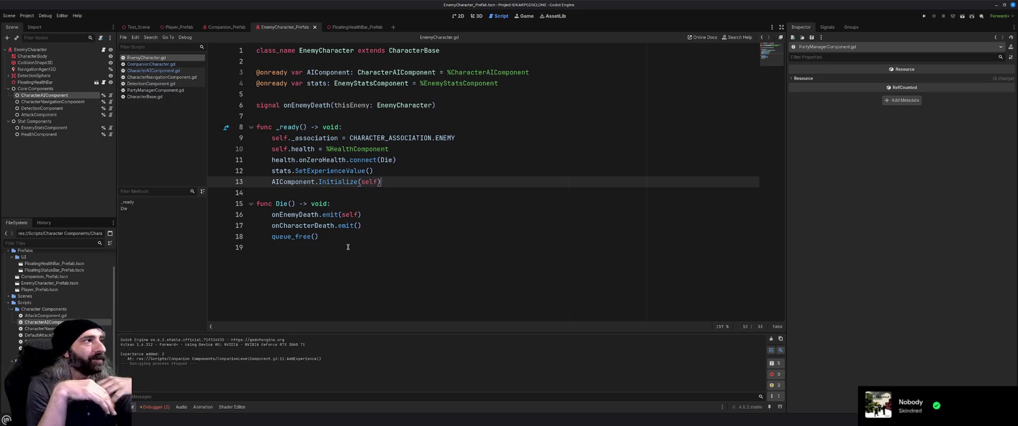
- Review the CharacterAIComponent and CharacterNavigationComponent scripts
left_click(158, 71)
scroll(337, 220, "down", 9)
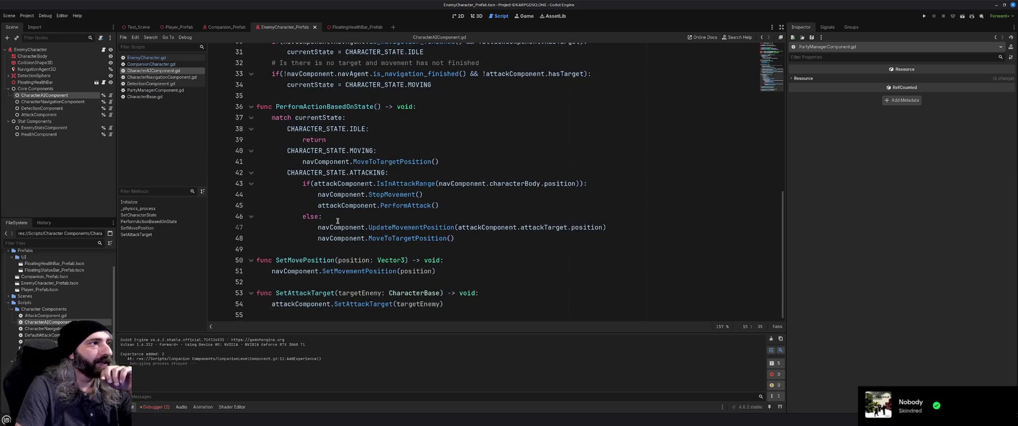
scroll(337, 221, "up", 10)
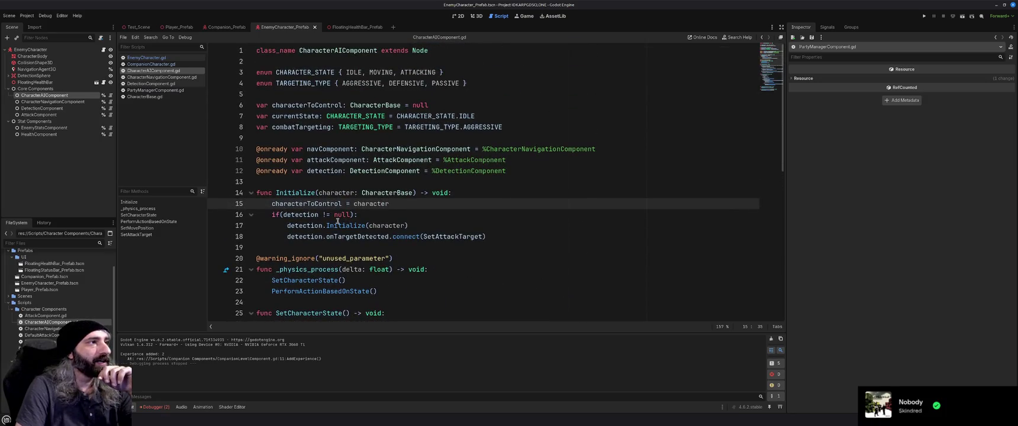
scroll(338, 220, "down", 7)
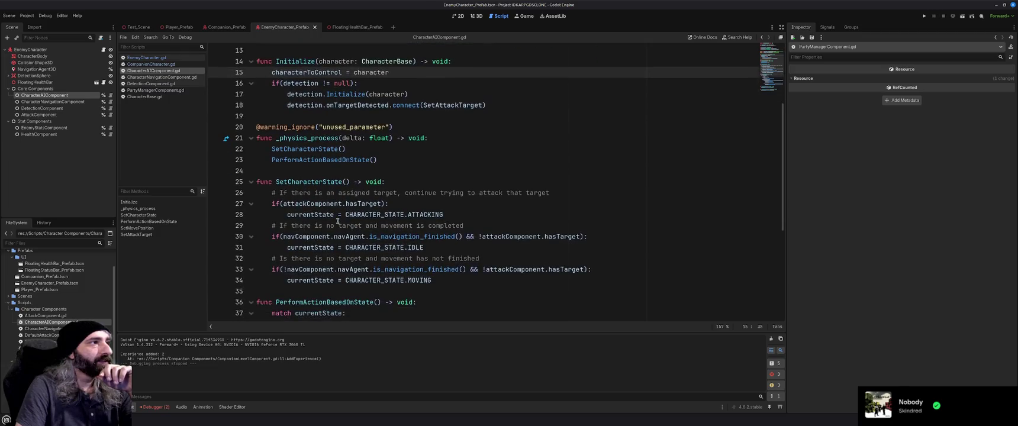
scroll(338, 220, "down", 3)
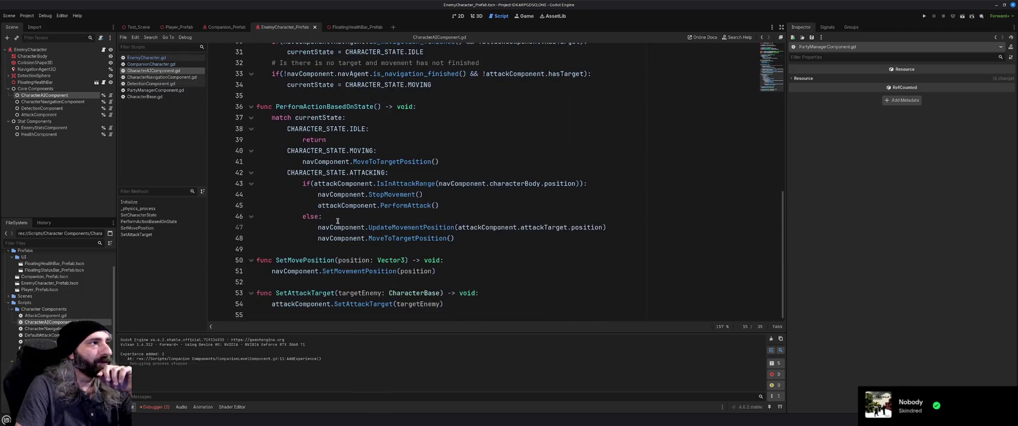
left_click(162, 76)
key("Up")
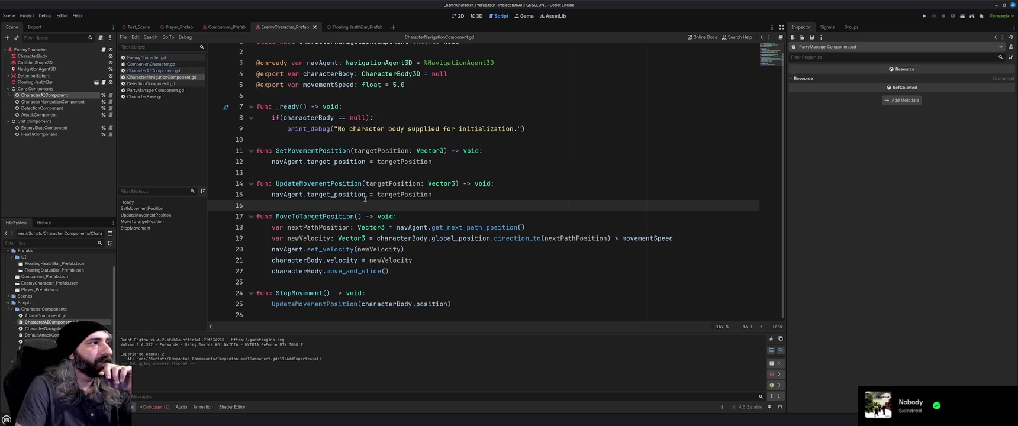
scroll(366, 196, "up", 1)
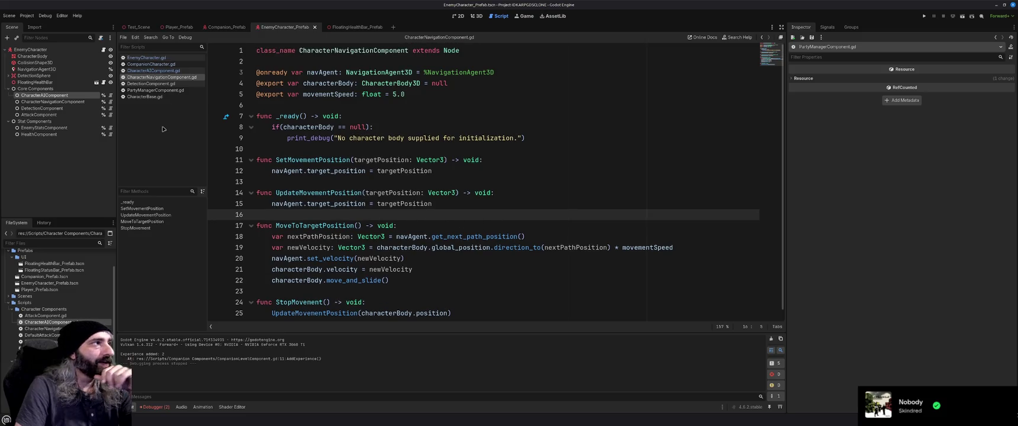
- Delete the commented '#var hasTarget' line from DetectionComponent.gd
left_click(150, 83)
scroll(383, 215, "down", 1)
scroll(383, 215, "up", 3)
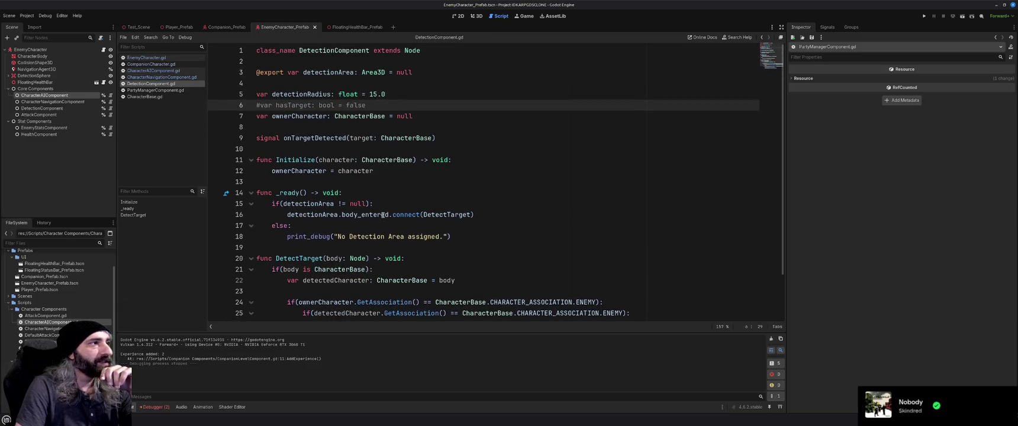
triple_click(413, 111)
key("BackSpace")
key("BackSpace")
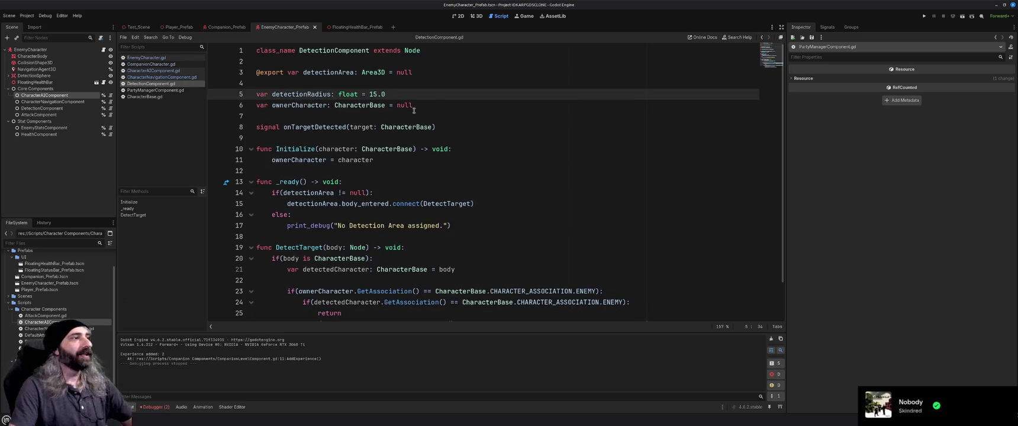
scroll(463, 213, "down", 1)
scroll(462, 213, "up", 2)
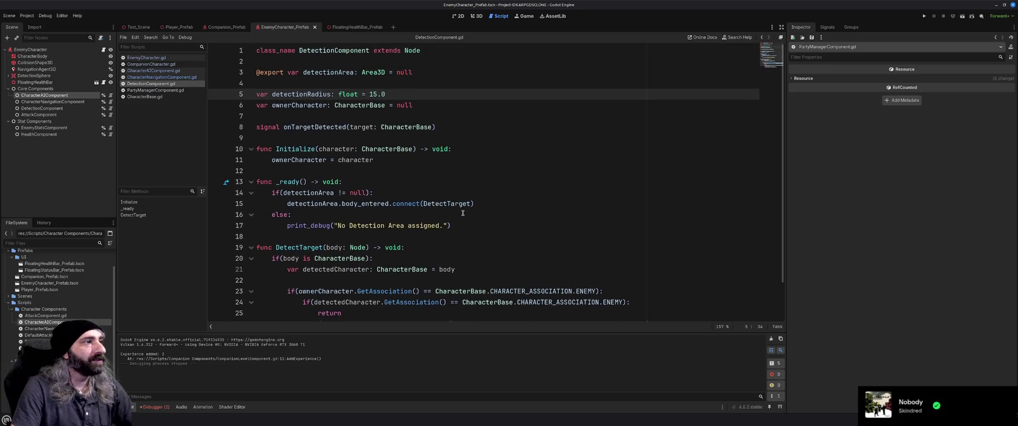
- Close the open scripts and run the project with F5
left_click(147, 57)
key("ctrl+w")
key("ctrl+w")
key("ctrl+w")
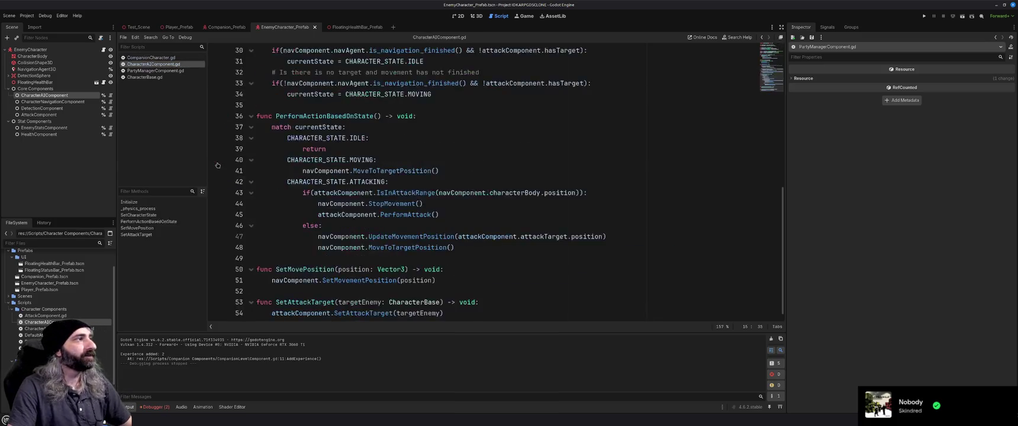
key("F5")
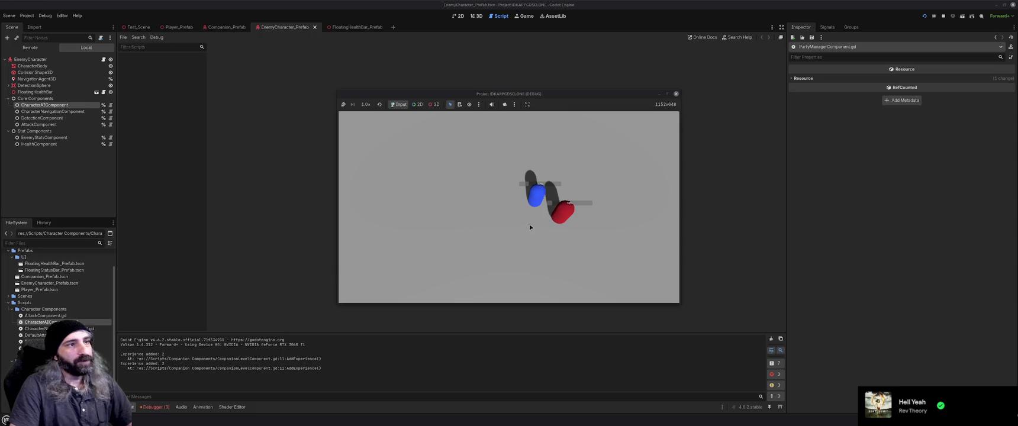
- Stop the running game once the test run has been watched
left_click(676, 95)
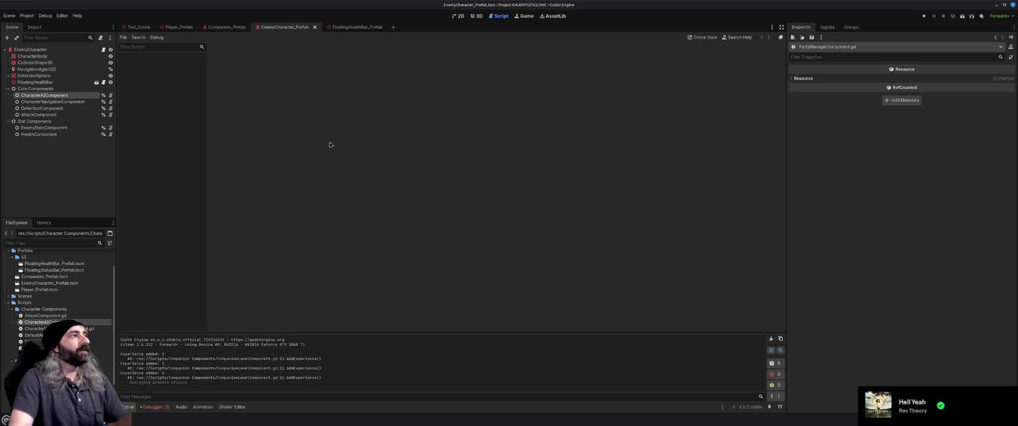
- Show Test_Scene in the 3D view and select the FloatingHealthBar and FloatingStatusBar prefab files
left_click(477, 16)
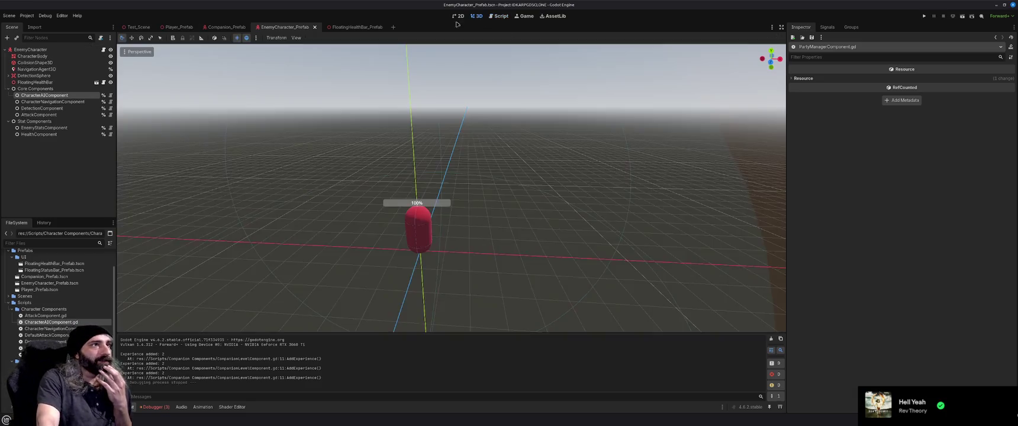
left_click(142, 27)
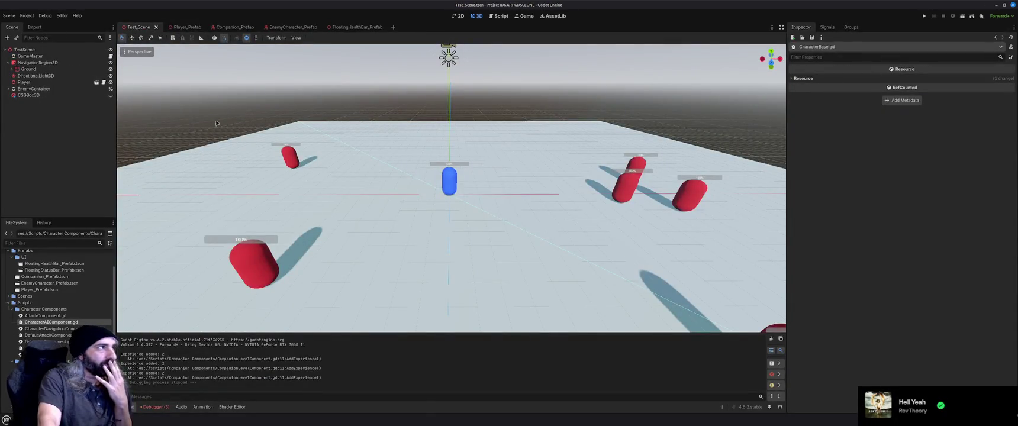
left_click(59, 264)
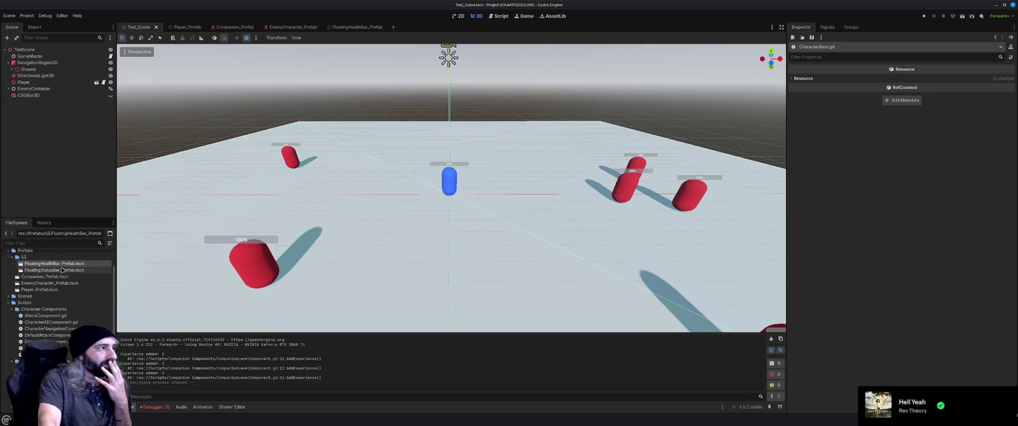
left_click(61, 270)
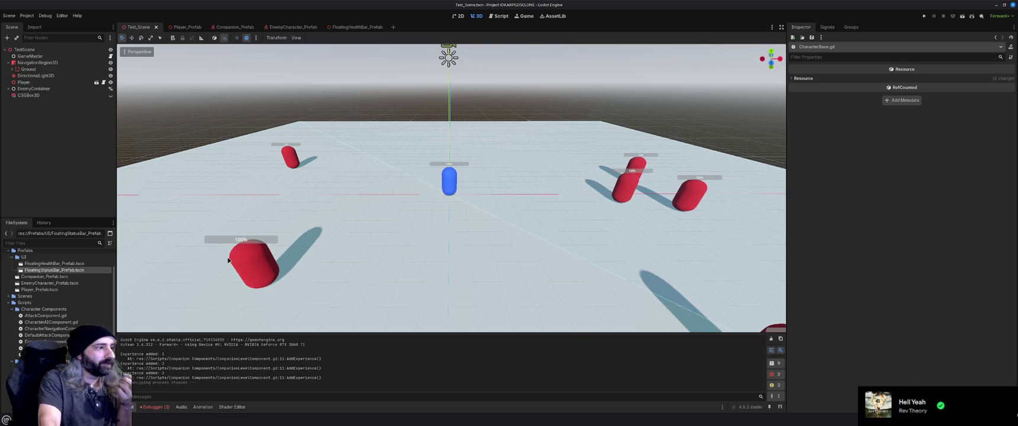
- Inspect the three debugger errors and their stack trace, then switch to the browser docs
left_click(151, 407)
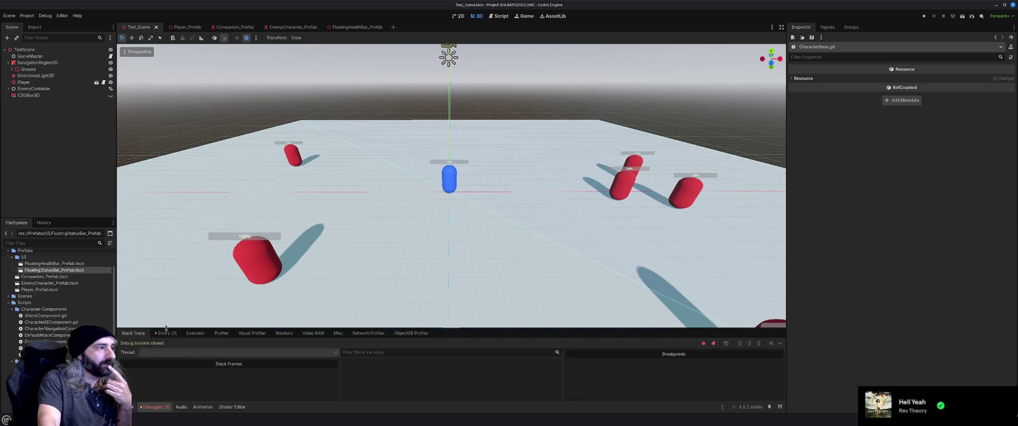
left_click(167, 333)
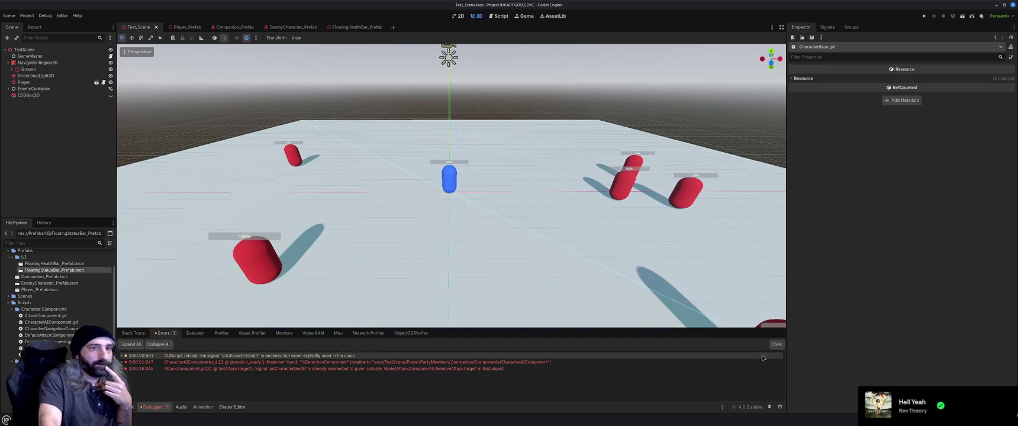
left_click(144, 335)
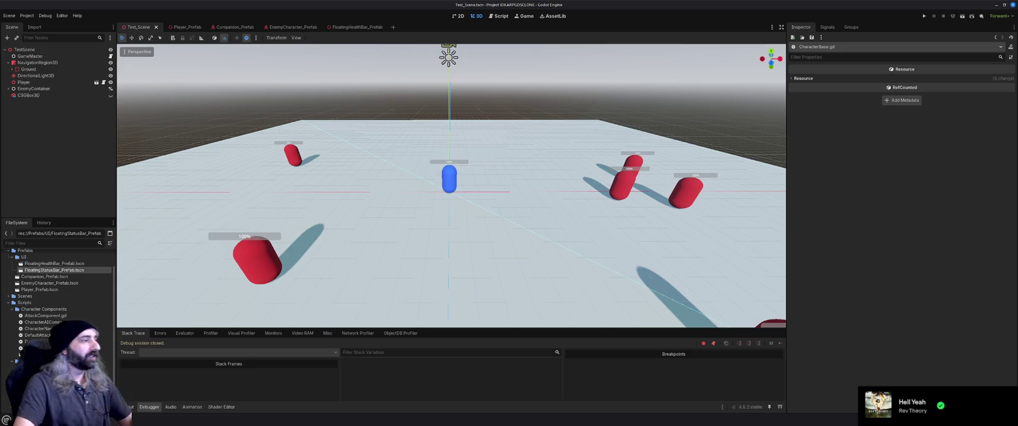
key("alt+Tab")
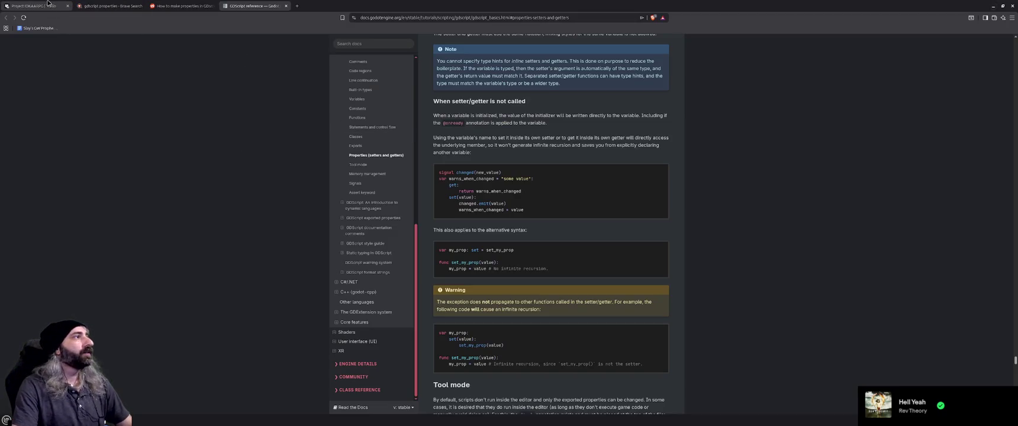
- Add 'Allow Companions to Disengage from Combat' to the Random Fixes card checklist, then return to Godot
left_click(33, 5)
left_click(171, 136)
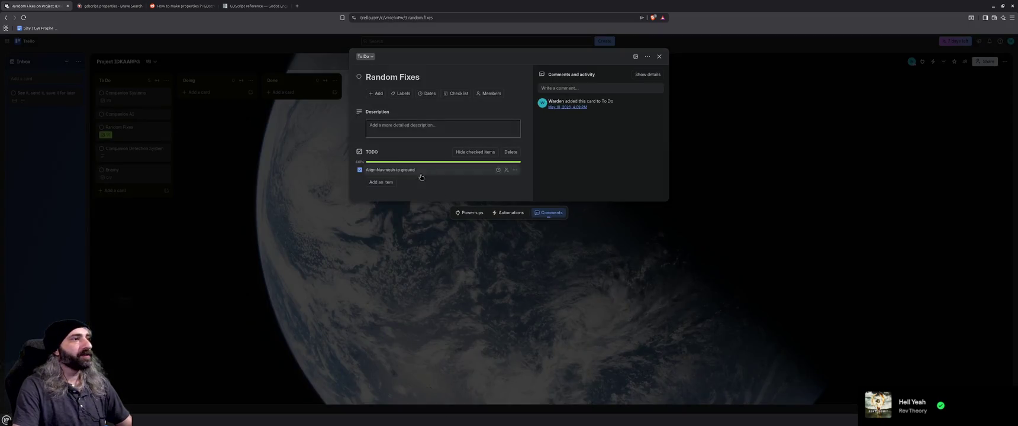
left_click(390, 183)
type("Allow Companion")
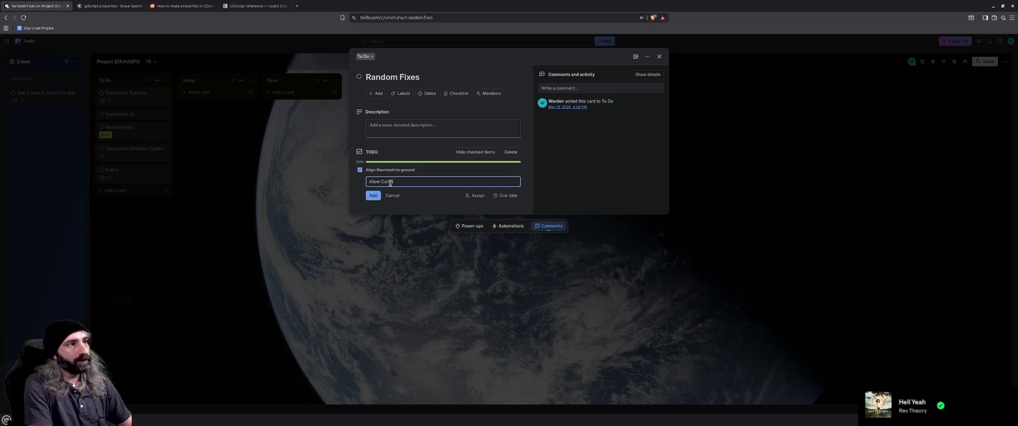
type("s to Disengage from Combat")
key("Return")
left_click(353, 221)
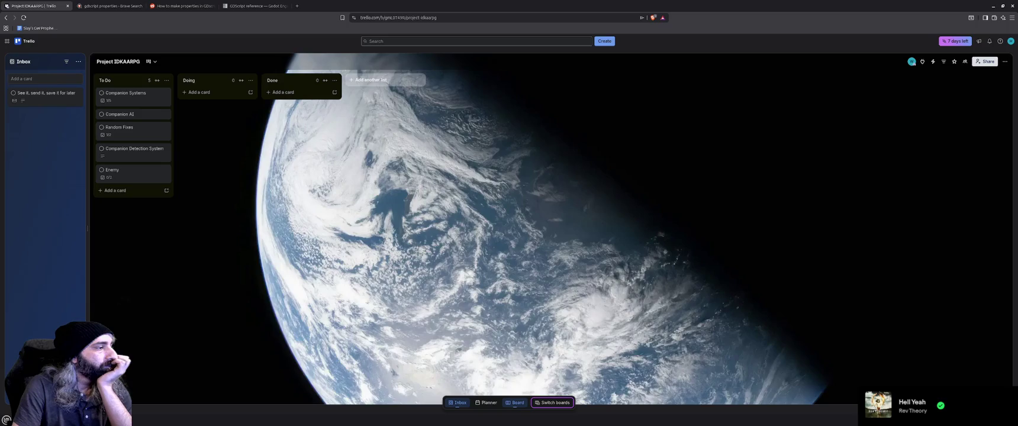
key("alt+Tab")
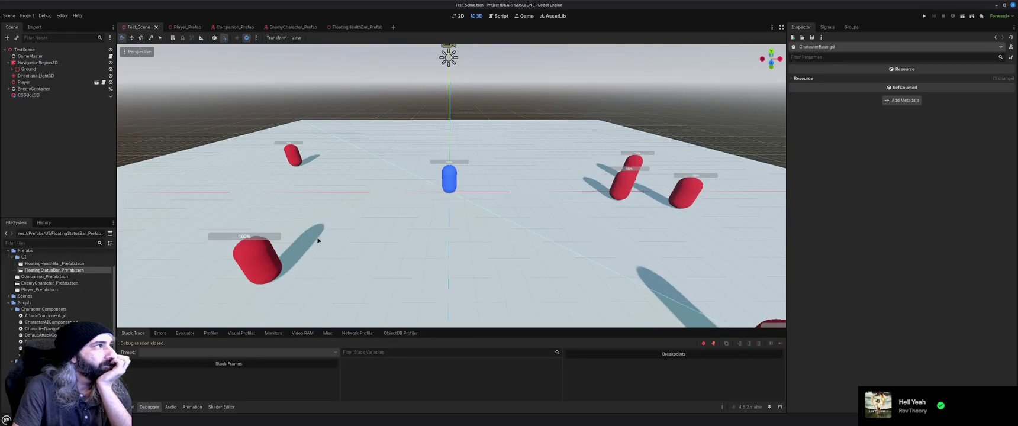
- Rename the Components node to CoreComponents in Companion_Prefab and save it
left_click(232, 27)
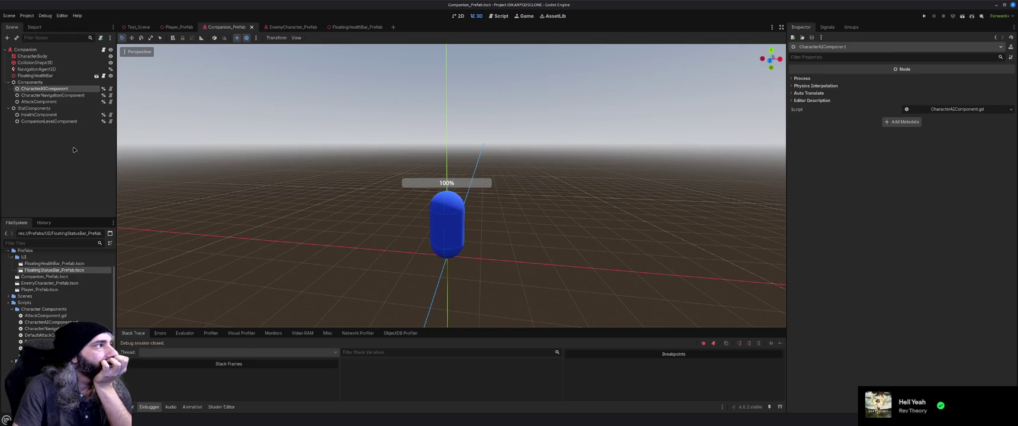
left_click(41, 83)
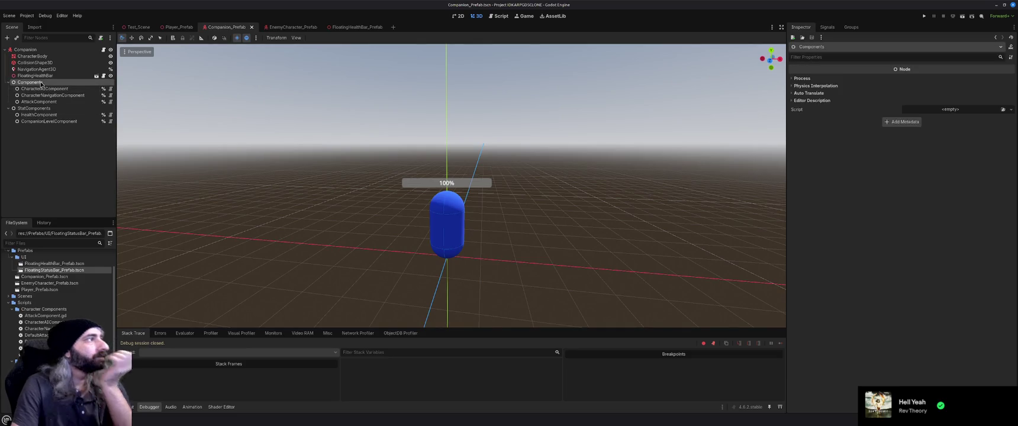
left_click(40, 83)
key("Home")
type("Core")
key("Return")
key("ctrl+s")
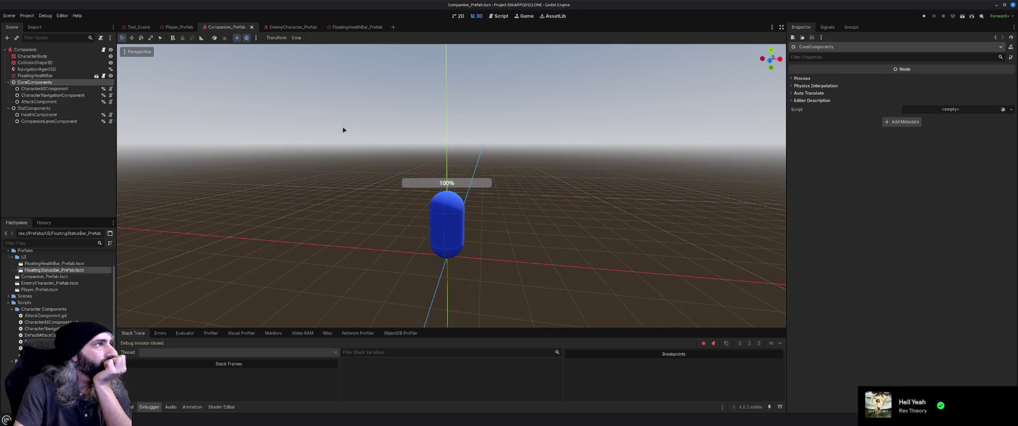
- Confirm the CoreComponents name in EnemyCharacter_Prefab and save it
left_click(296, 27)
left_click(42, 89)
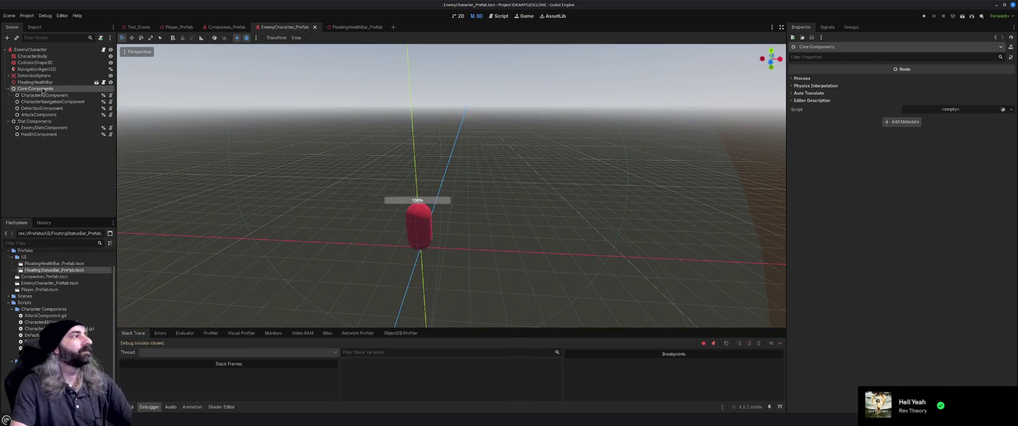
left_click(42, 90)
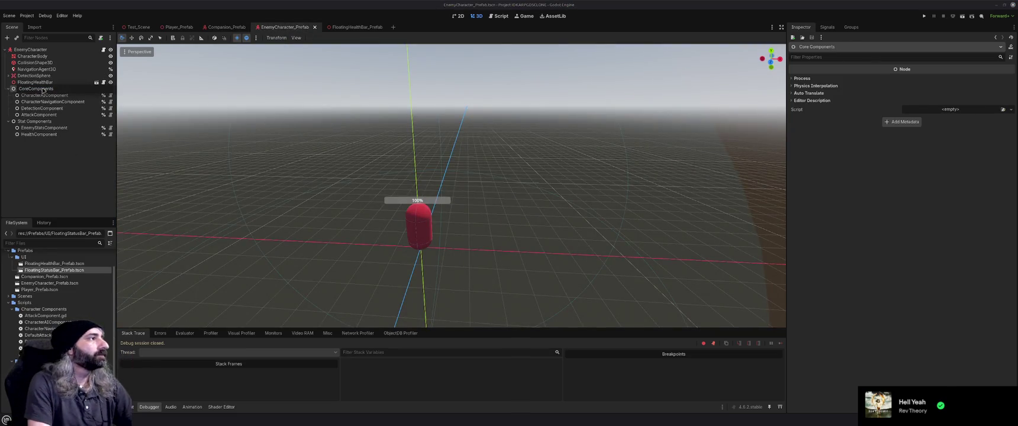
key("Return")
key("ctrl+s")
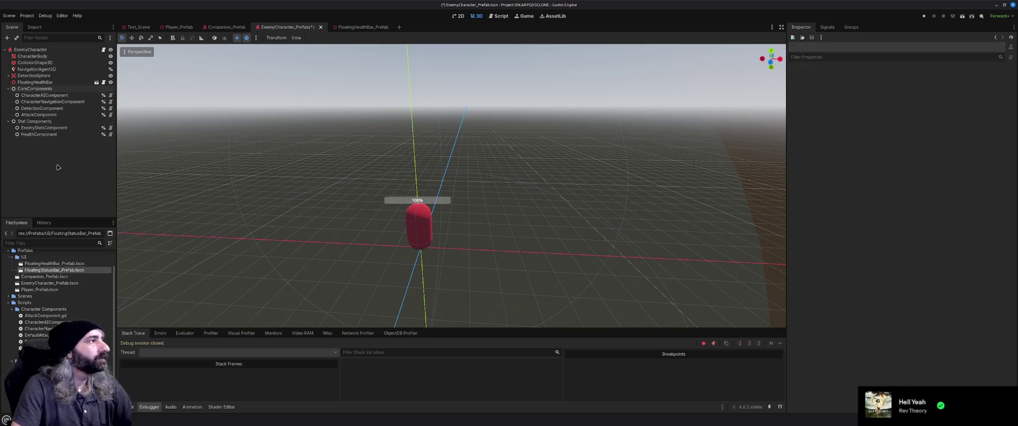
- Close the FloatingHealthBar_Prefab scene and go back to Test_Scene
left_click(228, 27)
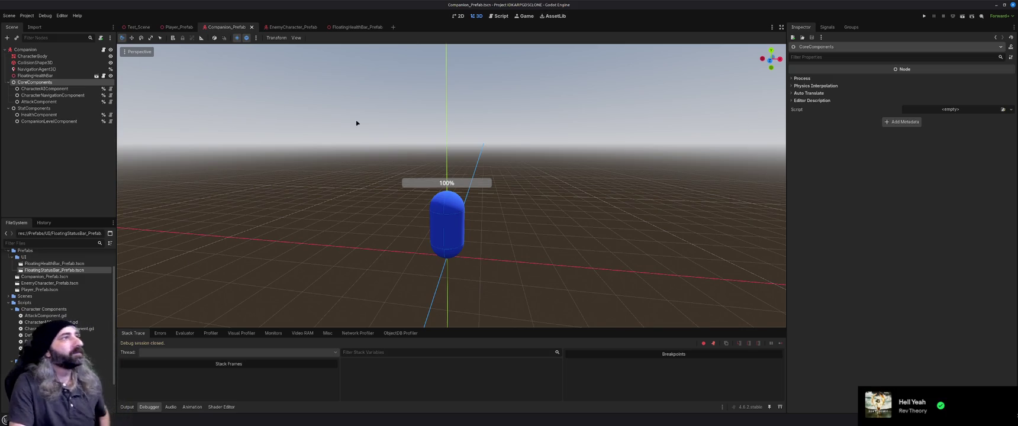
left_click(355, 33)
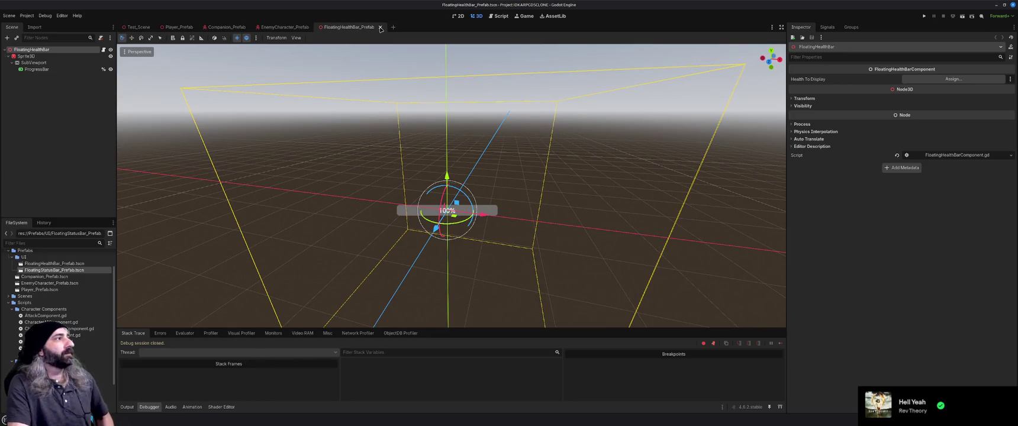
left_click(380, 27)
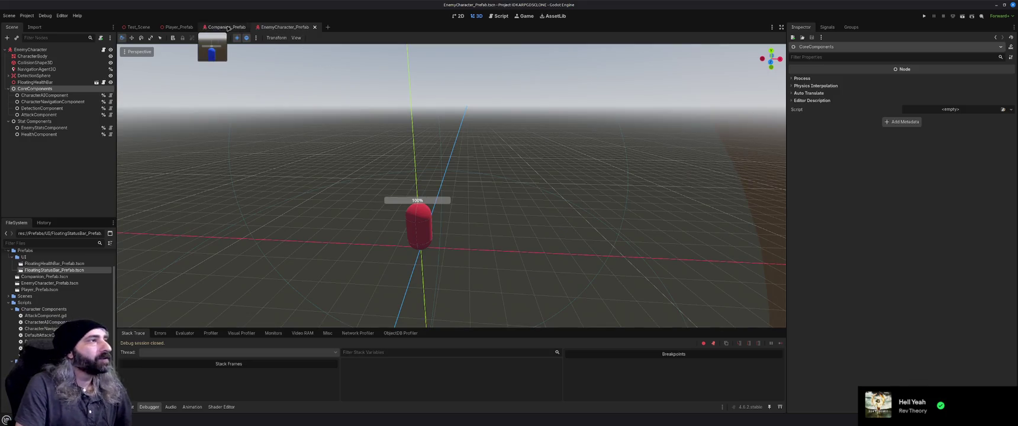
left_click(222, 28)
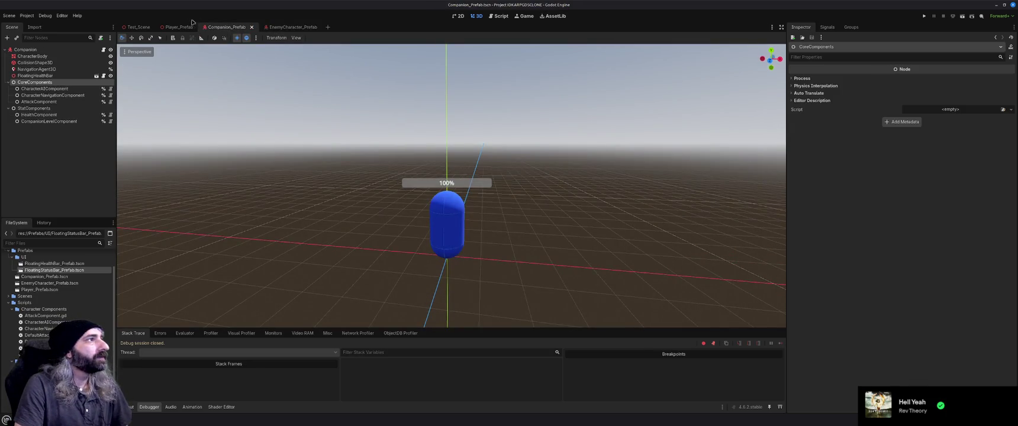
left_click(179, 27)
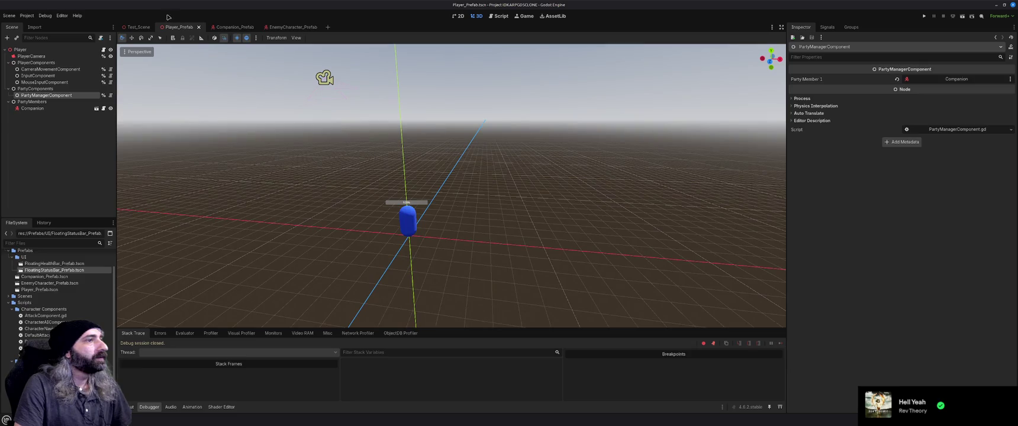
left_click(137, 27)
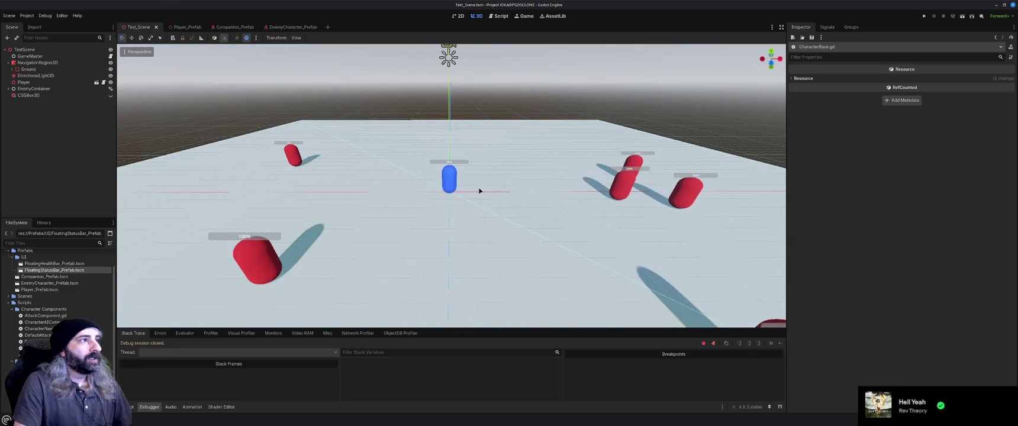
- Select the Ground node, try a new physics material override, then clear it
left_click(471, 274)
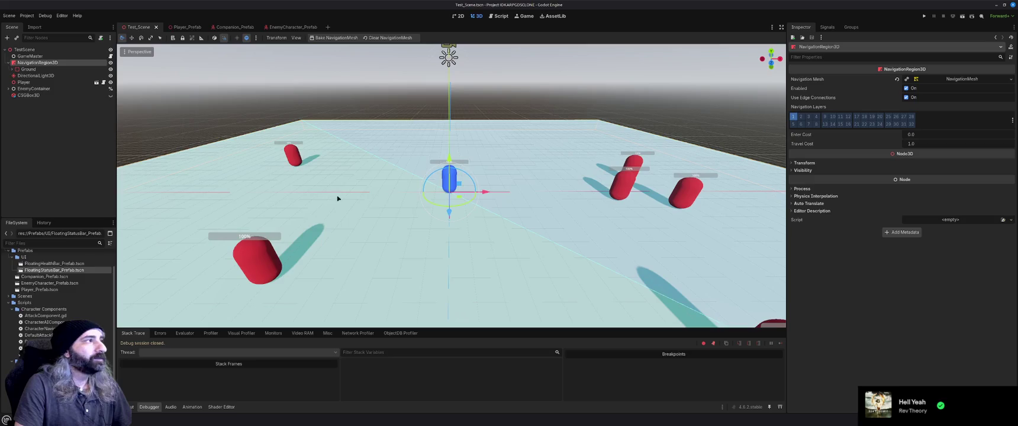
left_click(12, 70)
left_click(30, 70)
left_click(1011, 79)
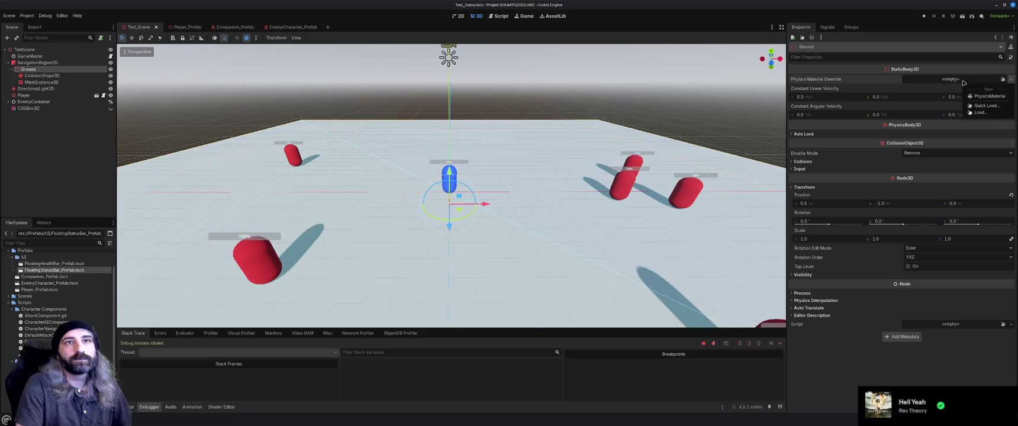
left_click(987, 96)
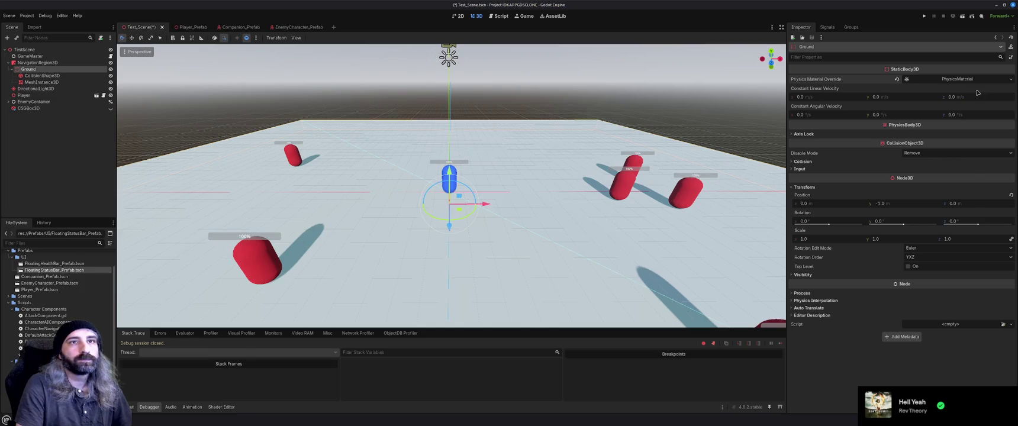
left_click(963, 80)
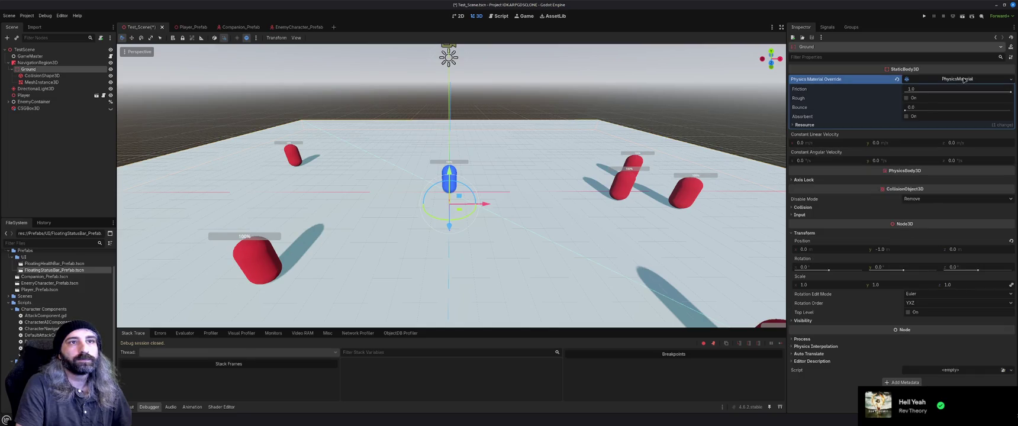
left_click(793, 126)
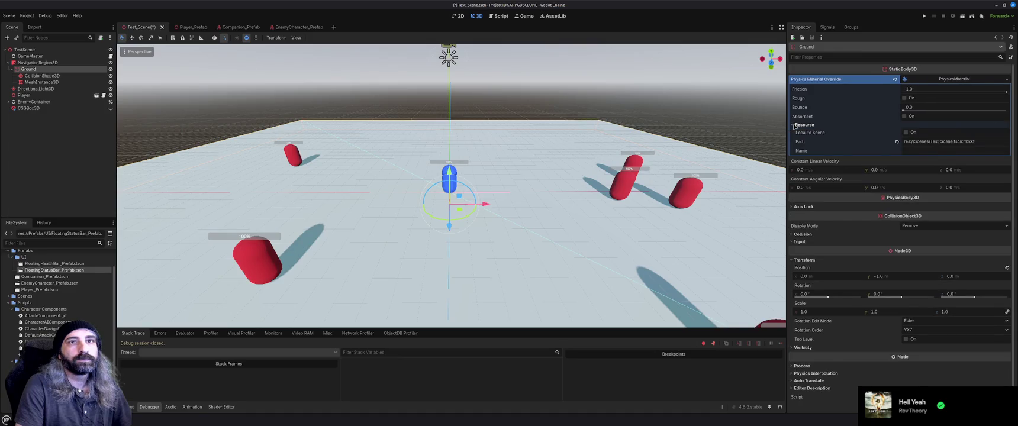
left_click(794, 126)
left_click(895, 79)
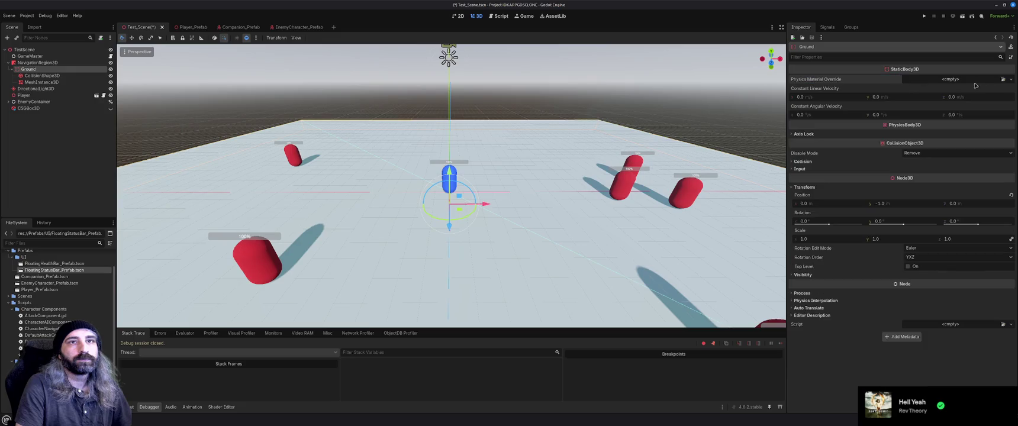
- Assign Ground a new PhysicsMaterial override (friction 1.0, bounce 0.0) and select its CollisionShape3D
left_click(1011, 79)
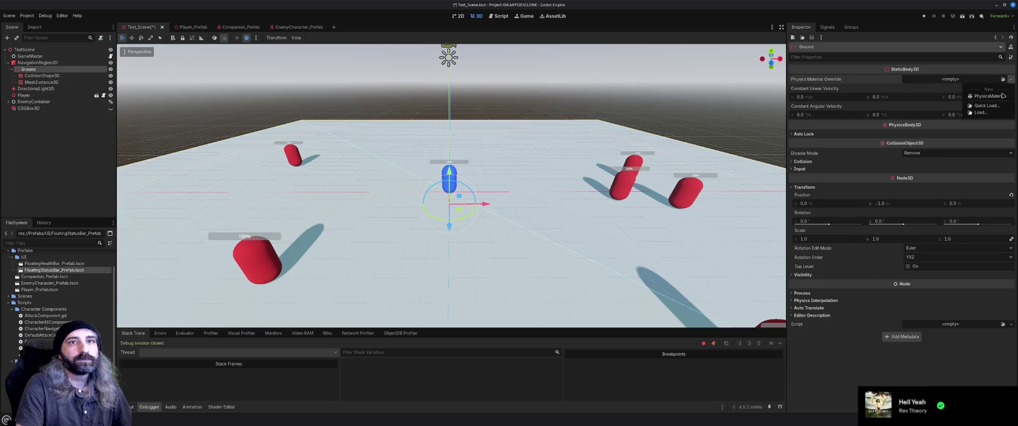
left_click(922, 81)
left_click(922, 81)
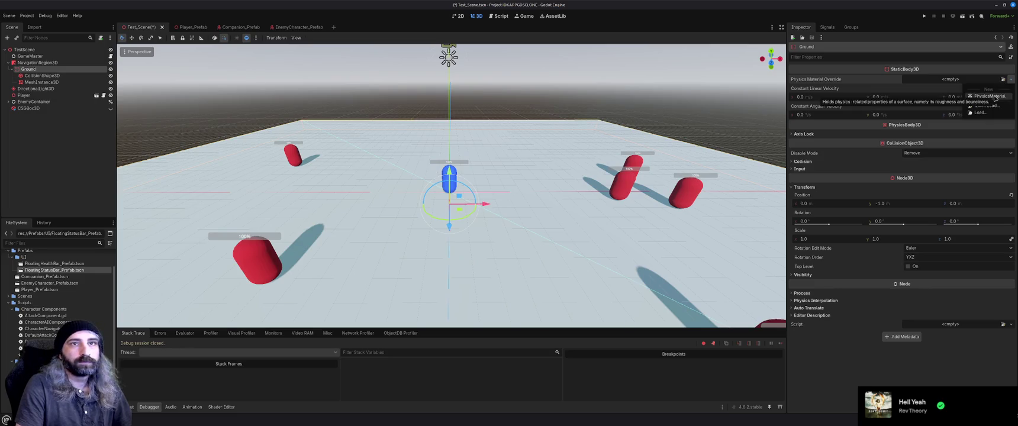
left_click(991, 96)
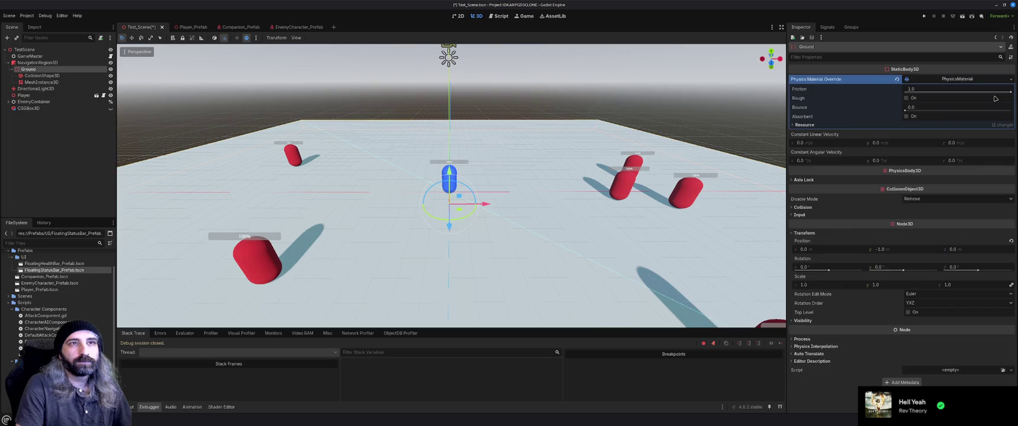
left_click(796, 125)
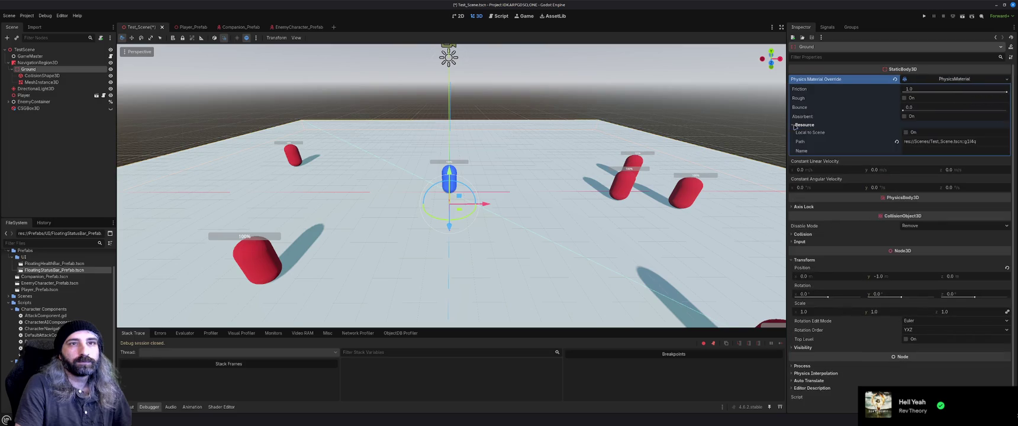
left_click(797, 125)
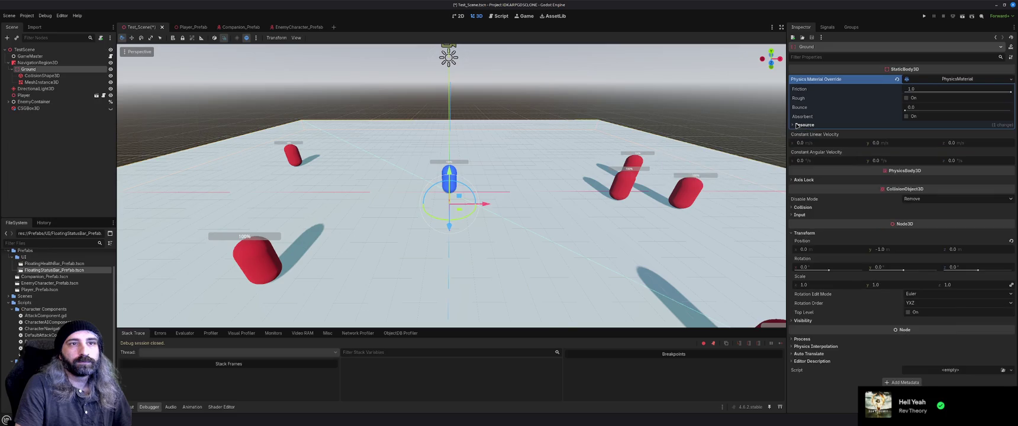
left_click(43, 76)
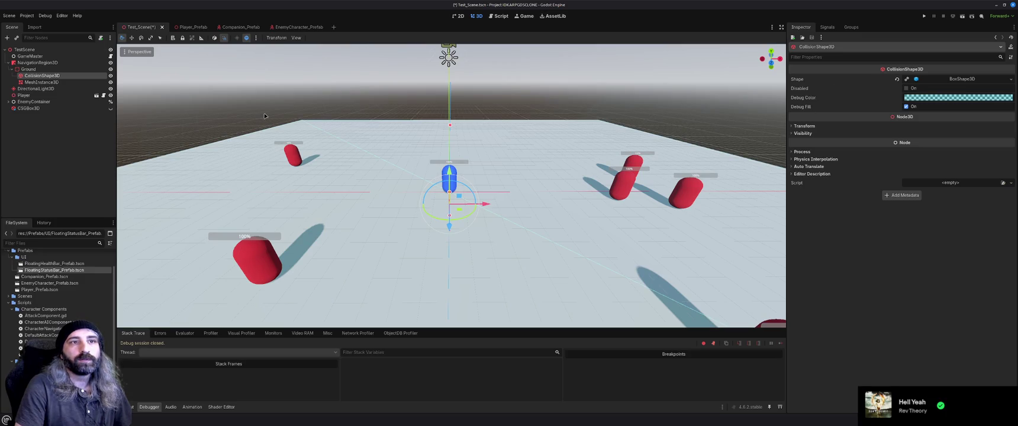
- Give the ground MeshInstance3D a new StandardMaterial3D as its surface material override
key("Down")
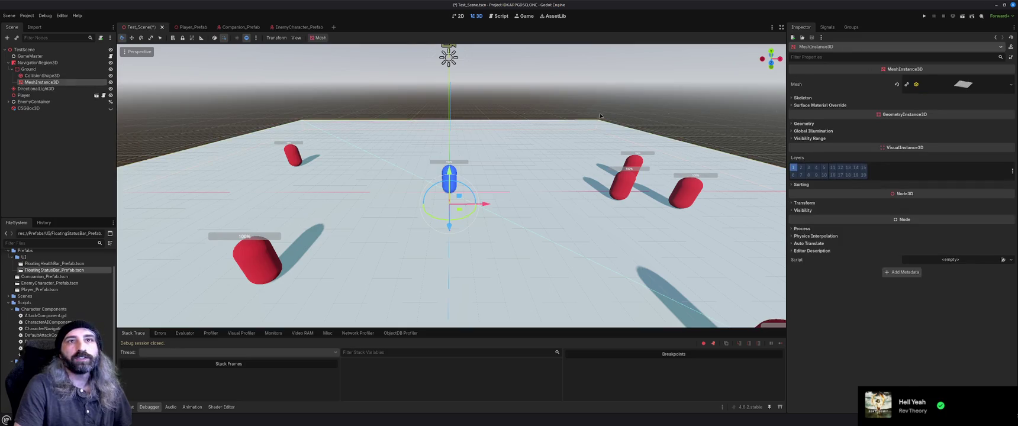
left_click(820, 105)
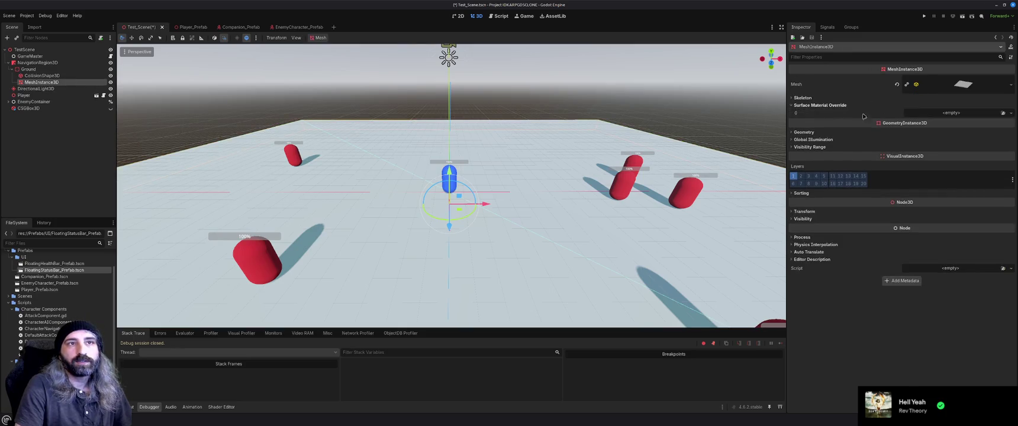
left_click(1010, 112)
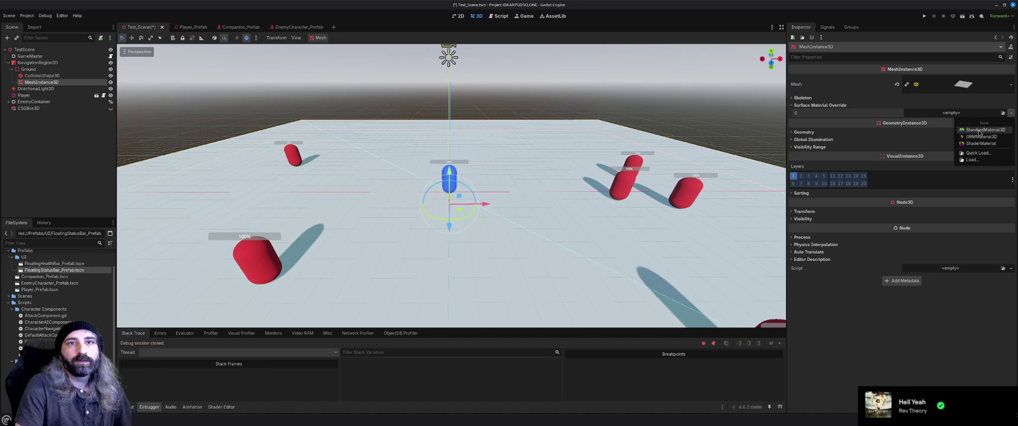
left_click(979, 131)
left_click(969, 121)
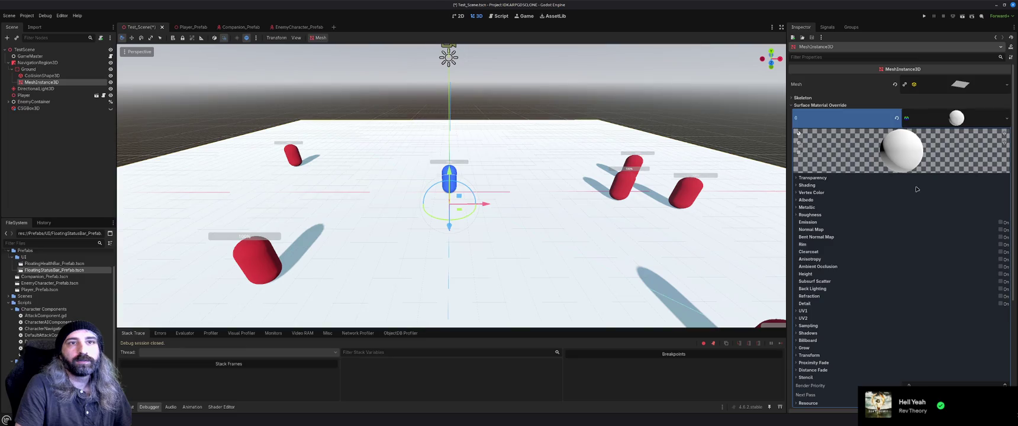
left_click(806, 178)
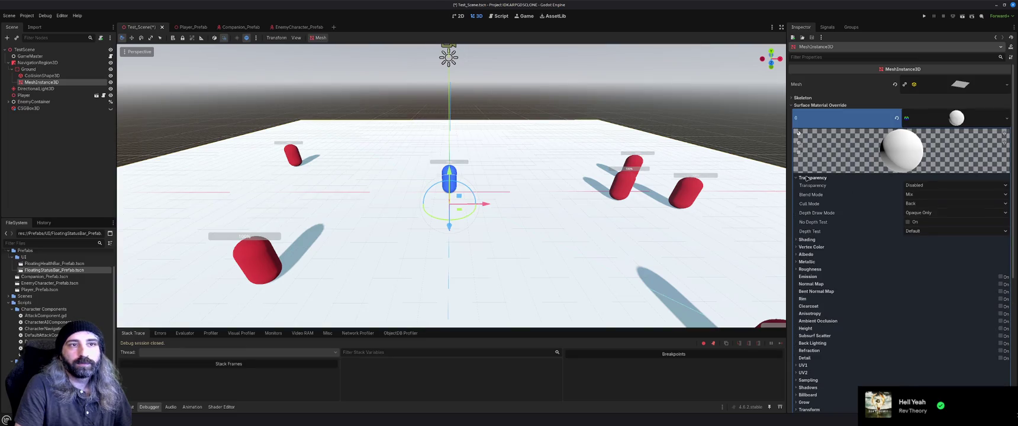
left_click(806, 177)
- Set the material's albedo colour to dark green #24472f
left_click(805, 200)
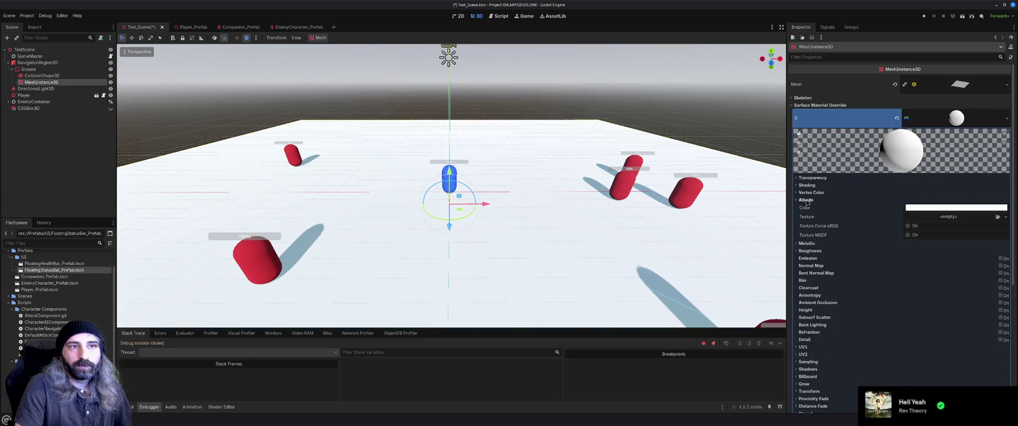
left_click(931, 208)
left_click(930, 319)
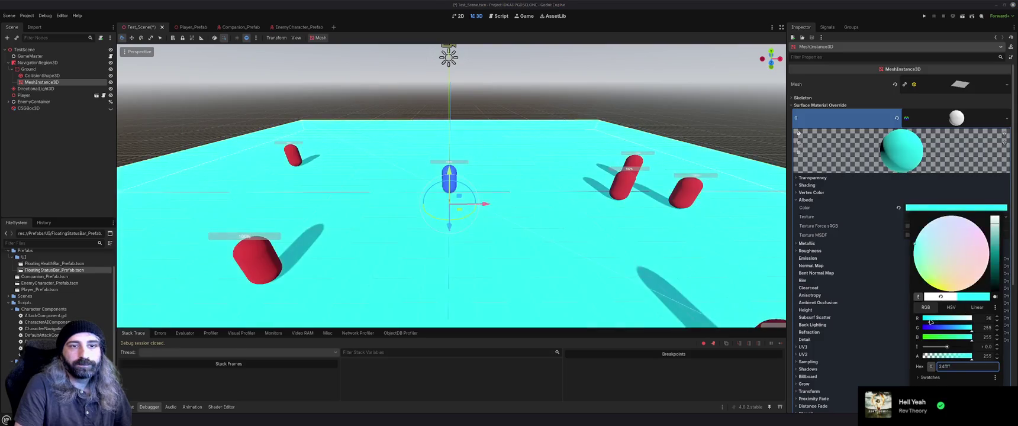
left_click_drag(946, 327, 927, 342)
left_click(931, 338)
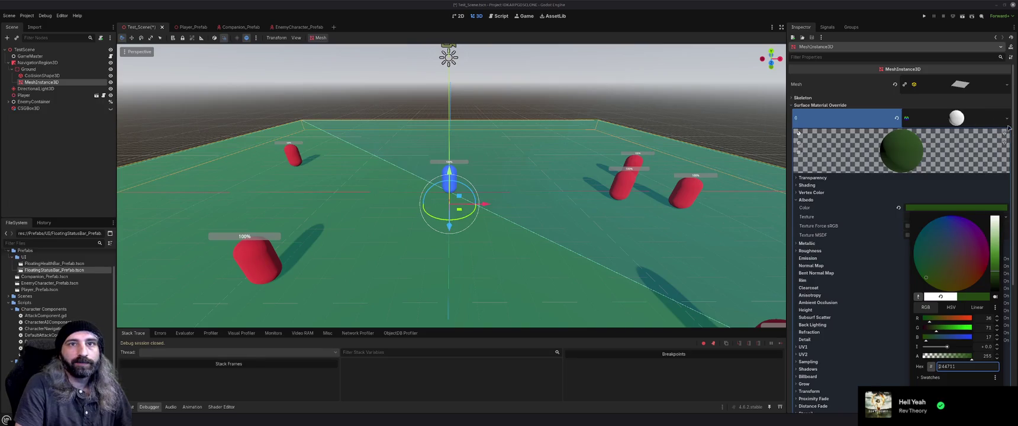
left_click(973, 122)
left_click(1010, 119)
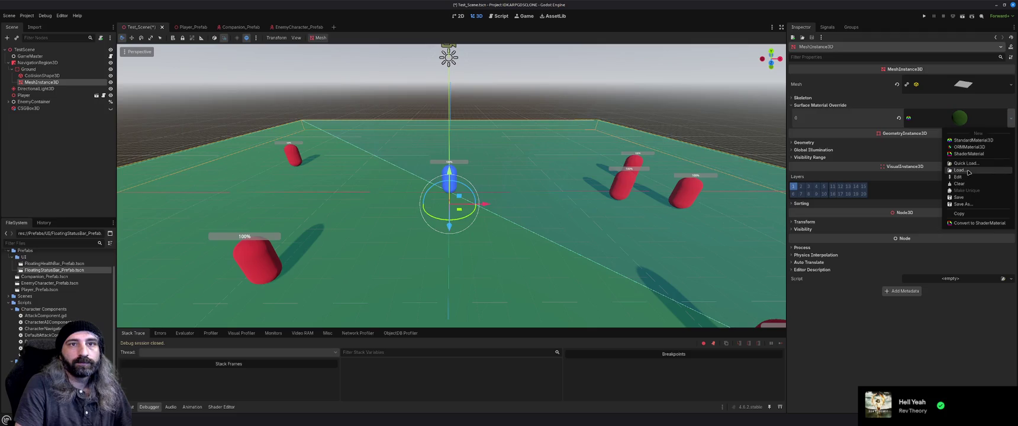
left_click(963, 204)
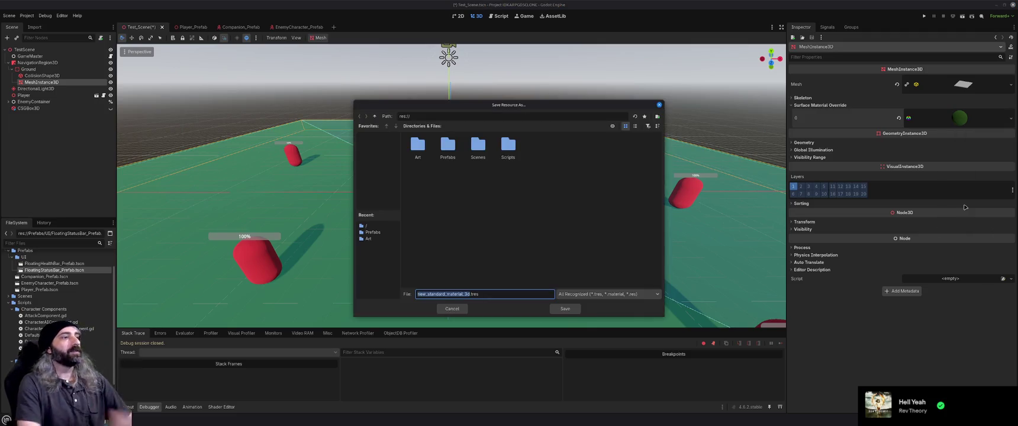
- Save the green material as grass_material.tres in res://Art, then deselect the ground
type("grass")
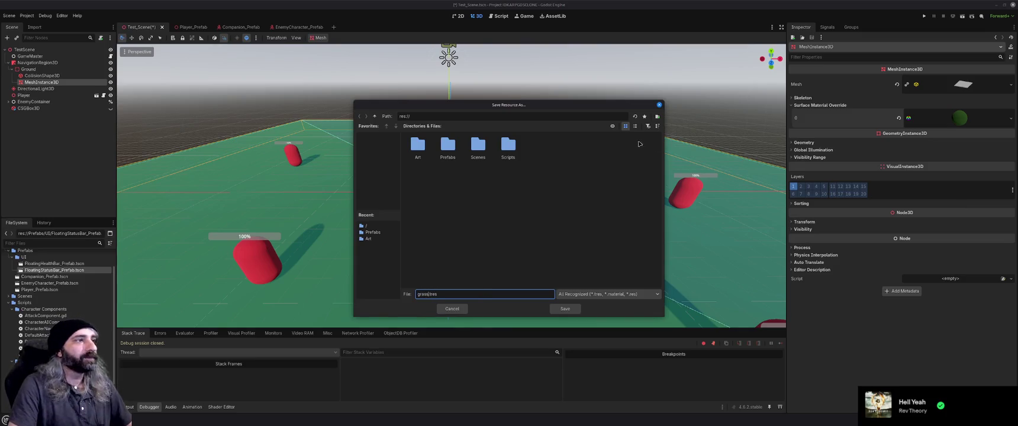
double_click(417, 147)
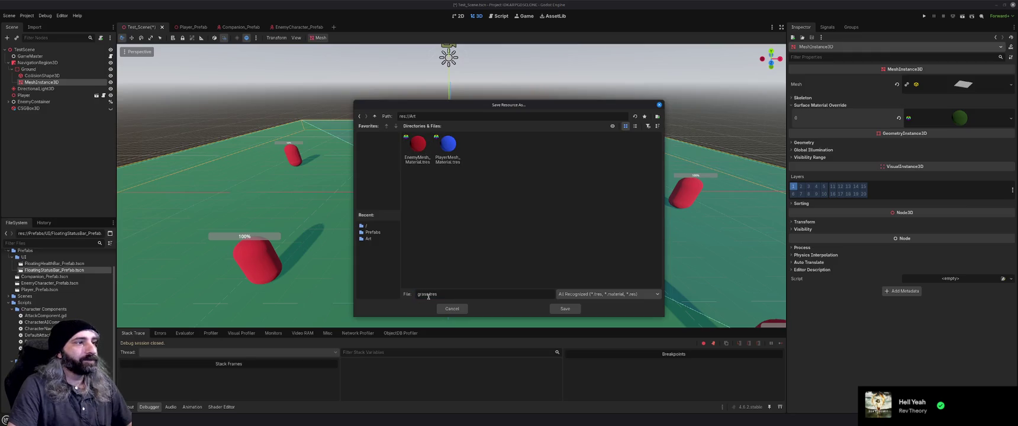
type("_material")
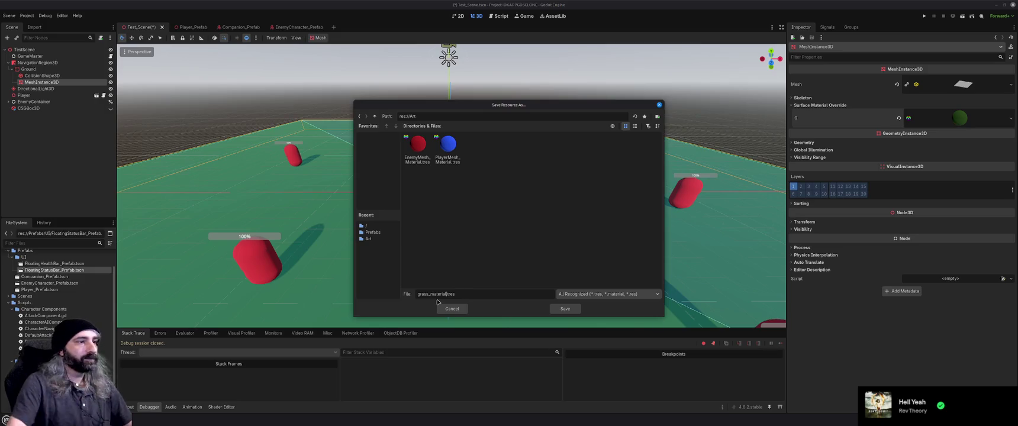
left_click(564, 309)
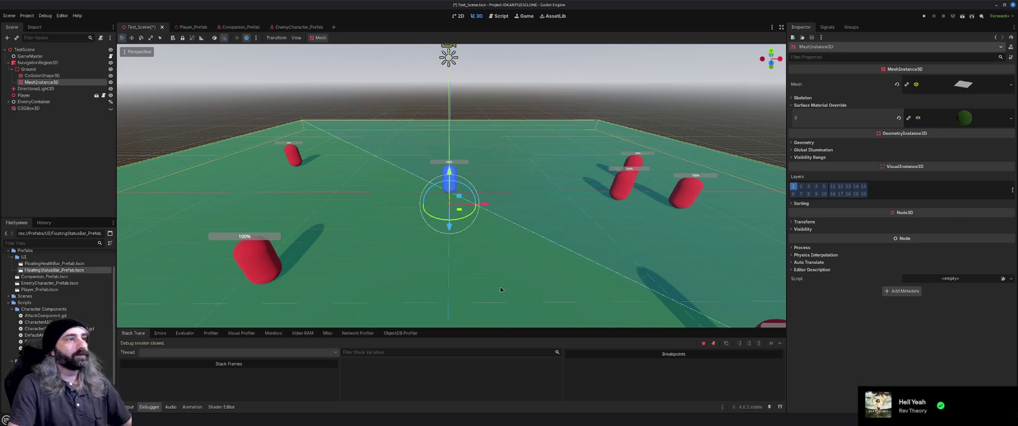
left_click(692, 108)
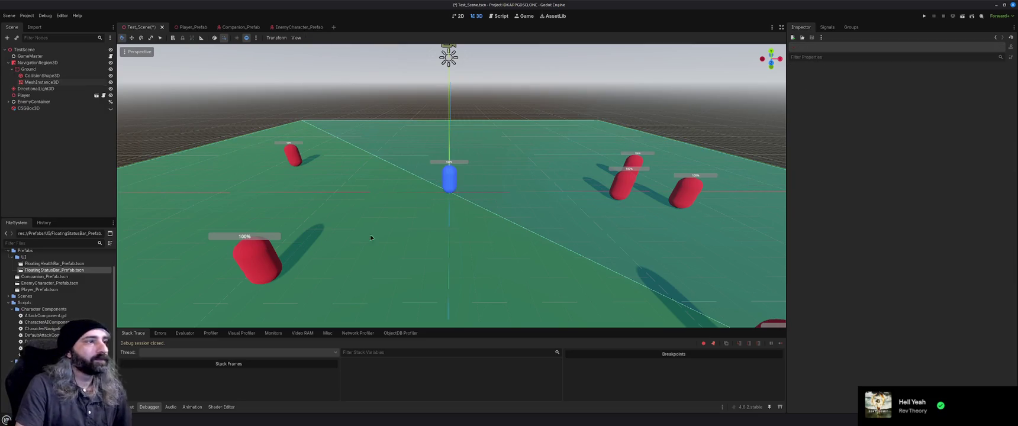
- Run the project to check the dark green floor in game, then stop it
key("F5")
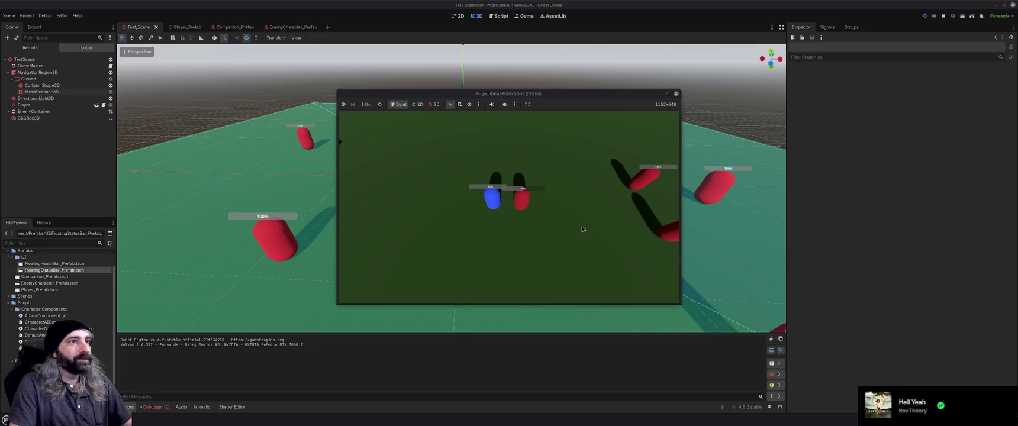
left_click(676, 94)
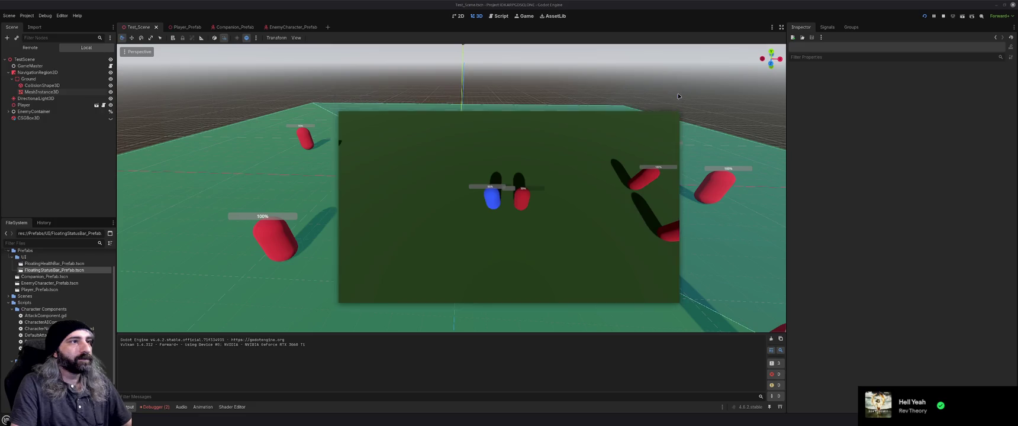
left_click(27, 15)
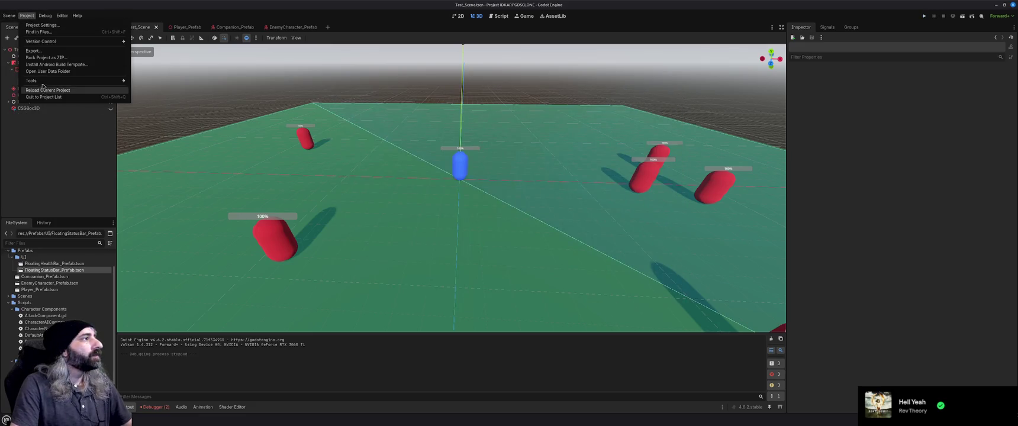
- In Project Settings under Display > Window, set Viewport Width 1920 and Height 1080, then close
mouse_move(43, 83)
left_click(42, 25)
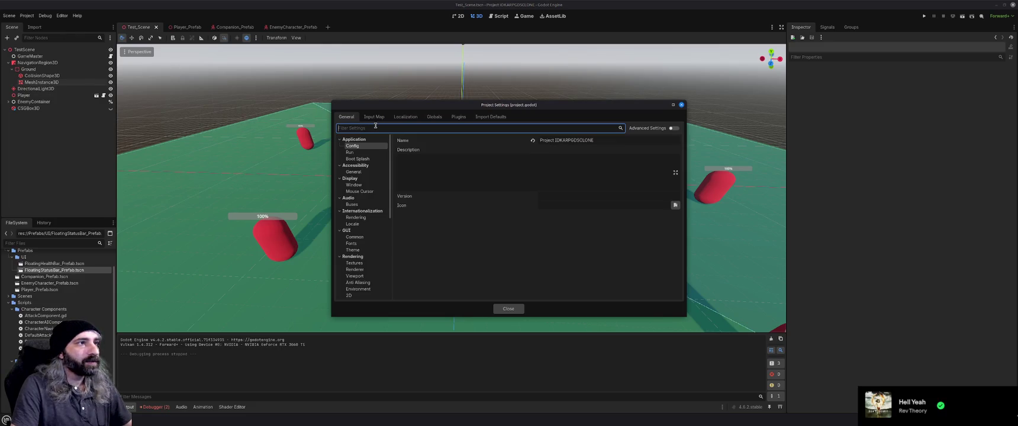
left_click(369, 152)
left_click(369, 160)
left_click(368, 171)
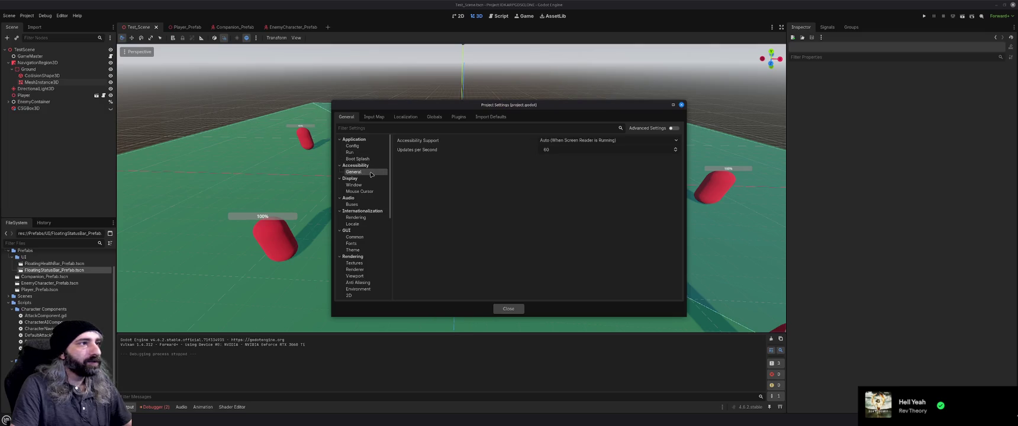
left_click(372, 186)
left_click(570, 151)
type("1920")
key("Tab")
type("10")
key("Return")
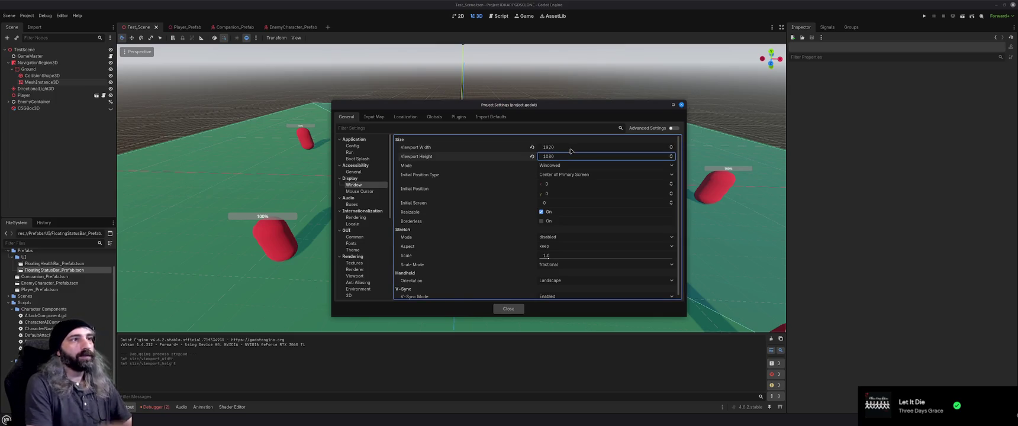
left_click(518, 307)
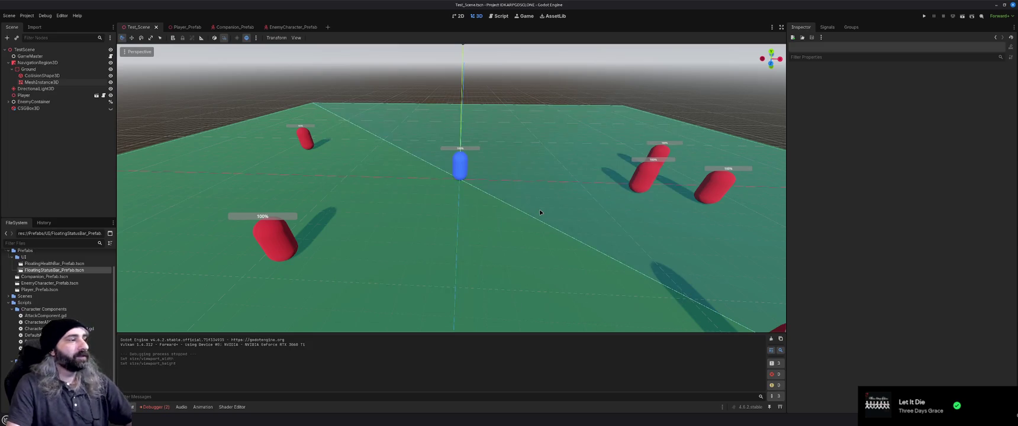
- Run the game at 1920x1080, move the player to fight the red enemy, then close the game window
key("F5")
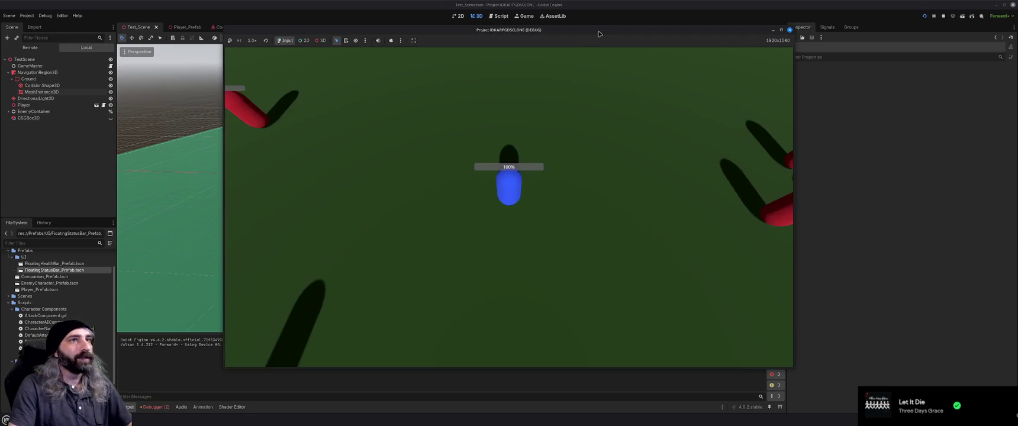
left_click(565, 240)
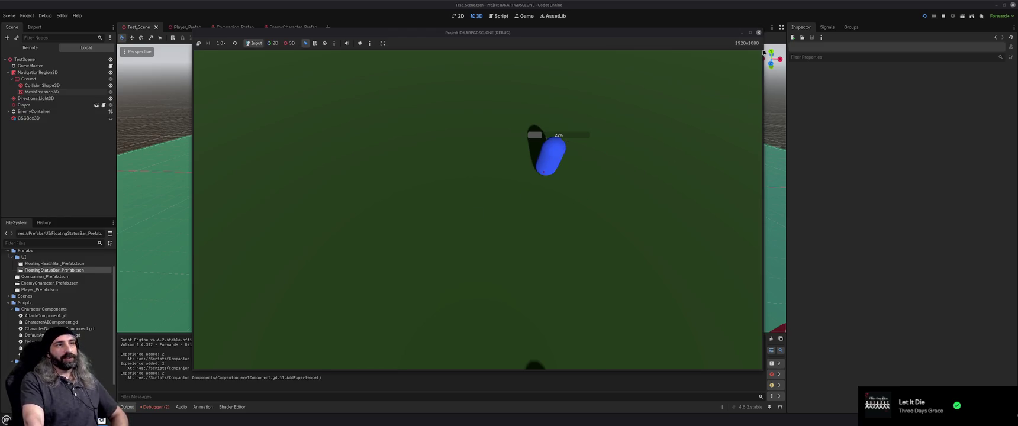
left_click(758, 32)
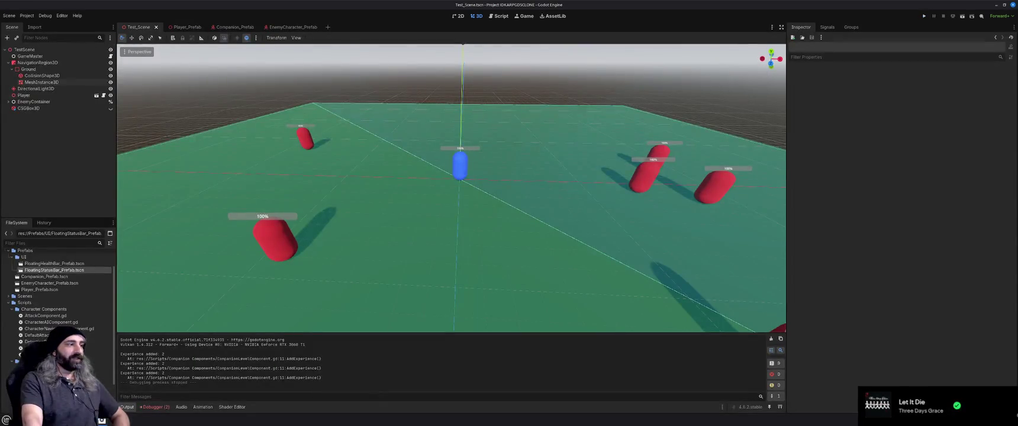
- In a new Brave tab, search 'synty' and open the Synty Store homepage from the results
key("alt+Tab")
left_click(295, 5)
type("synty")
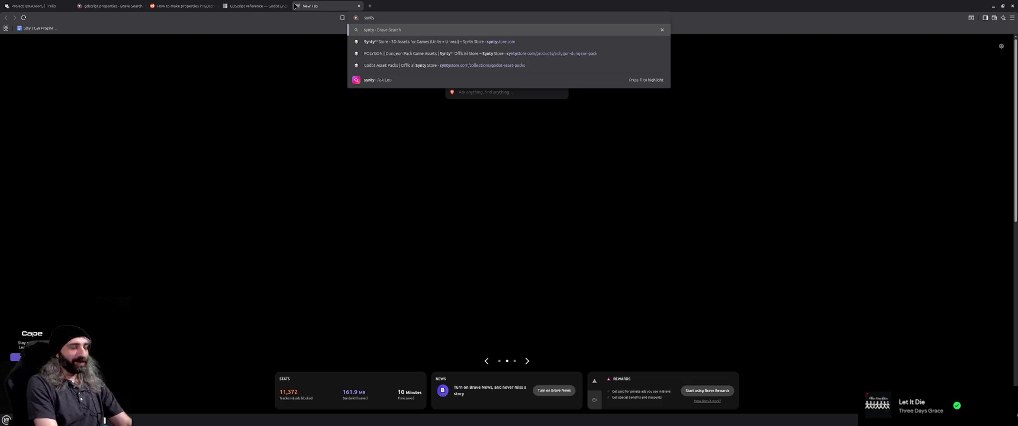
key("Return")
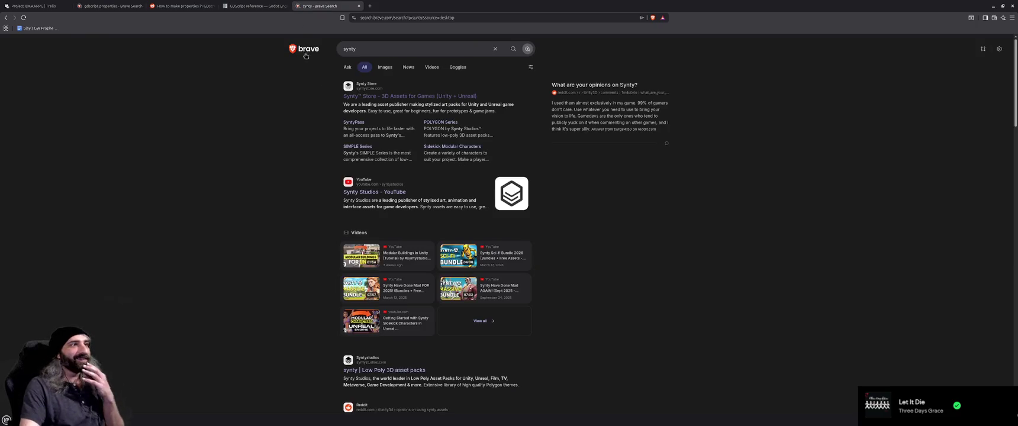
left_click(365, 98)
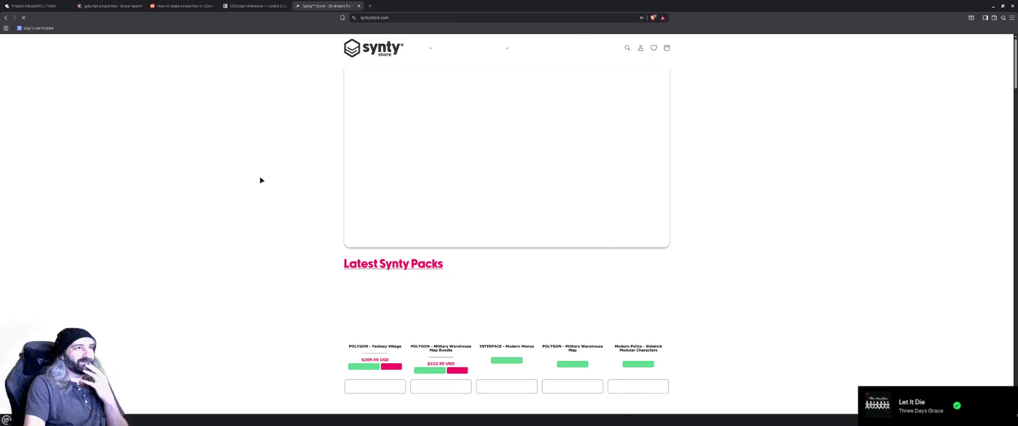
double_click(535, 3)
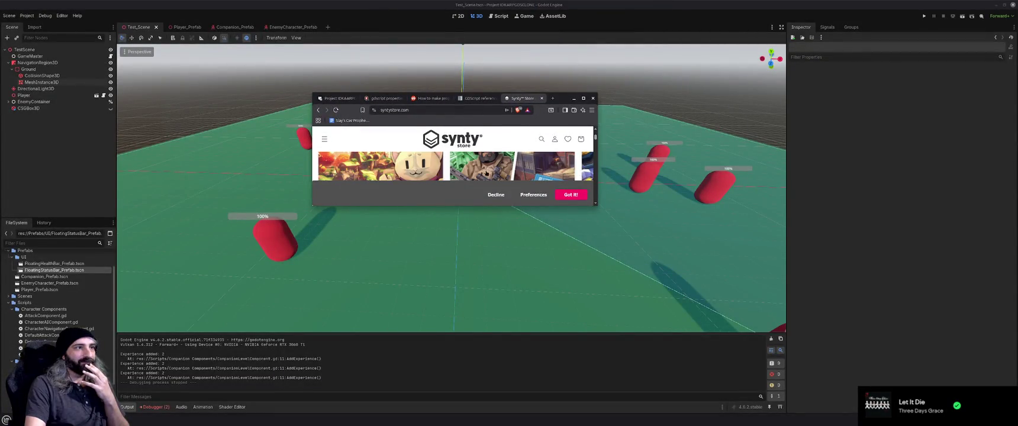
- Open the POLYGON - Military Warehouse Map Bundle product page and enlarge the browser window
left_click(532, 176)
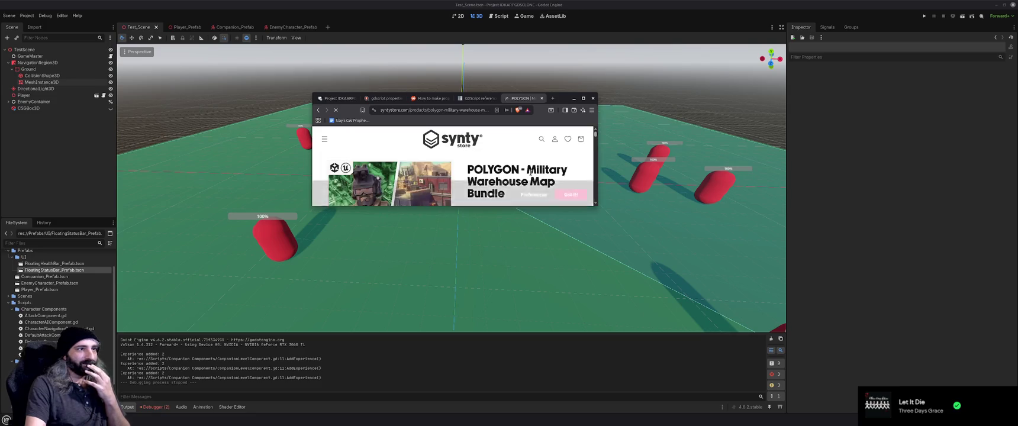
scroll(531, 175, "down", 10)
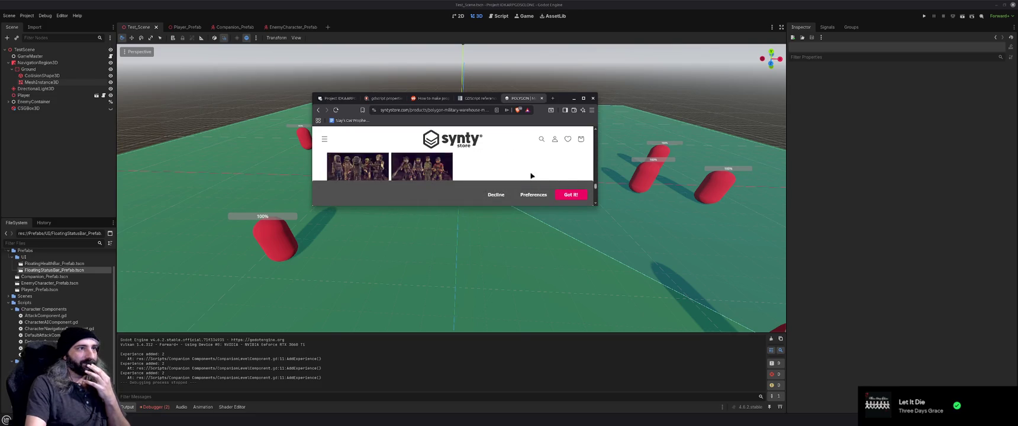
mouse_move(595, 203)
left_mouse_down()
mouse_move(636, 301)
mouse_move(655, 319)
left_mouse_up()
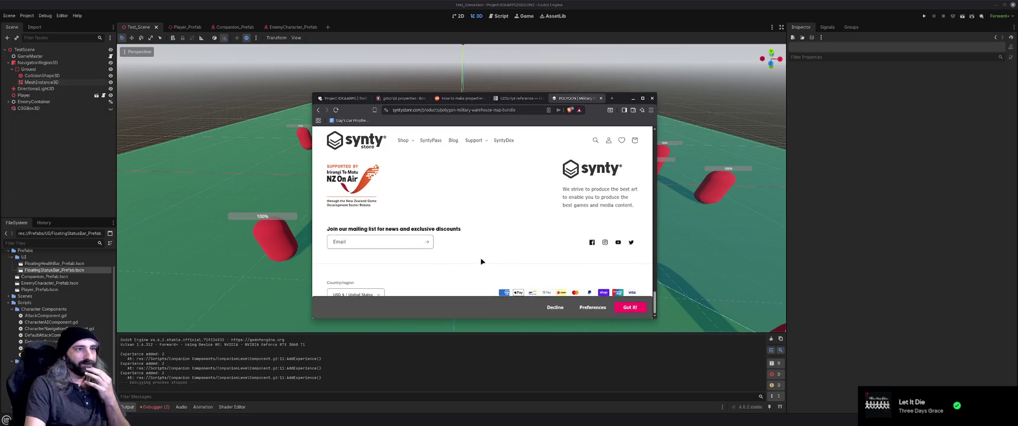
scroll(482, 263, "up", 2)
scroll(502, 253, "up", 10)
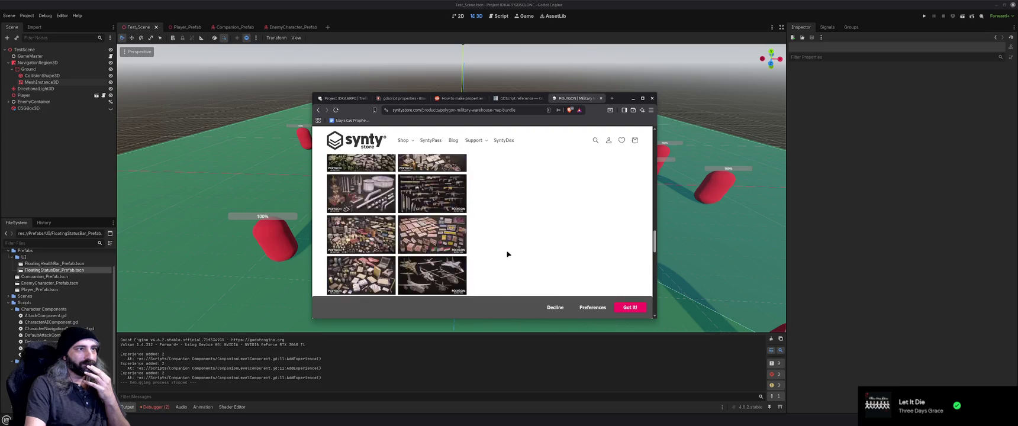
scroll(507, 253, "up", 5)
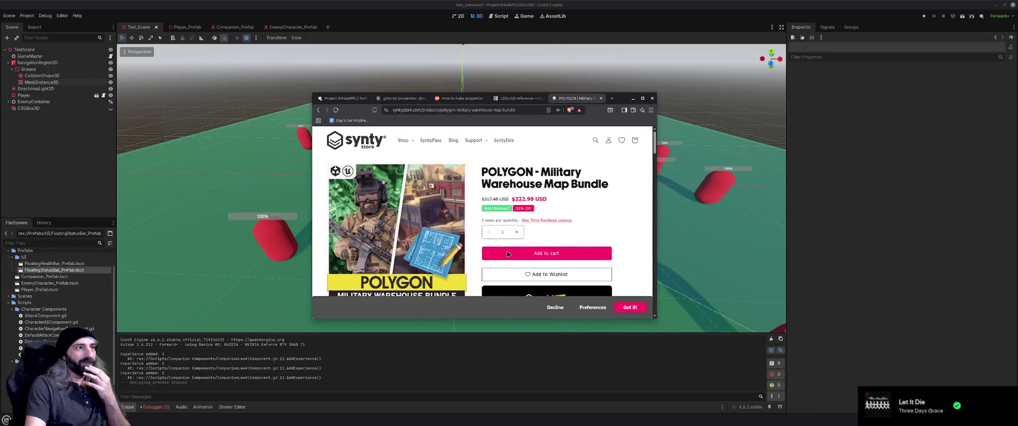
scroll(378, 222, "down", 3)
- Page through the bundle's full-size screenshots, close the gallery, and open the Shop categories dropdown
left_click(373, 190)
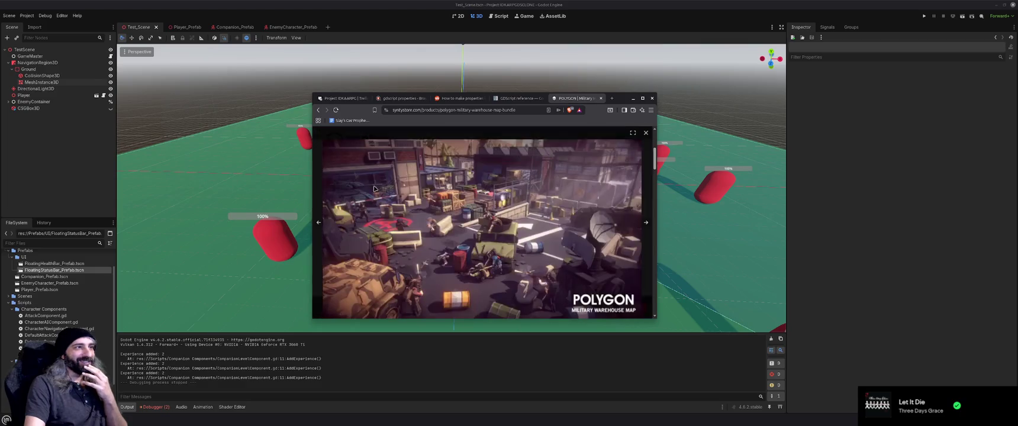
left_click(647, 224)
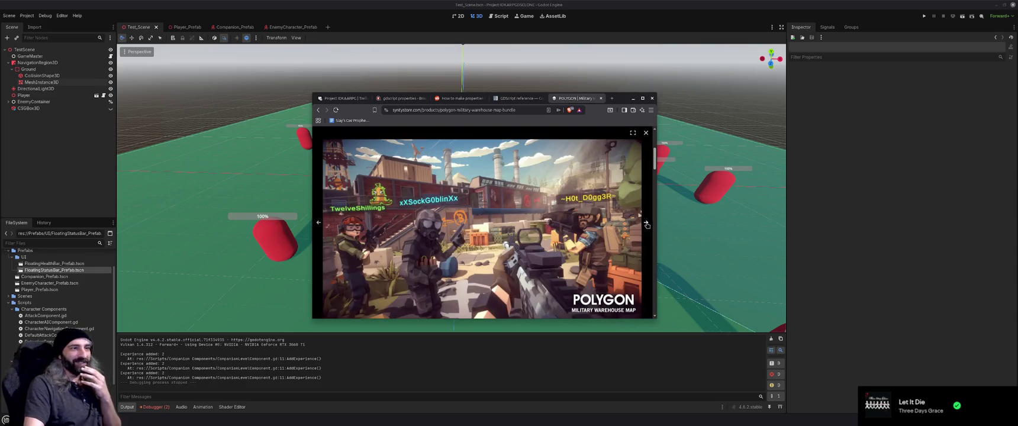
left_click(646, 224)
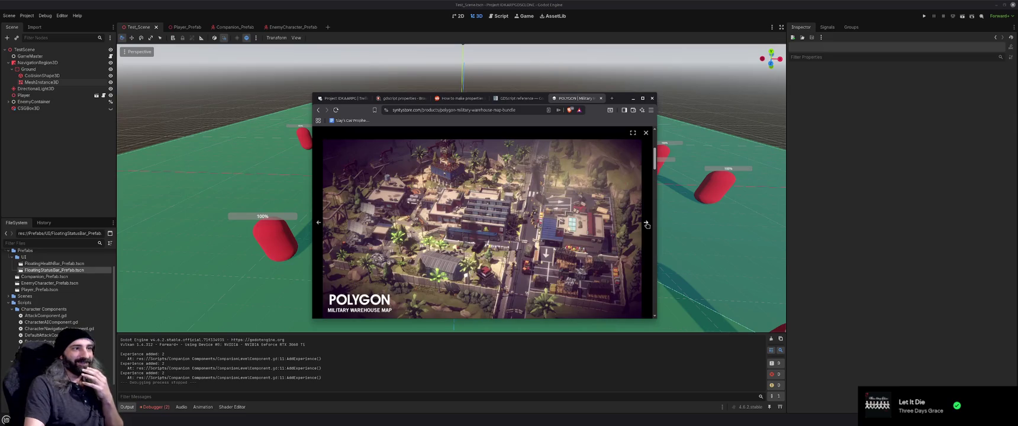
left_click(647, 224)
left_click(647, 224)
left_click(647, 224)
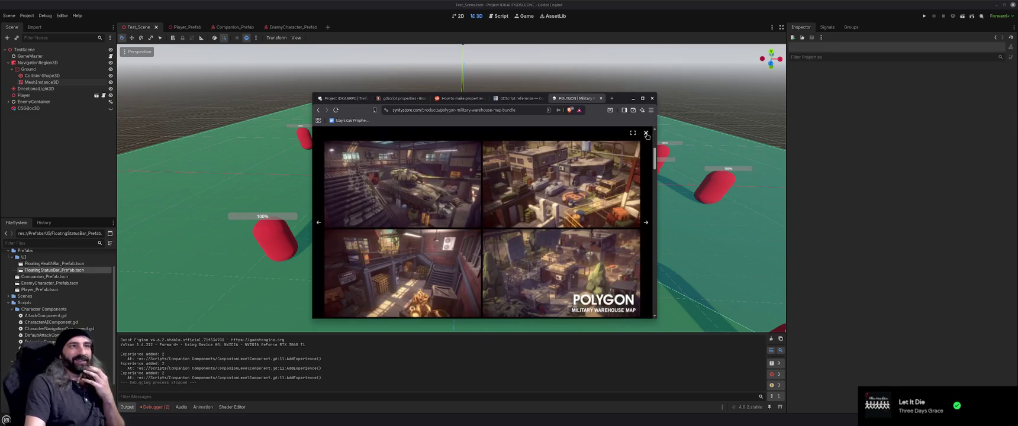
left_click(647, 134)
scroll(612, 235, "up", 5)
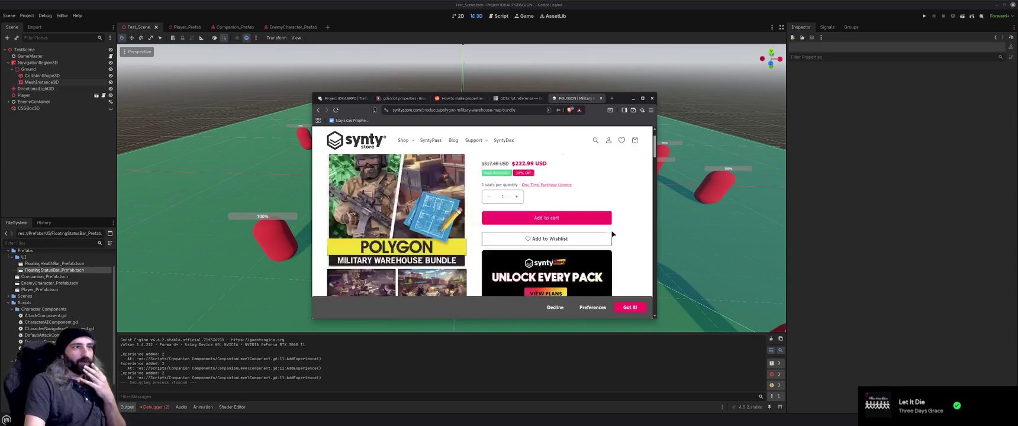
left_click(404, 143)
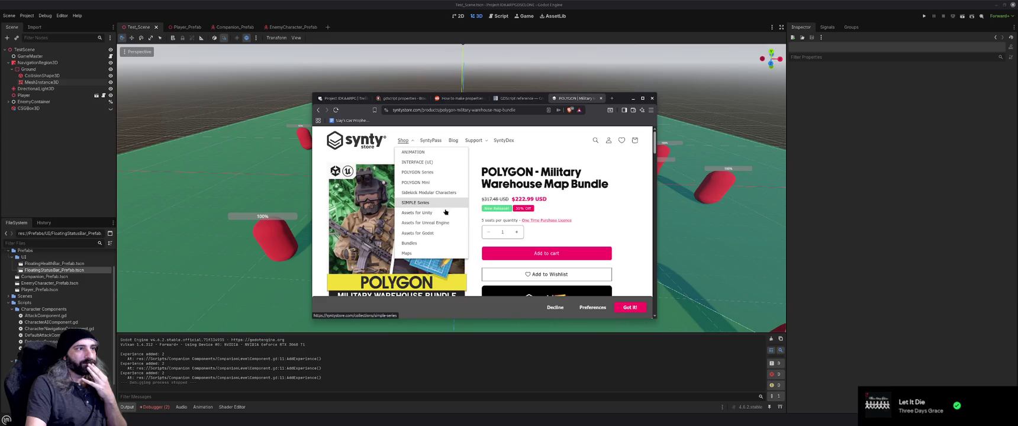
- Browse the Assets for Godot packs and open the POLYGON - Dungeon Pack page
left_click(422, 233)
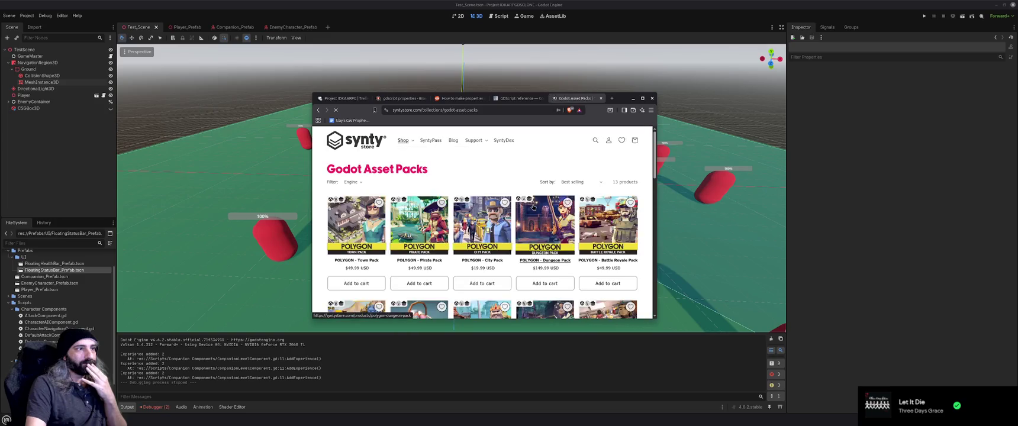
scroll(485, 208, "down", 1)
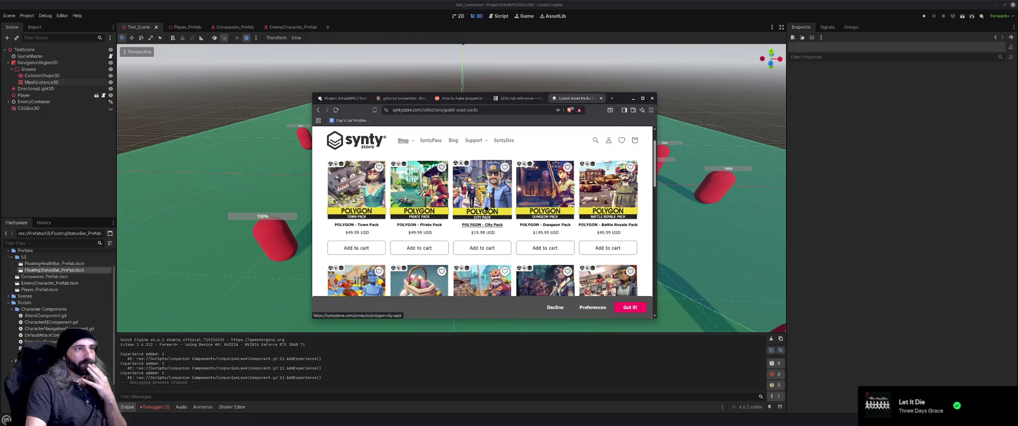
scroll(486, 210, "down", 1)
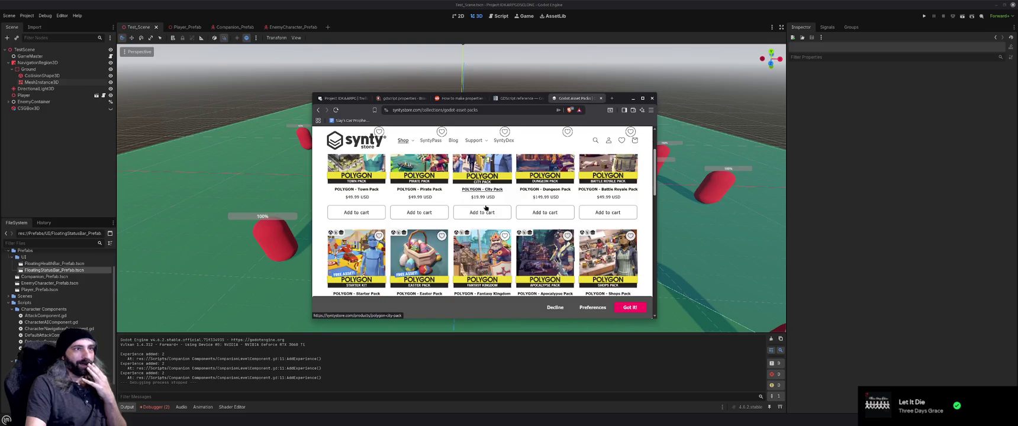
left_click(542, 173)
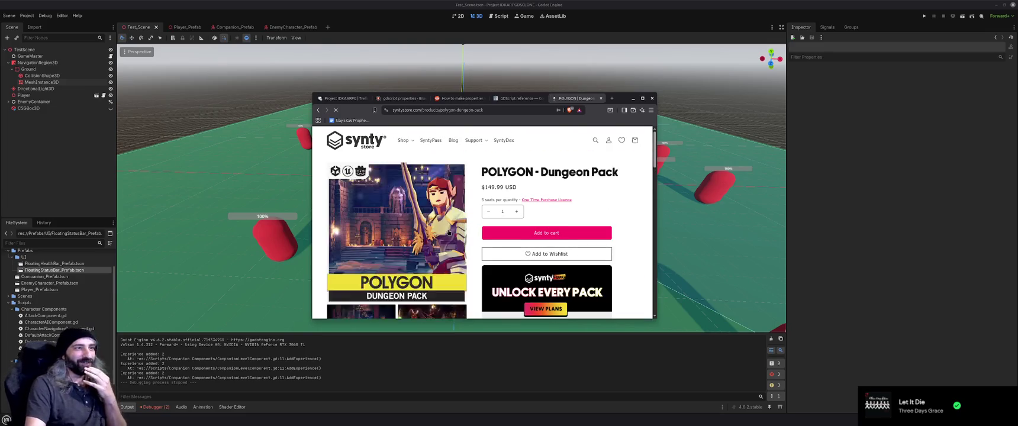
scroll(449, 232, "down", 2)
- Page through the Dungeon Pack's screenshots full size, then close the pack's tab
left_click(406, 248)
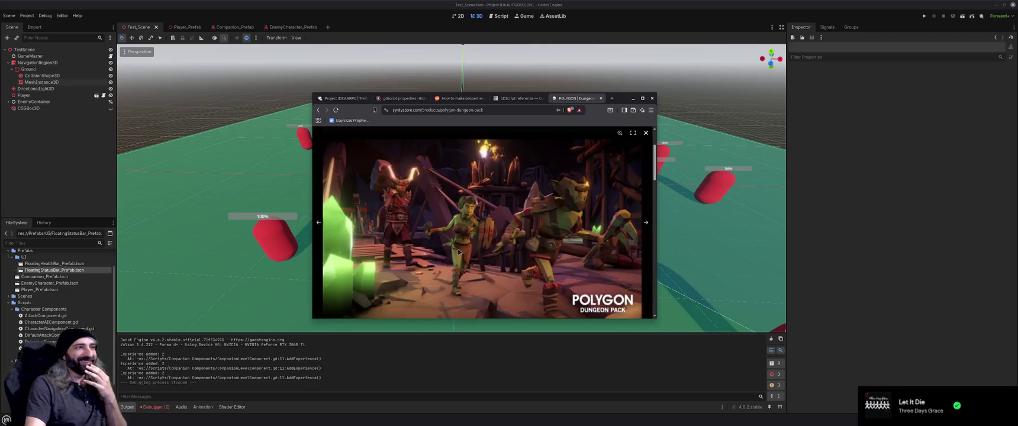
left_click(646, 224)
left_click(646, 224)
left_click(646, 224)
left_click(646, 224)
left_click(647, 224)
left_click(646, 223)
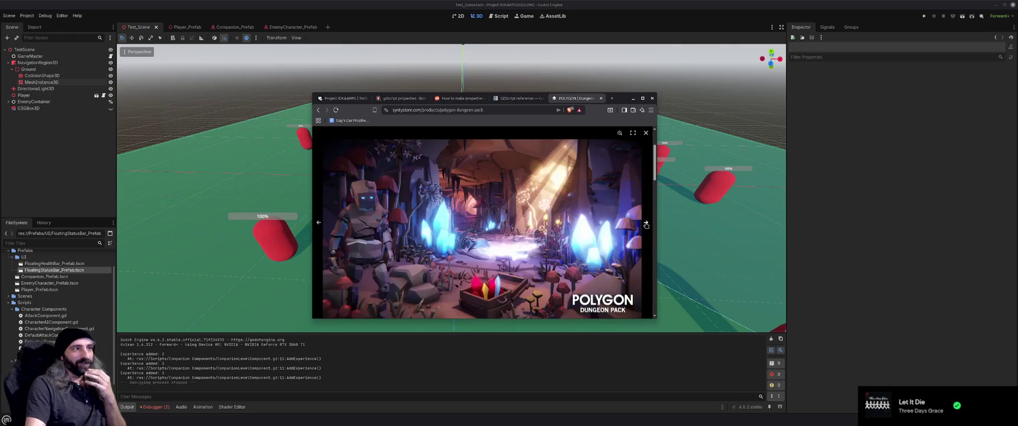
left_click(646, 224)
left_click(646, 224)
left_click(646, 224)
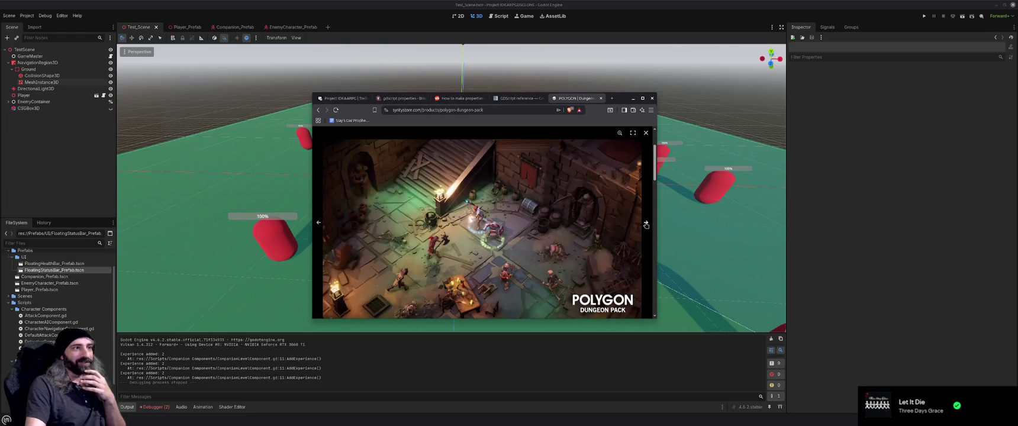
left_click(646, 224)
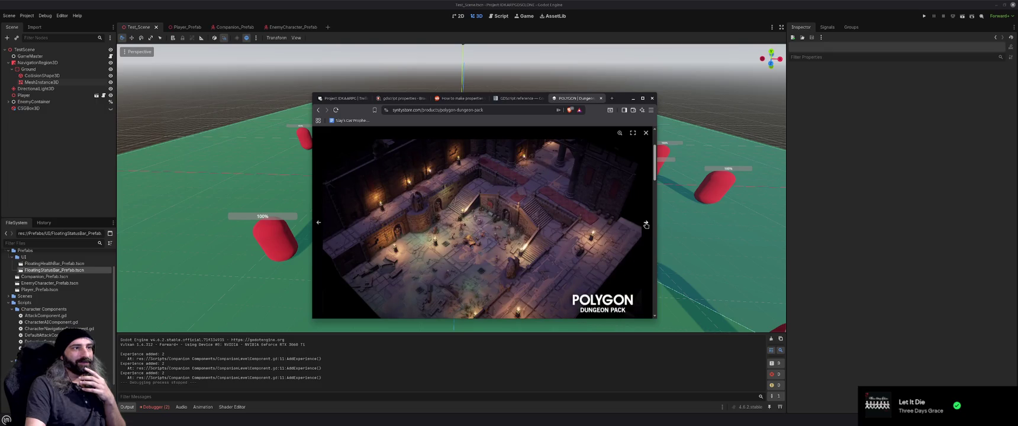
left_click(646, 223)
left_click(646, 224)
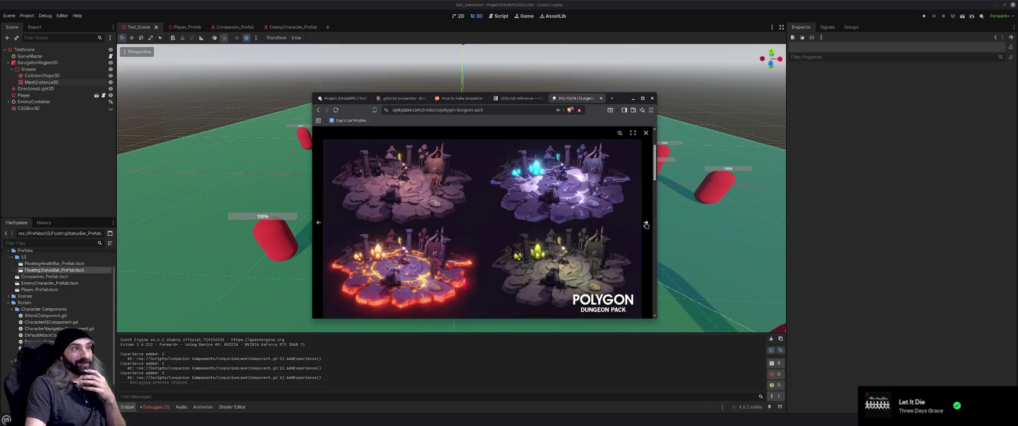
left_click(646, 224)
left_click(646, 224)
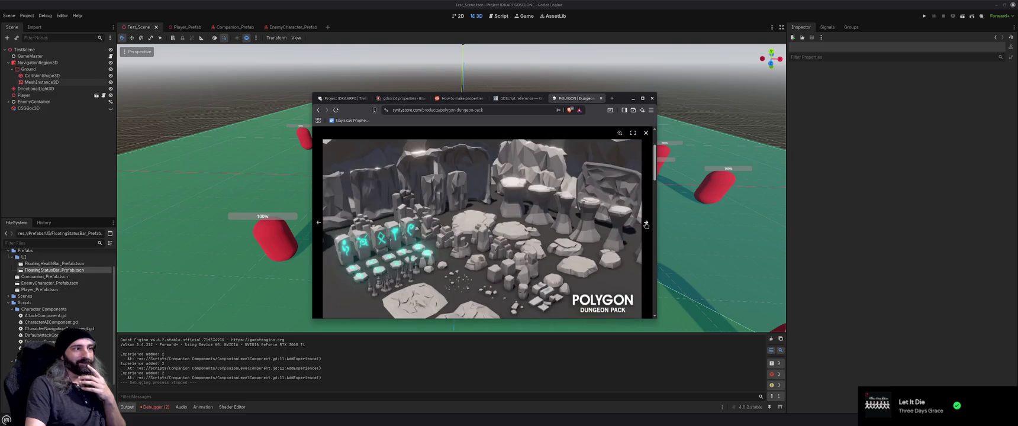
left_click(601, 98)
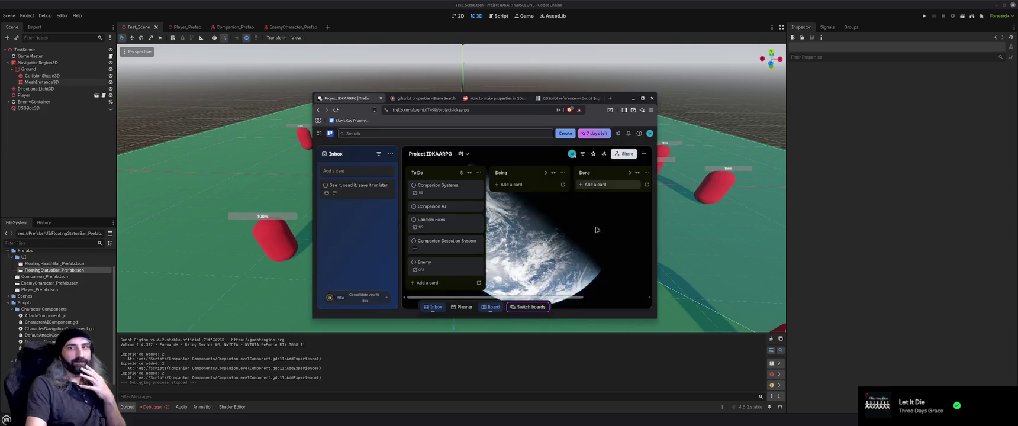
- Minimise the Brave window to bring Godot's Test_Scene with the green ground back into view
left_click(632, 99)
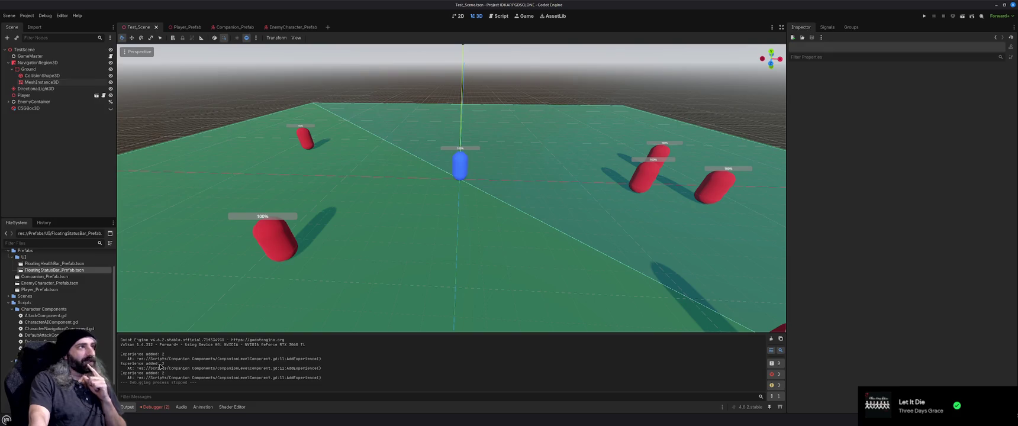
- Switch to the Companion_Prefab scene and select its CompanionLevelComponent node for inspection
left_click(235, 27)
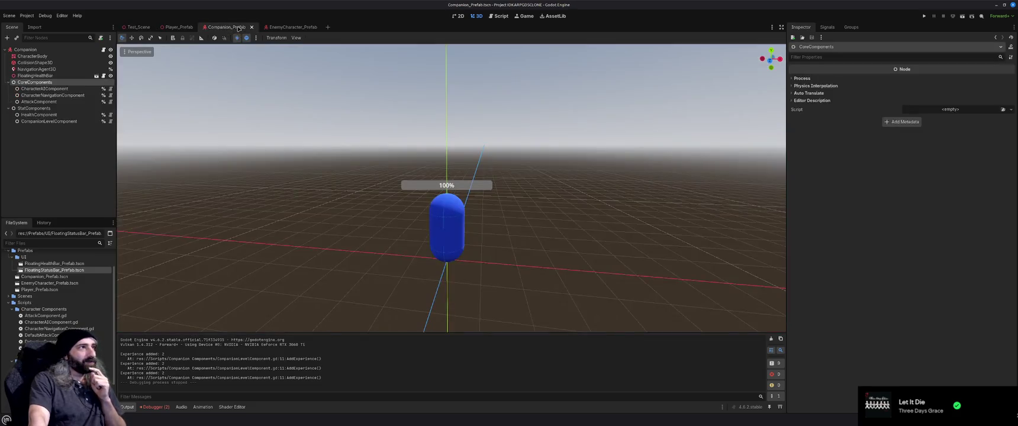
left_click(55, 121)
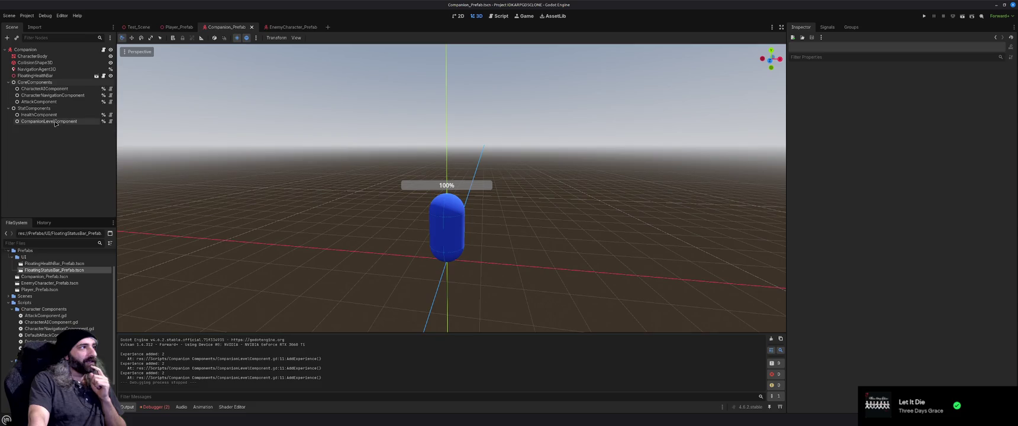
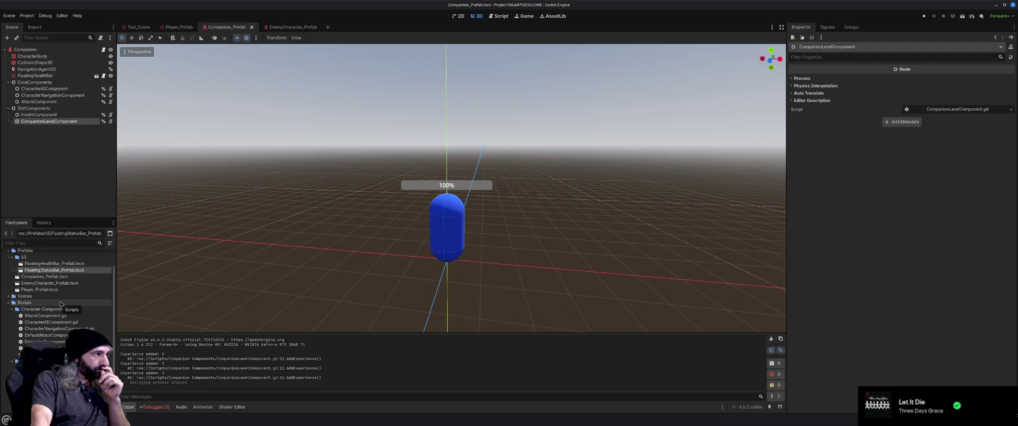
- Look over the FloatingHealthBar and FloatingStatusBar prefab files, then deselect CompanionLevelComponent
left_click(66, 264)
left_click(65, 270)
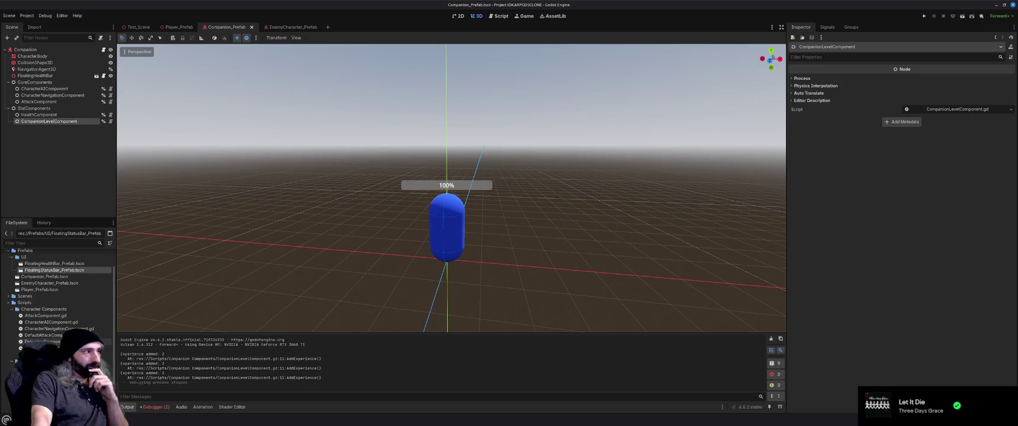
scroll(38, 302, "down", 2)
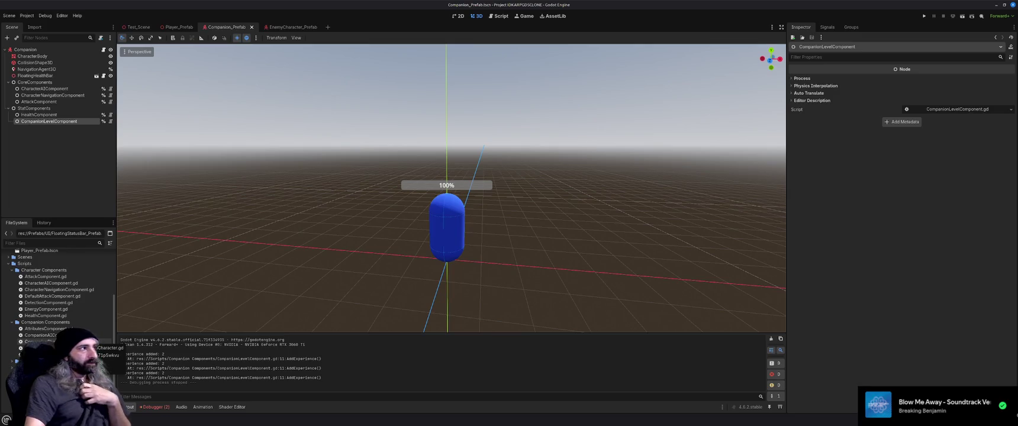
left_click(70, 174)
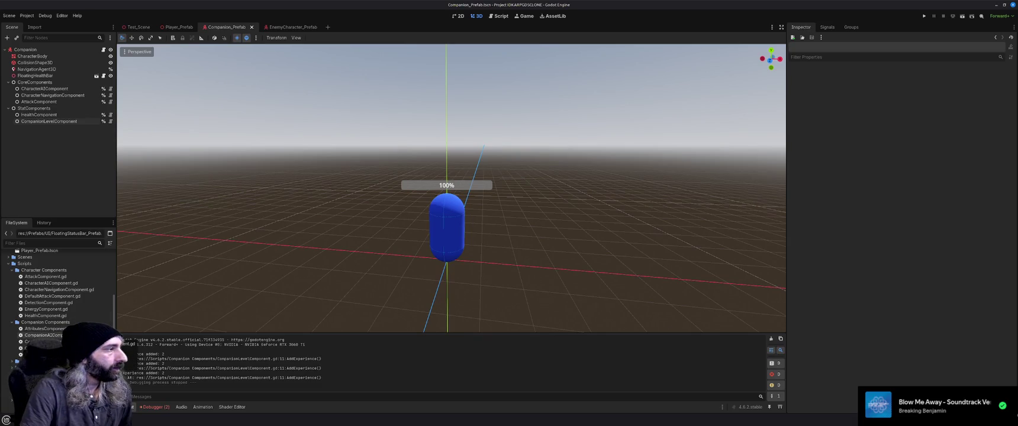
- Remove CompanionAIComponent.gd from the project, then look over the remaining component scripts
double_click(42, 335)
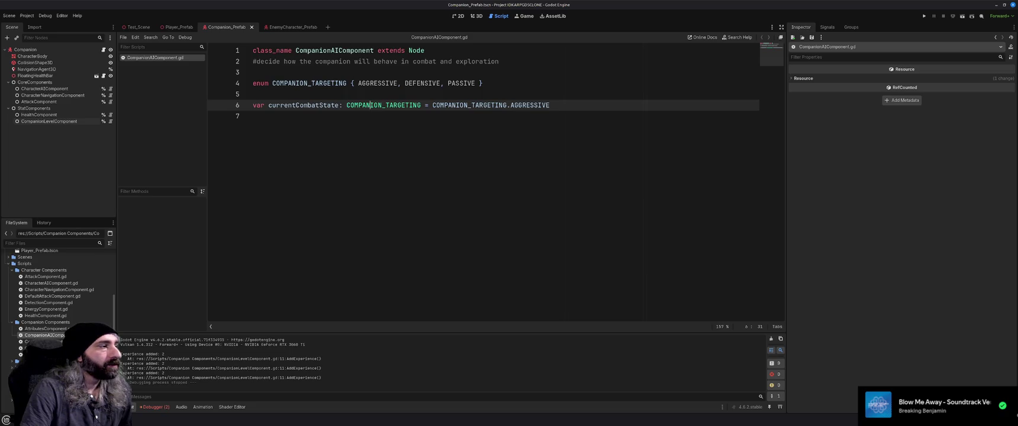
key("Delete")
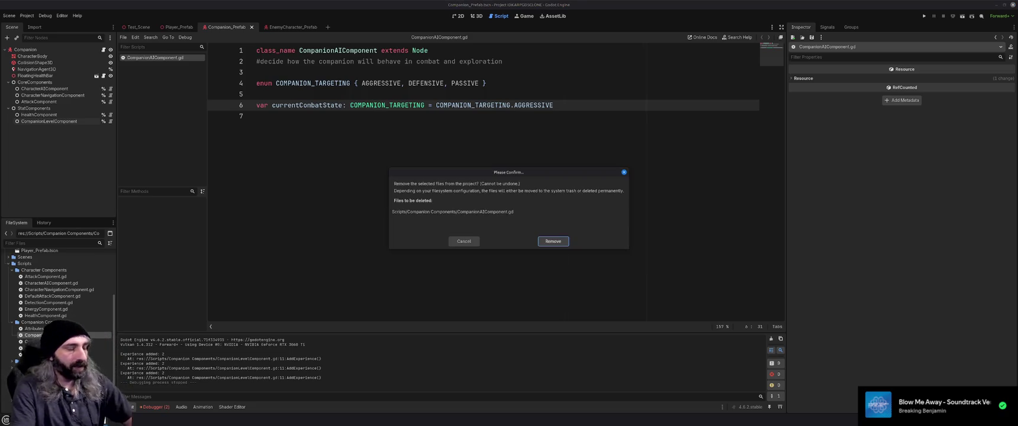
left_click(554, 242)
left_click(76, 289)
left_click(76, 284)
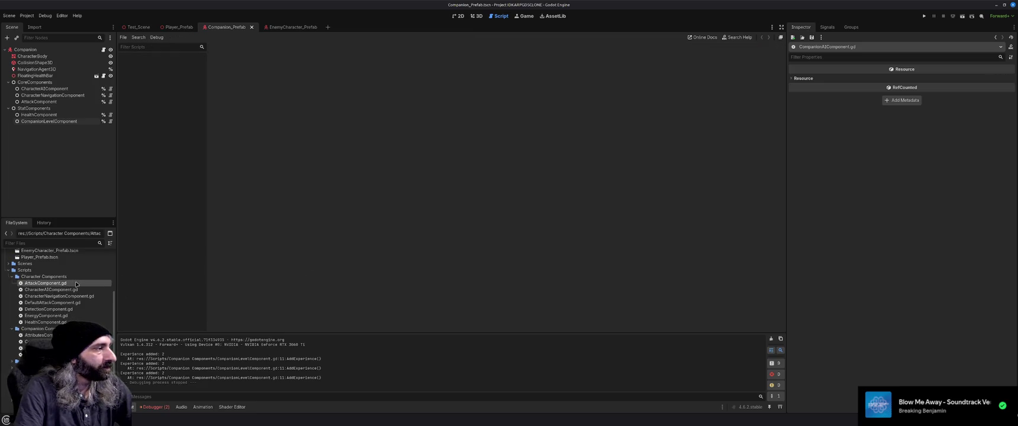
left_click(75, 309)
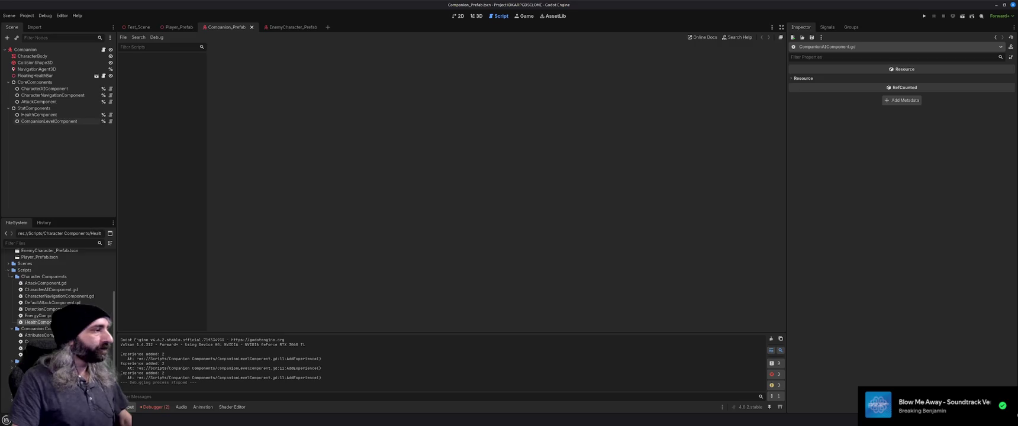
- In HealthComponent.gd, move the onHealthPercentChanged signal line above onZeroHealth and save
double_click(38, 322)
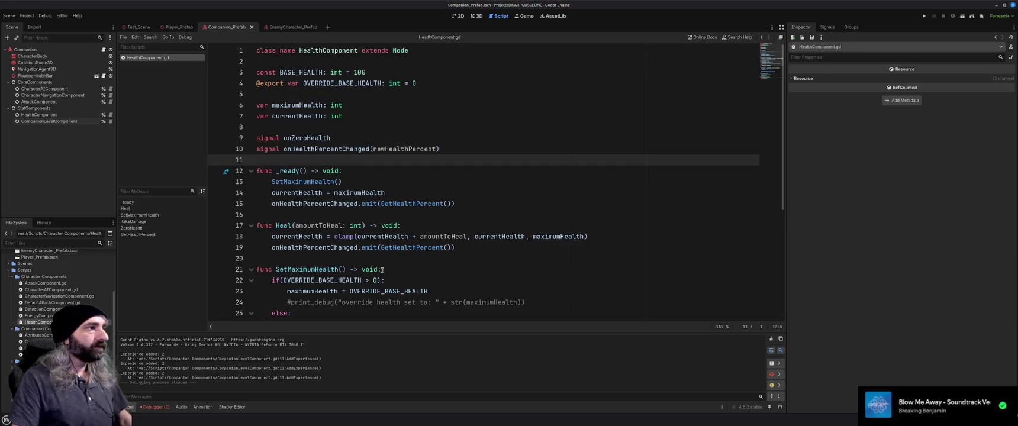
left_click_drag(454, 145, 255, 148)
key("ctrl+c")
key("BackSpace")
left_click(273, 138)
key("Up")
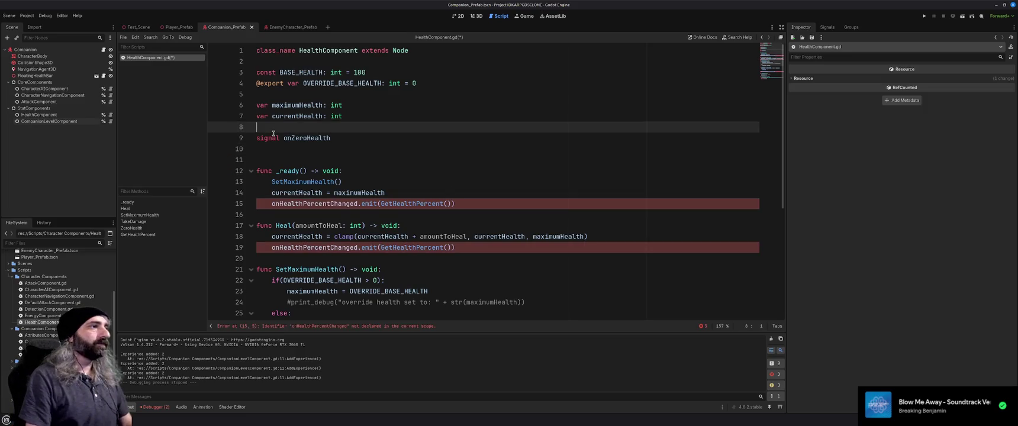
key("Return")
key("ctrl+v")
key("Down")
key("Down")
key("Down")
key("Up")
key("BackSpace")
key("ctrl+s")
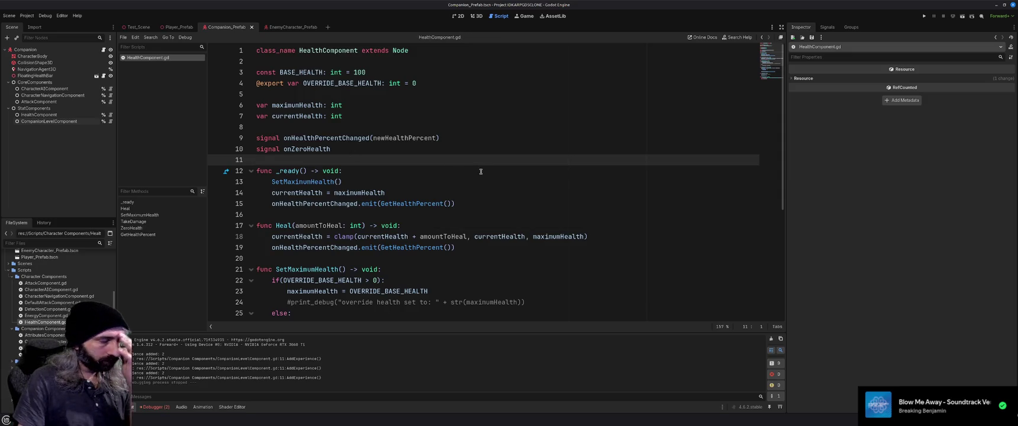
- Show the Debugger panel's Errors list
scroll(480, 171, "down", 3)
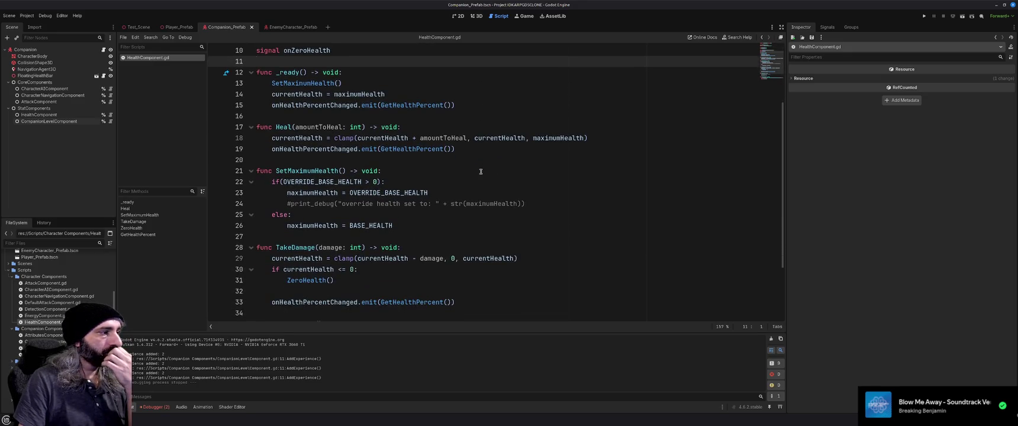
scroll(480, 172, "down", 3)
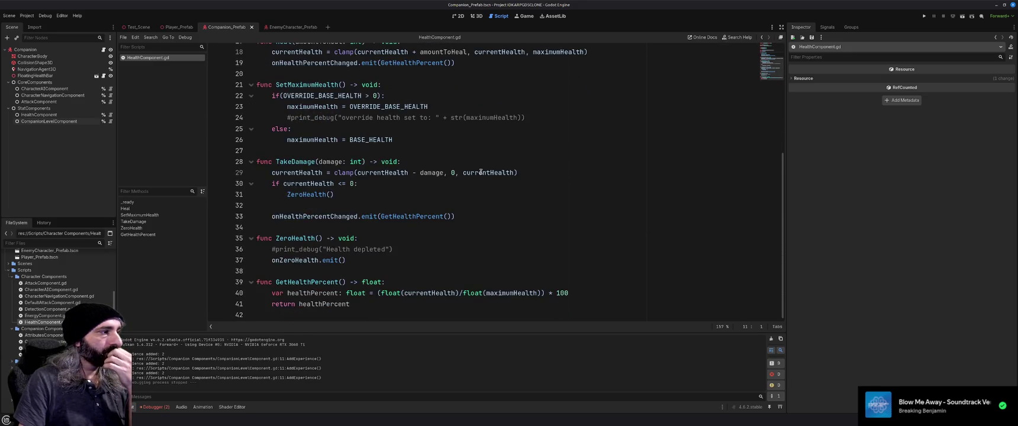
left_click(155, 407)
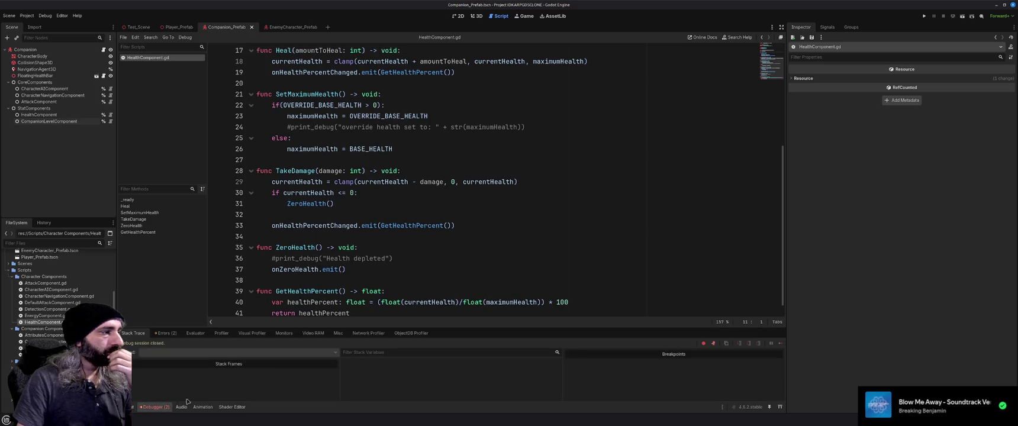
left_click(167, 333)
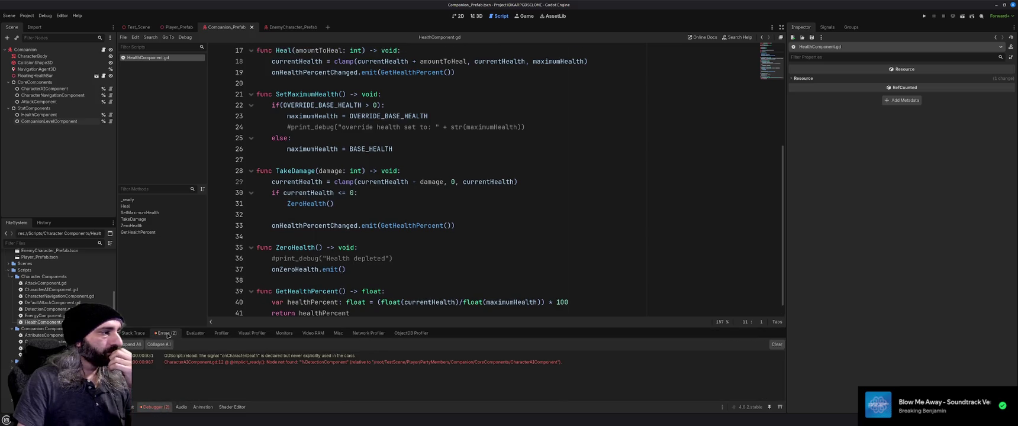
- Jump from the missing DetectionComponent error into CharacterAIComponent.gd and save so the errors clear
left_click(315, 362)
double_click(315, 362)
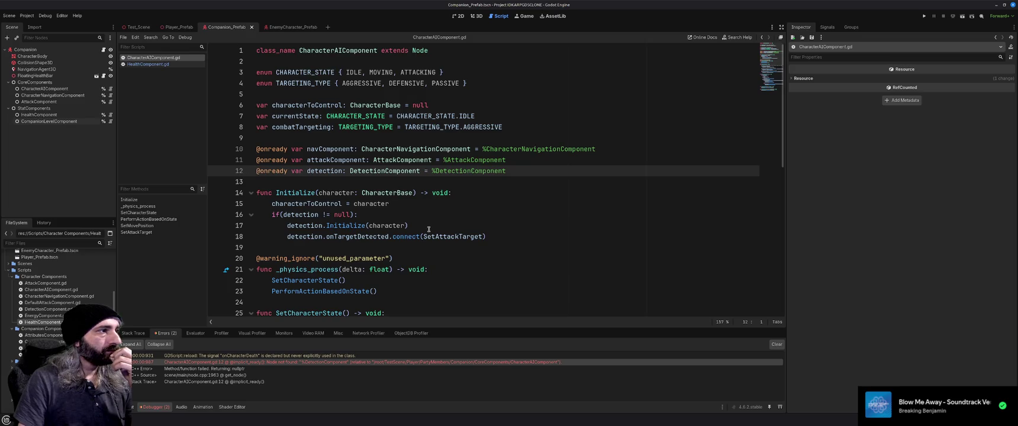
key("F5")
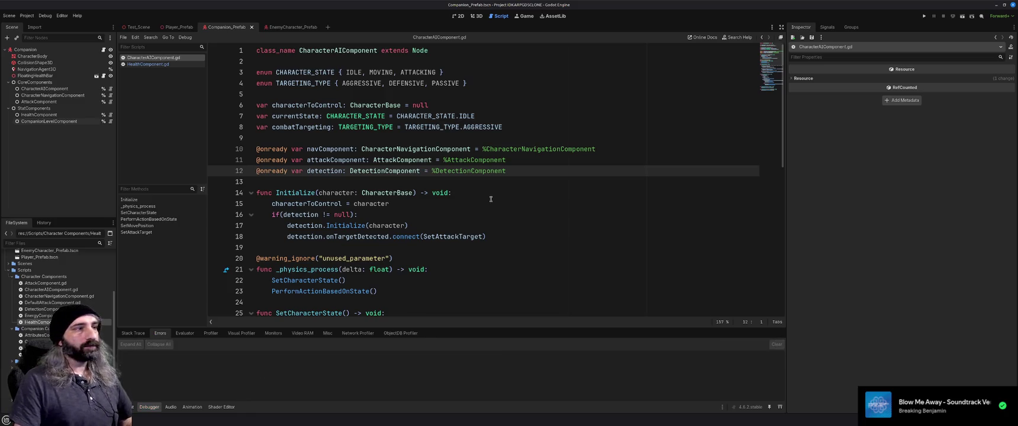
left_click(481, 181)
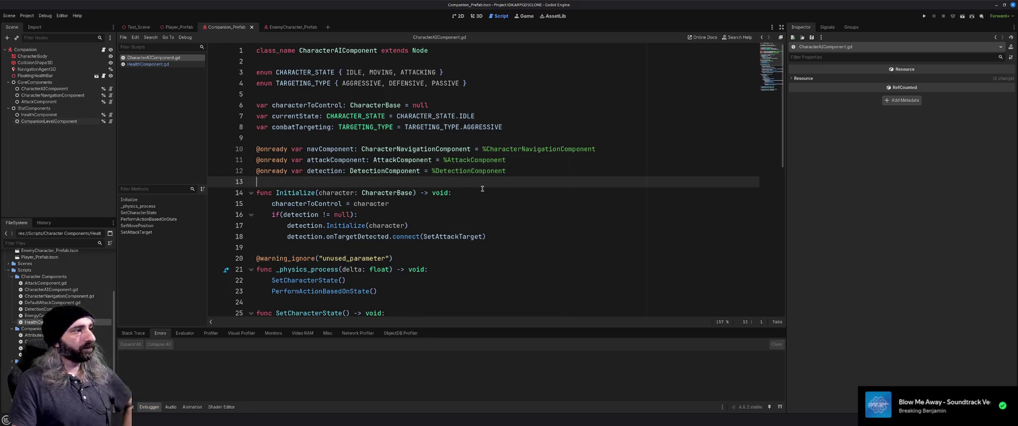
scroll(486, 215, "down", 5)
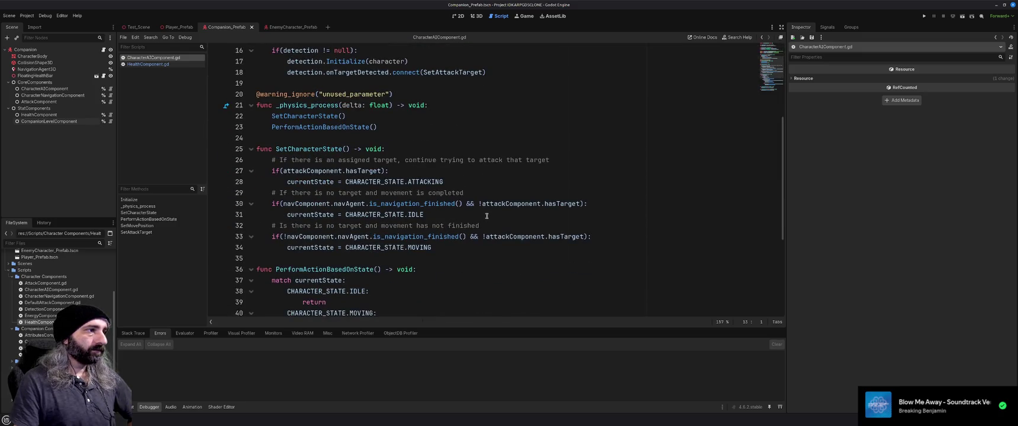
scroll(486, 215, "down", 4)
scroll(486, 216, "down", 1)
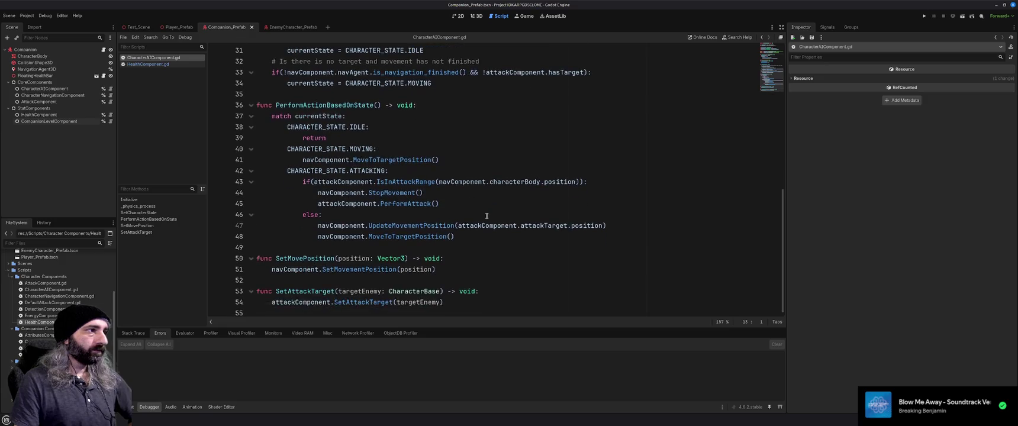
scroll(486, 215, "up", 7)
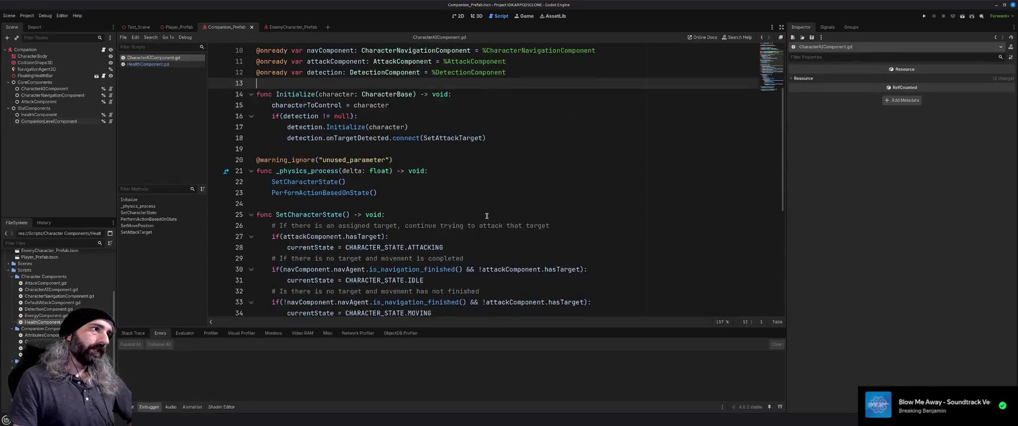
scroll(487, 215, "up", 3)
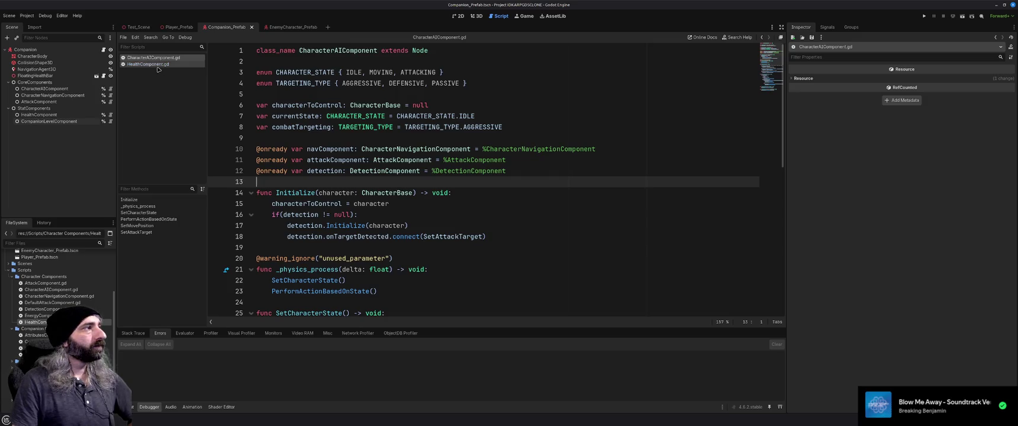
- Close the HealthComponent.gd and CharacterAIComponent.gd scripts
left_click(158, 65)
scroll(315, 191, "up", 5)
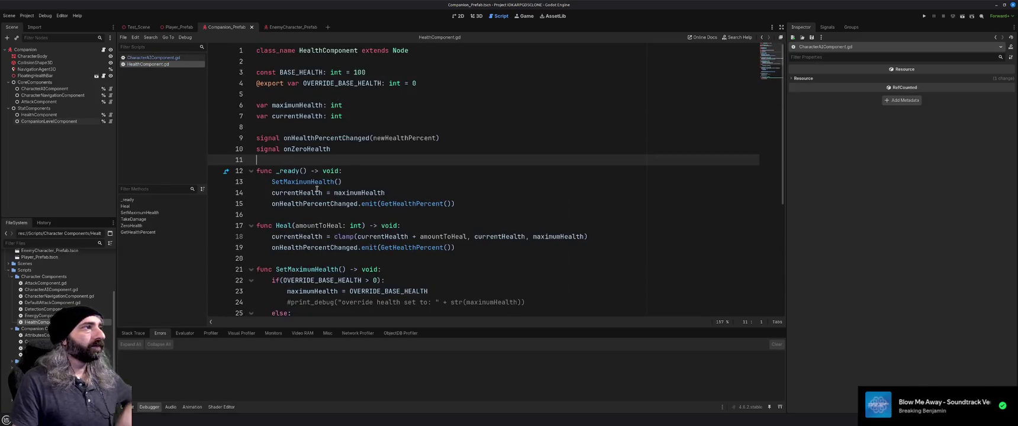
key("ctrl+w")
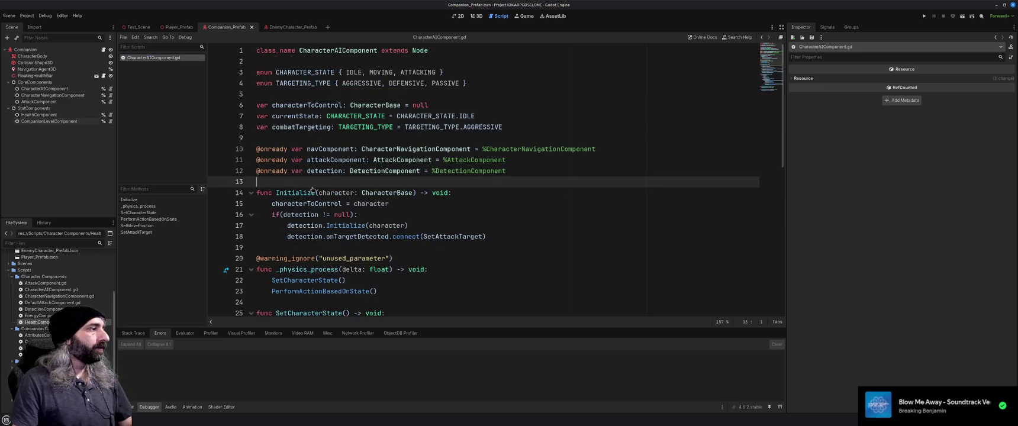
key("ctrl+w")
- Collapse the UI prefabs folder and expand Scenes to reveal Test_Scene.tscn
scroll(57, 279, "up", 3)
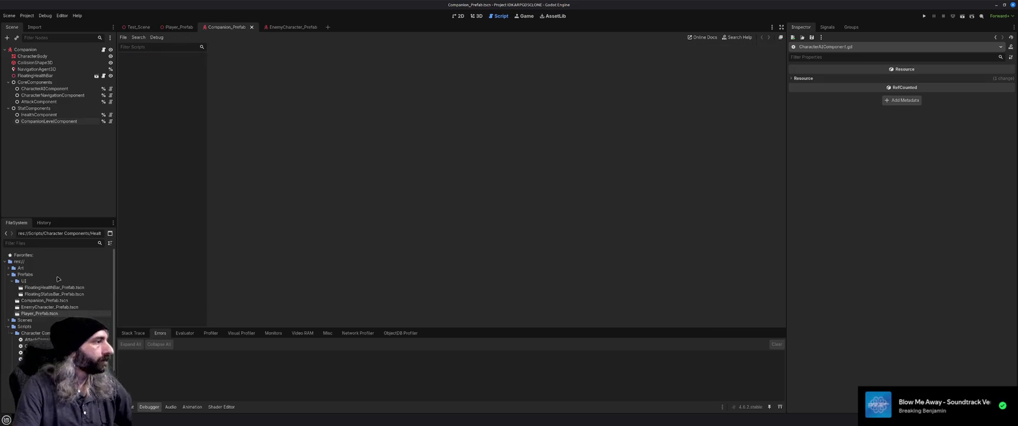
left_click(11, 281)
left_click(8, 307)
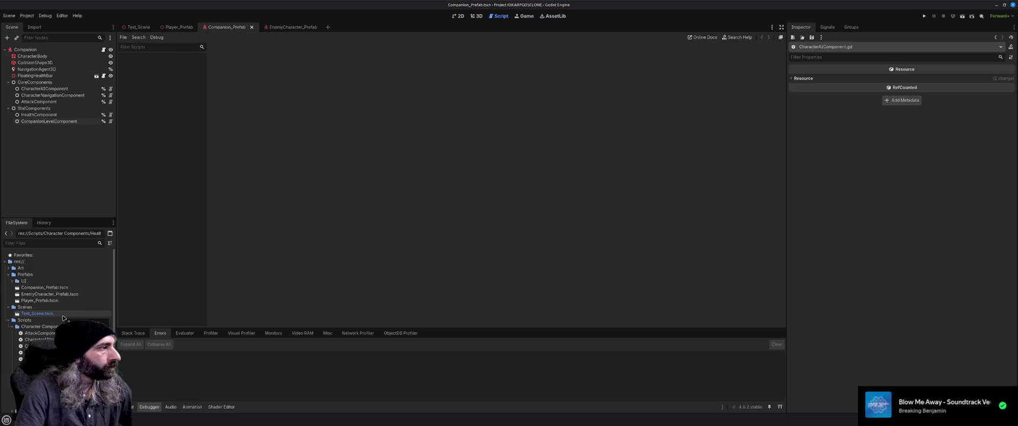
scroll(62, 322, "down", 1)
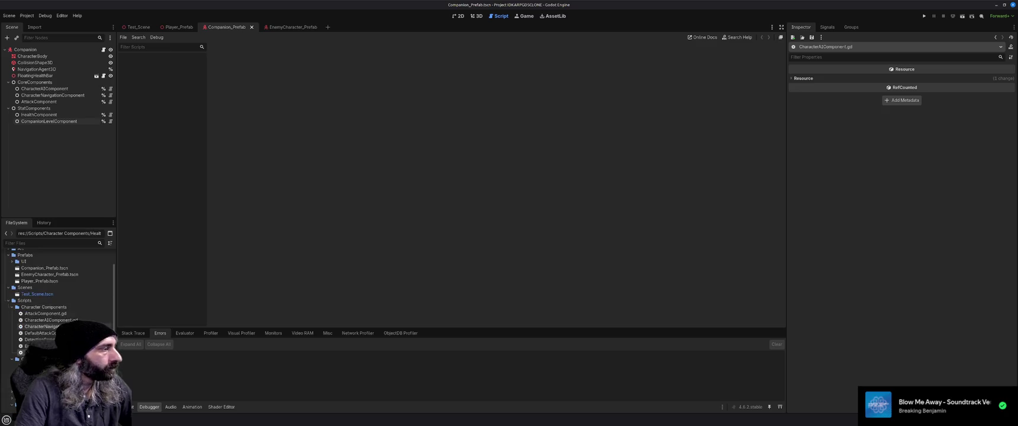
scroll(62, 323, "down", 2)
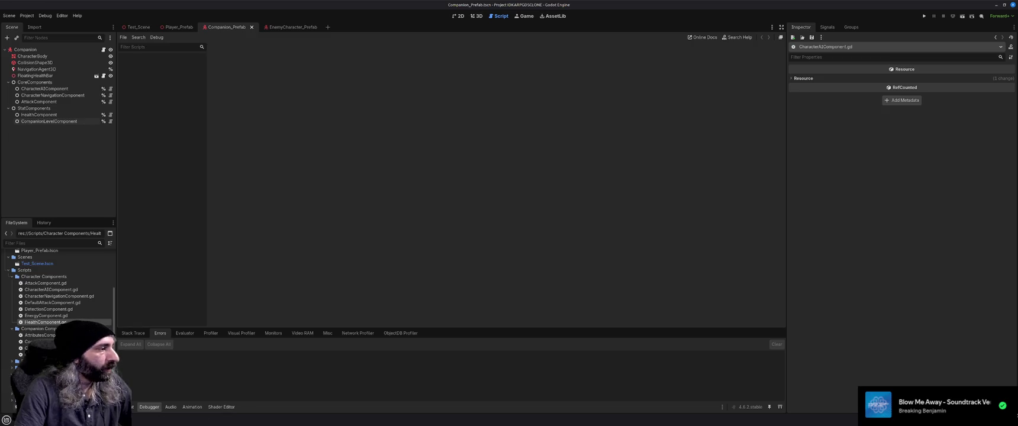
key("alt+Tab")
- Add a new 'Arena' card to the To Do list and open its details
double_click(645, 99)
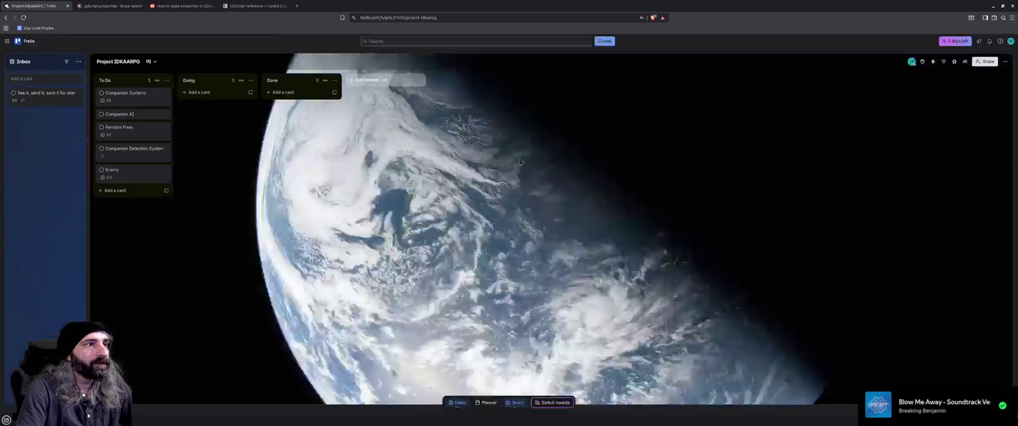
left_click(121, 190)
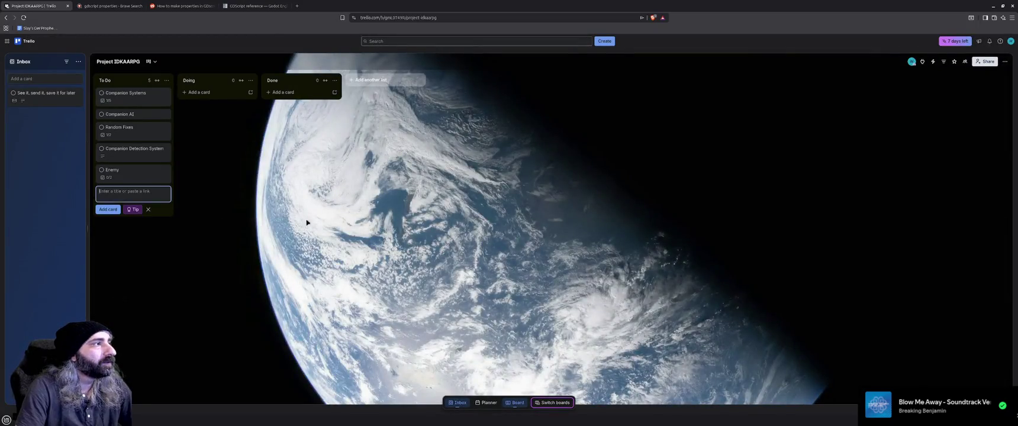
type("Aren")
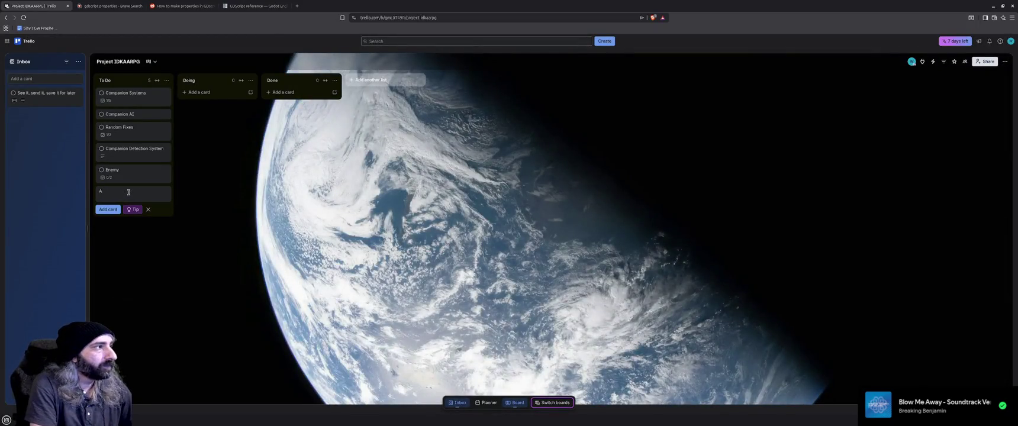
key("Return")
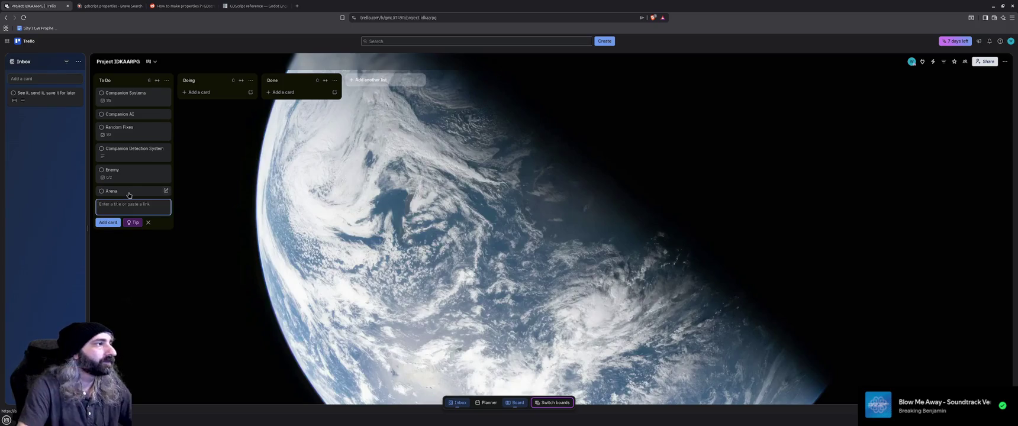
left_click(128, 192)
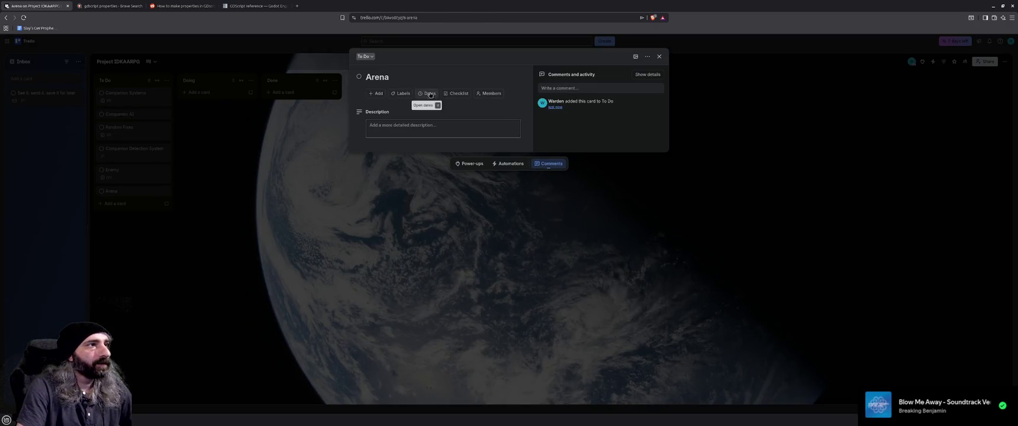
- Give Arena a checklist: enemy spawn points, between-waves NPC, interactable objective, White Box Arena Layout first
left_click(458, 94)
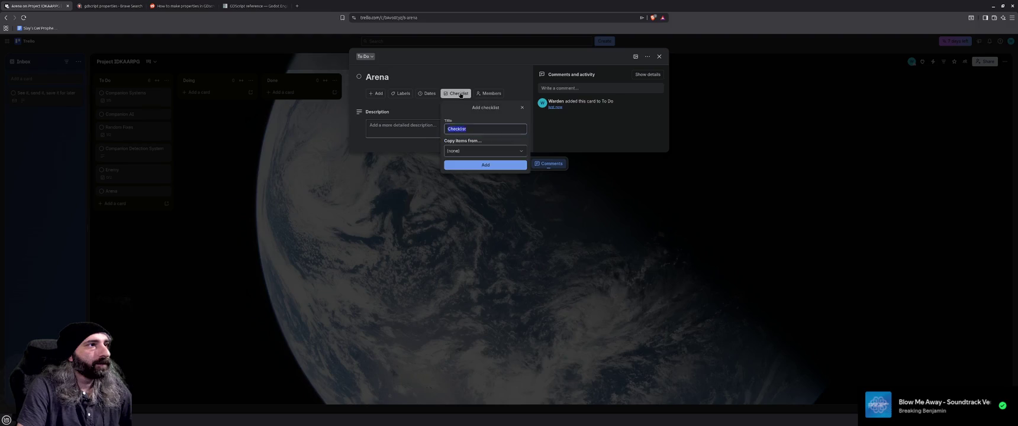
left_click(482, 165)
type("Spawn Points for Enemies")
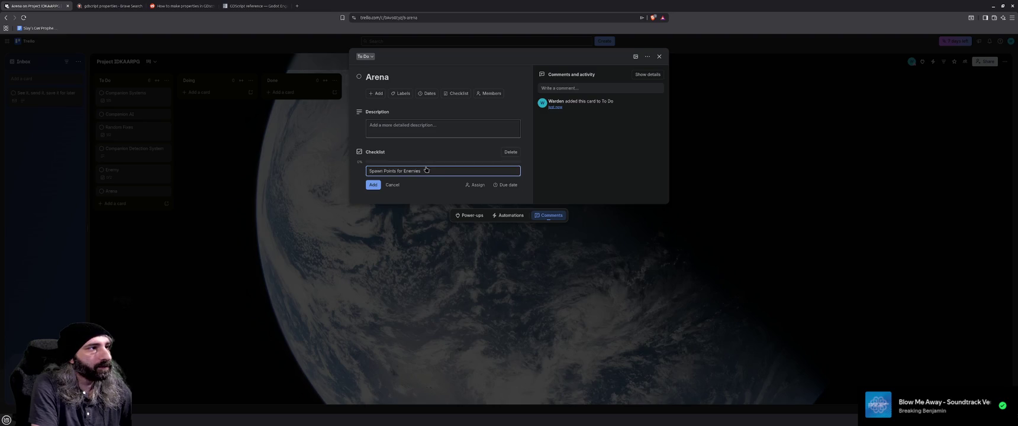
key("Return")
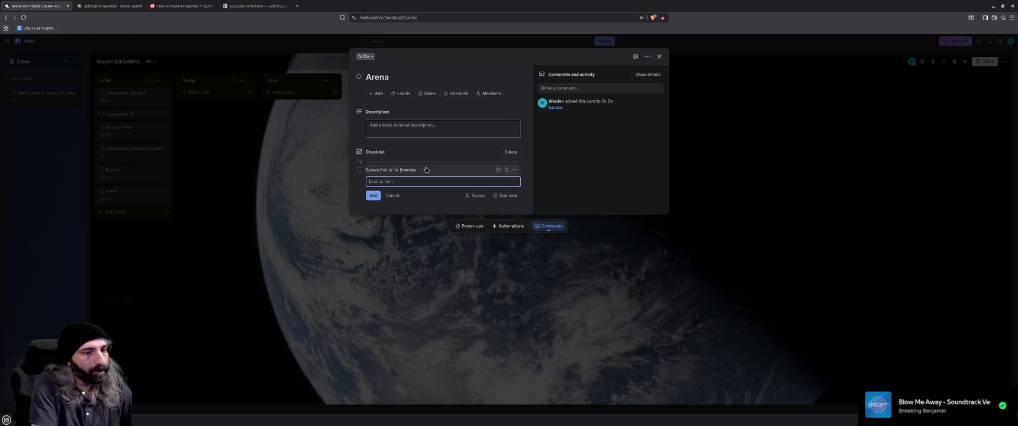
type("NPC tha")
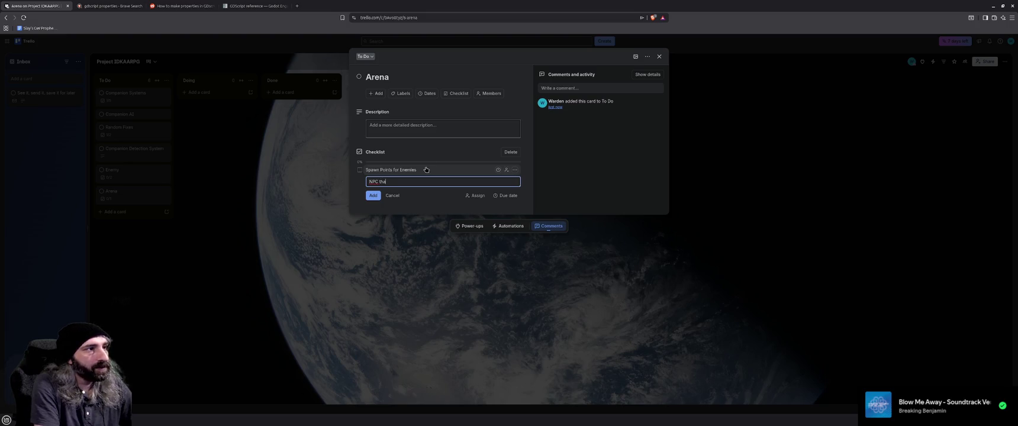
type("t shows up b")
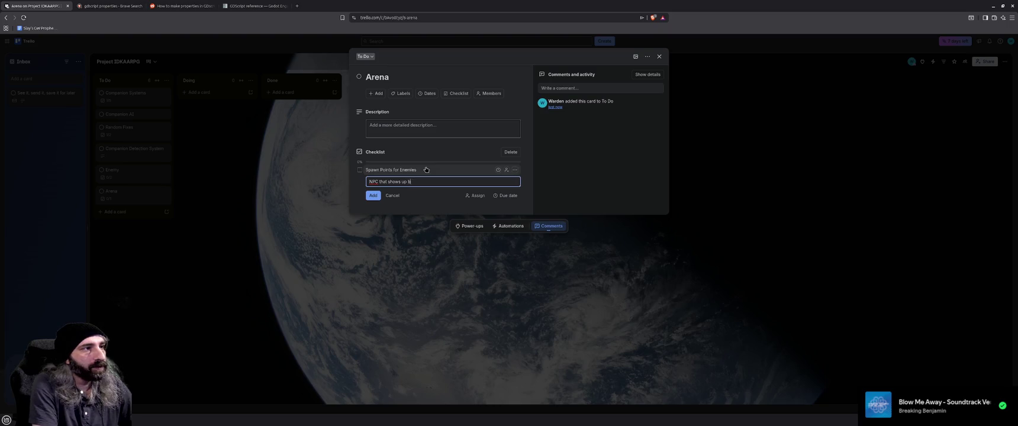
type("etween waves")
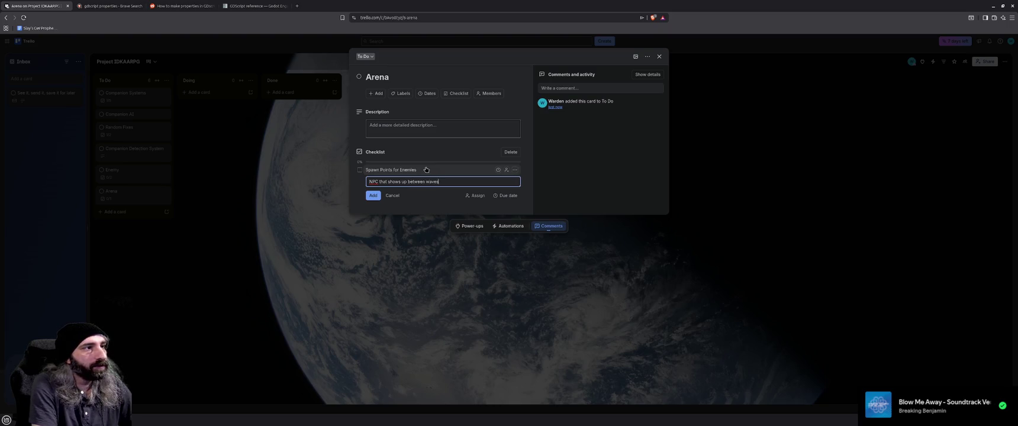
key("Return")
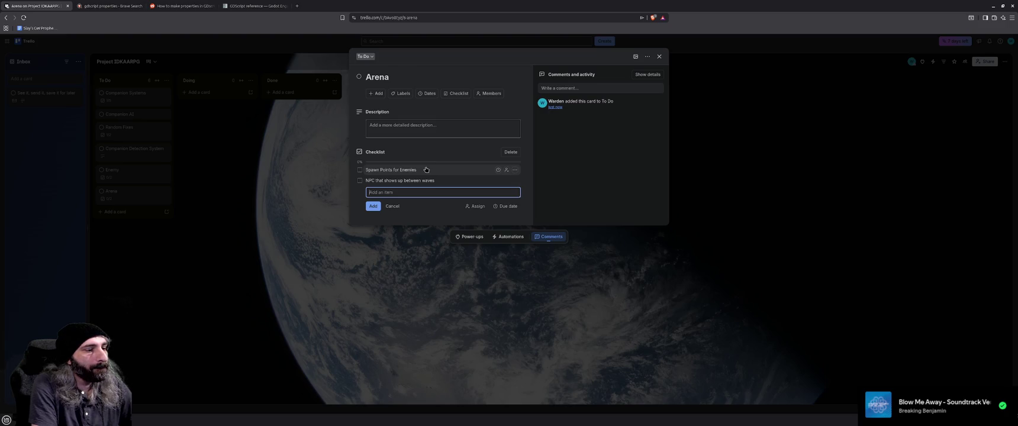
type("Inter")
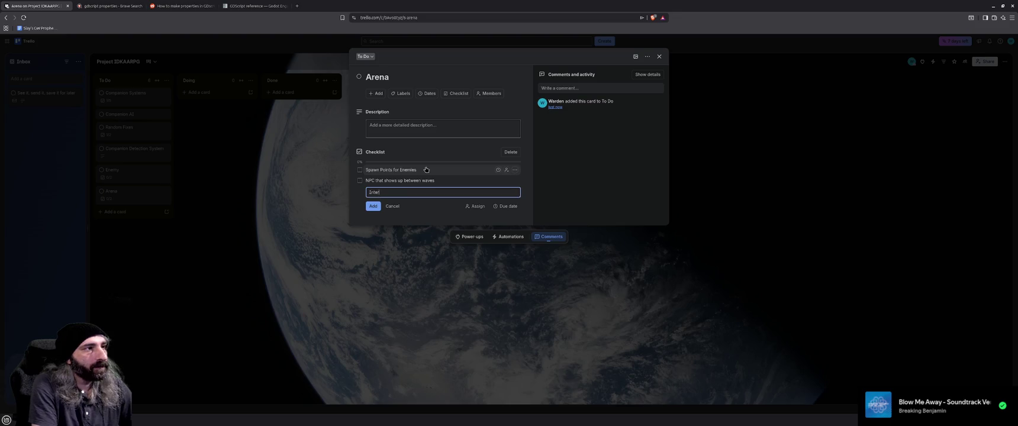
type("able Object to start")
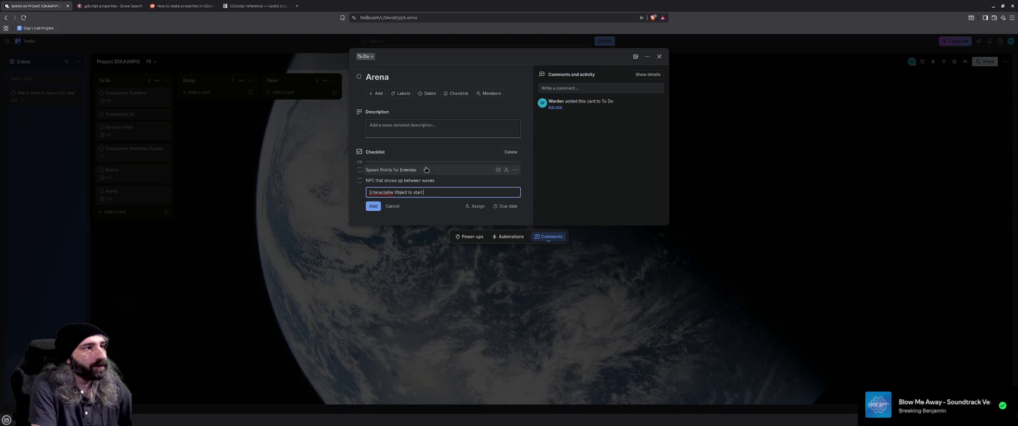
type("ve")
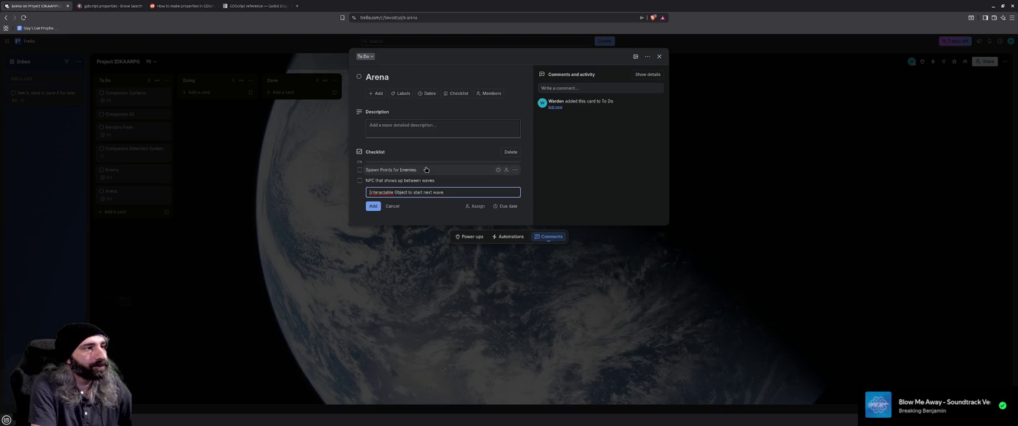
key("Return")
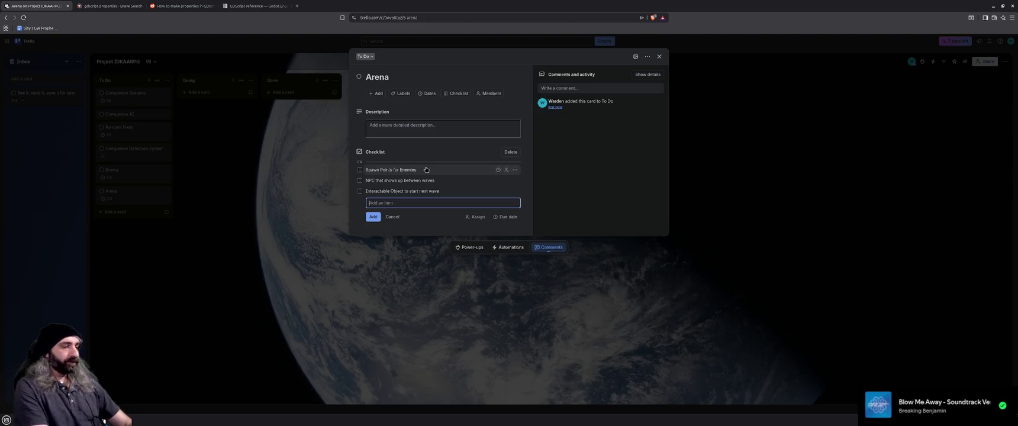
type("Wh")
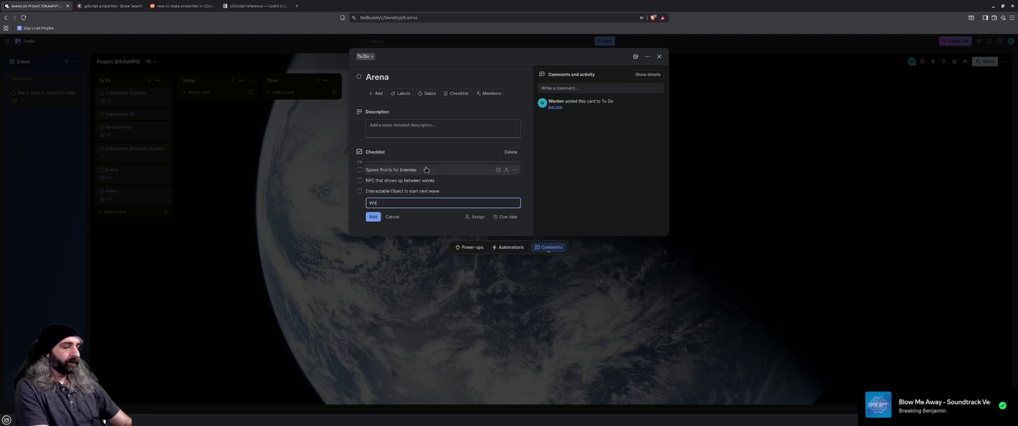
type("ite Box Aren")
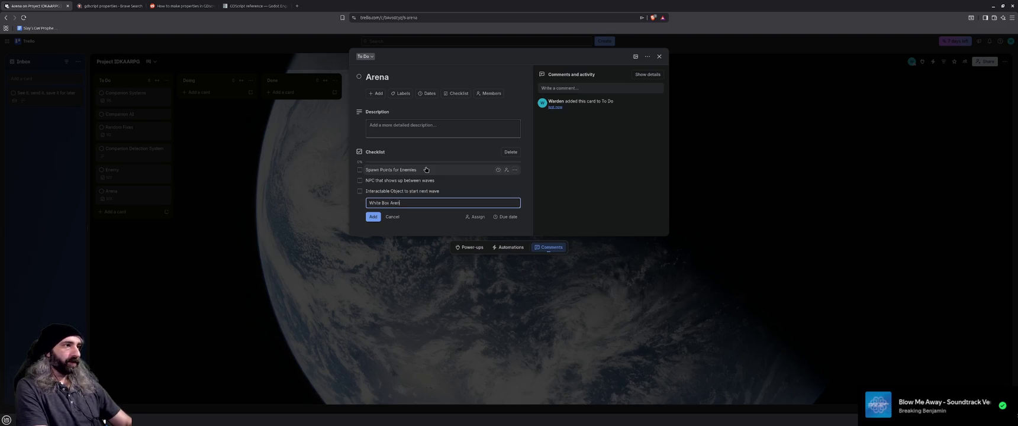
type("a Layout")
key("Return")
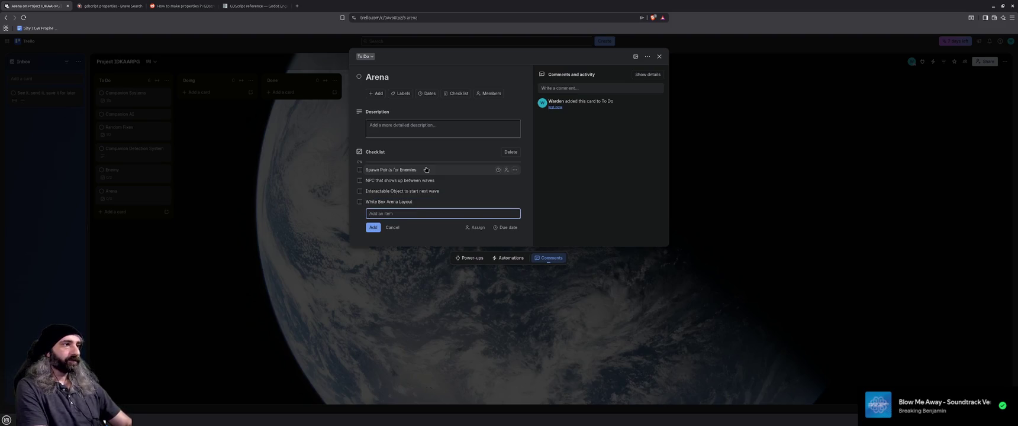
left_click_drag(426, 202, 427, 170)
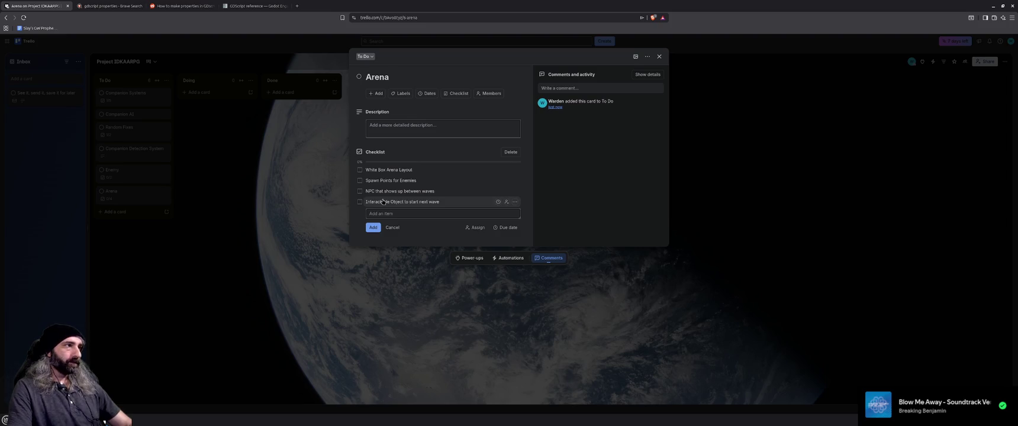
- Add a 'Game Master track when all enemies are defeated' item above the NPC item
left_click(421, 213)
type("GA")
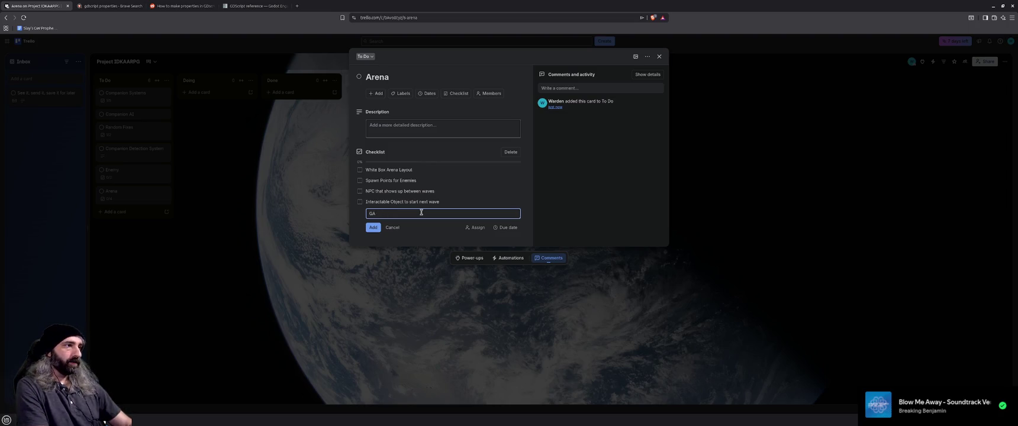
type("Master tra")
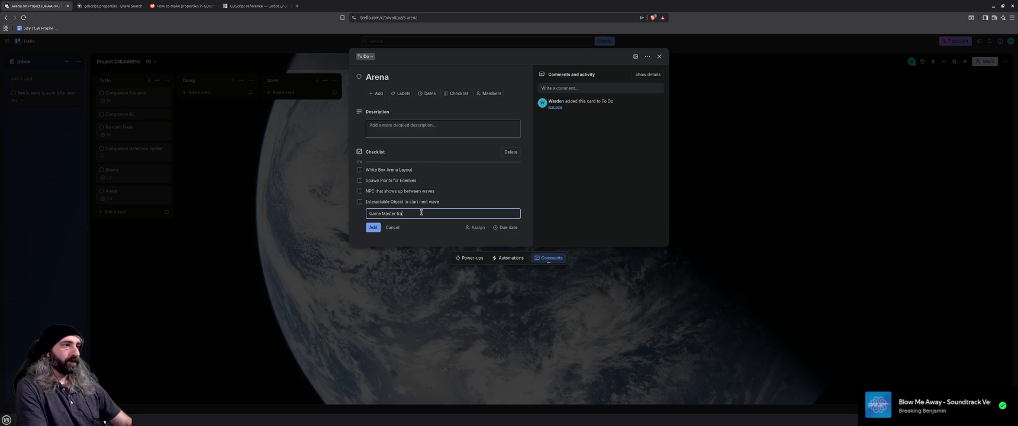
type("ck when all")
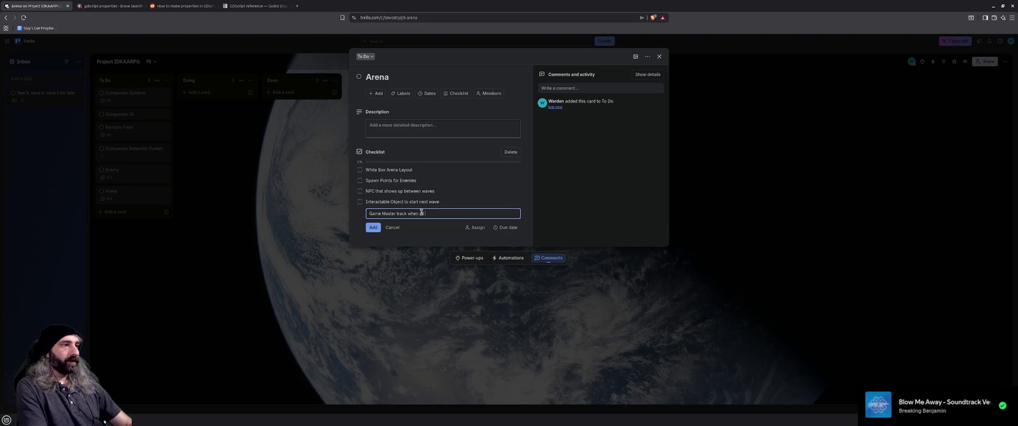
type(" enemies are defeated a")
type("end")
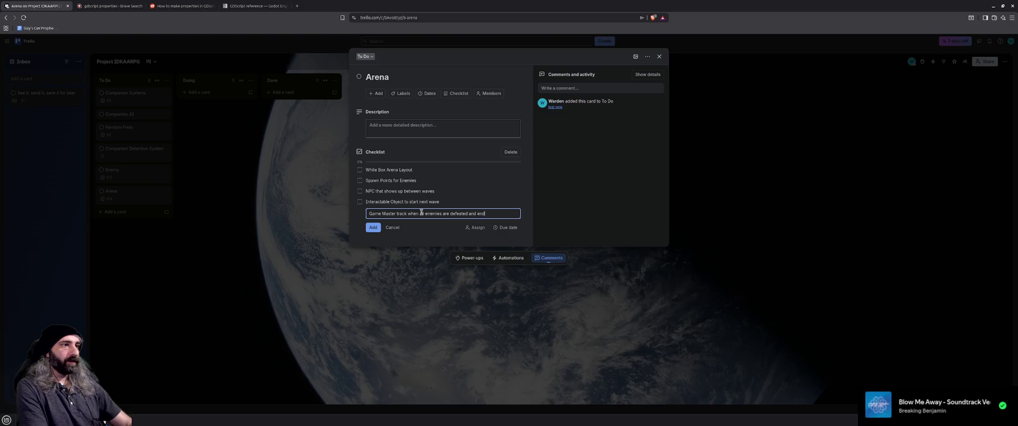
type(" eav")
type("ve")
key("Return")
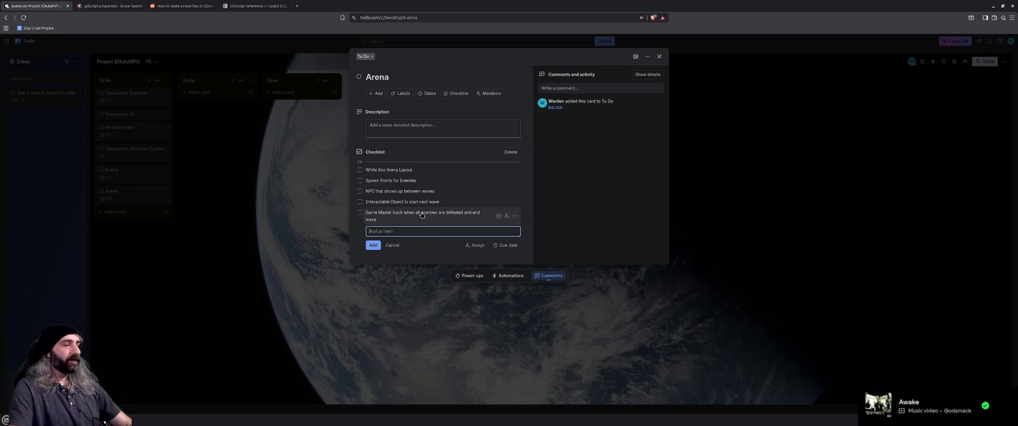
left_click_drag(422, 215, 414, 192)
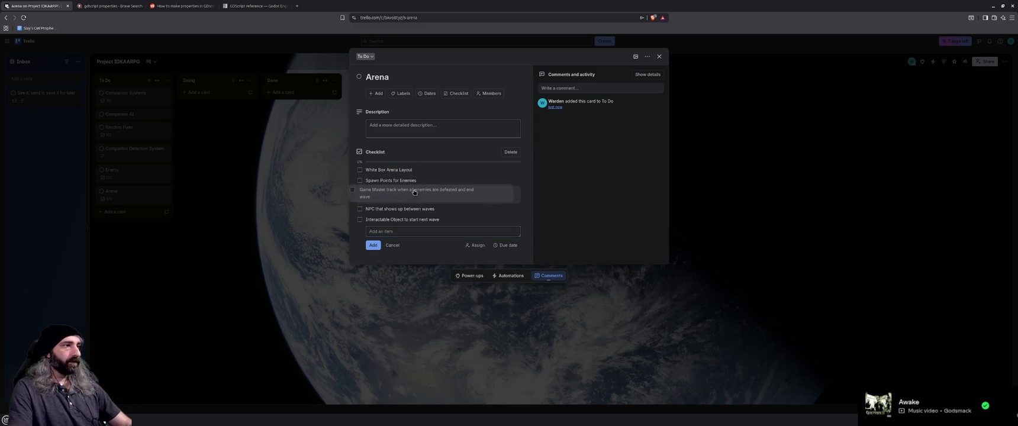
- Add 'Game Master spawn enemies over time' and 'Timer until next wave of enemies spawns' below it
left_click(444, 234)
type("GAme")
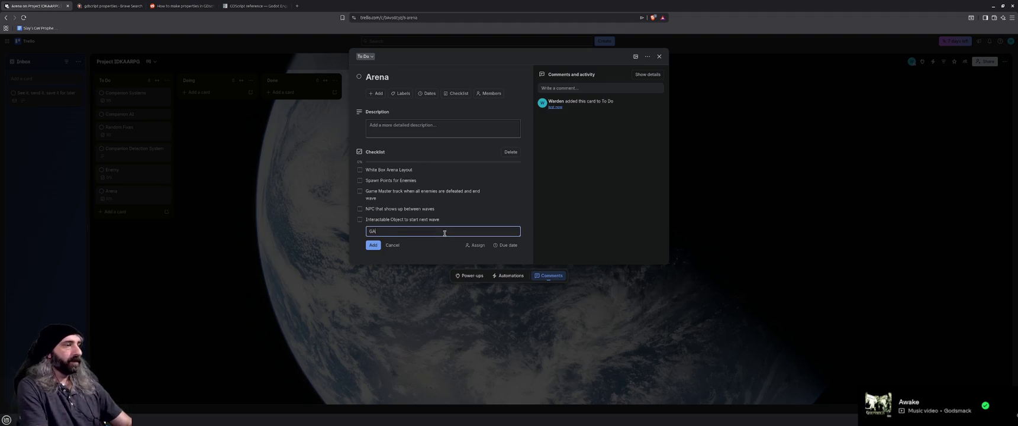
key("BackSpace")
key("BackSpace")
key("BackSpace")
type("ame Mast")
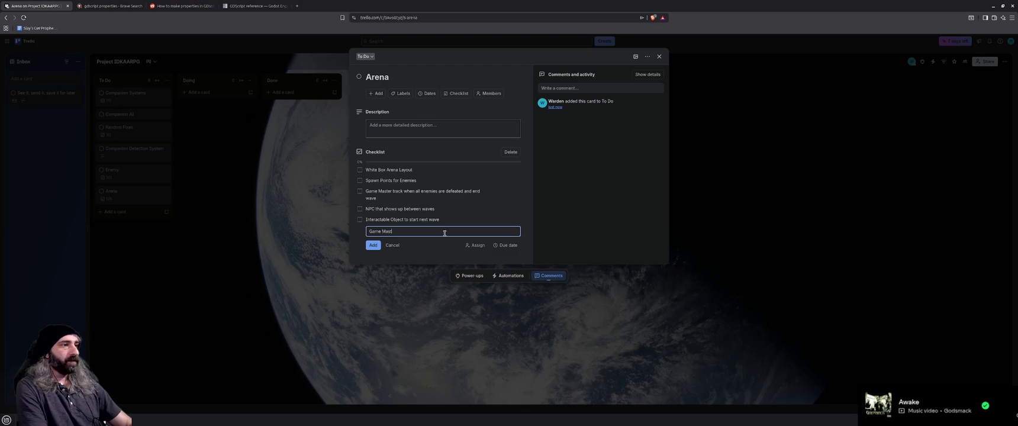
type("erspawn enemi")
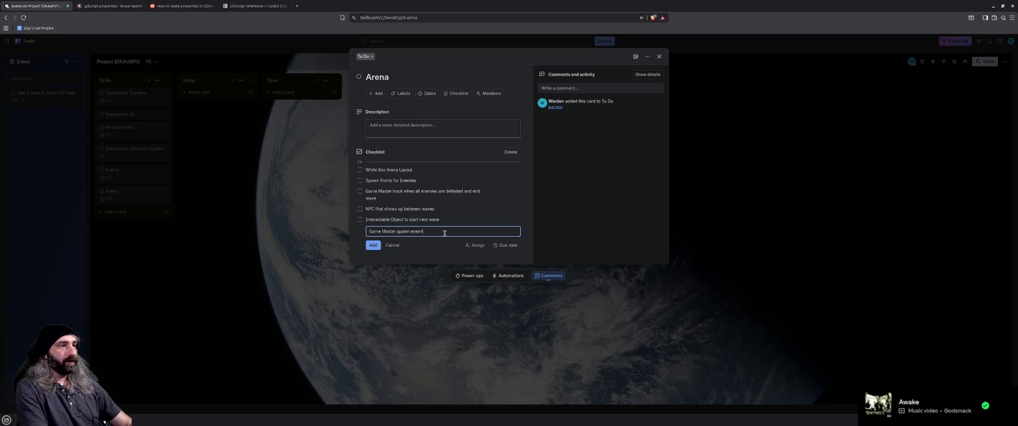
type(" for")
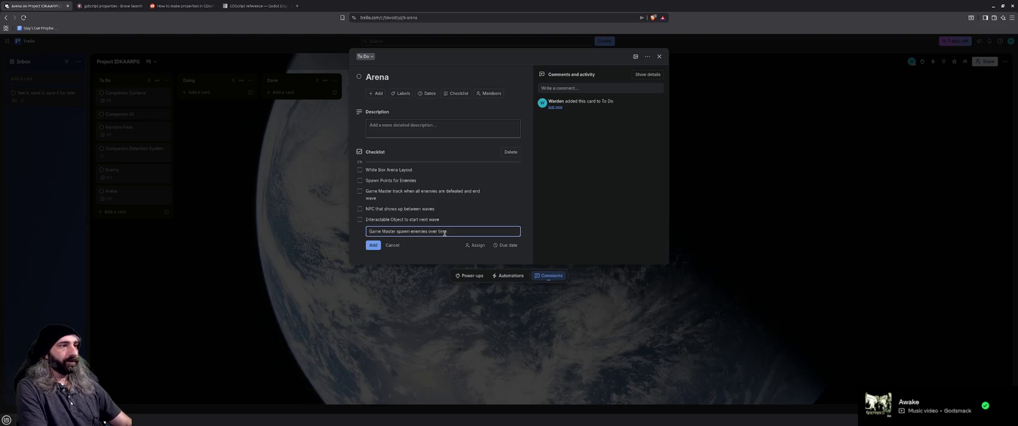
key("Return")
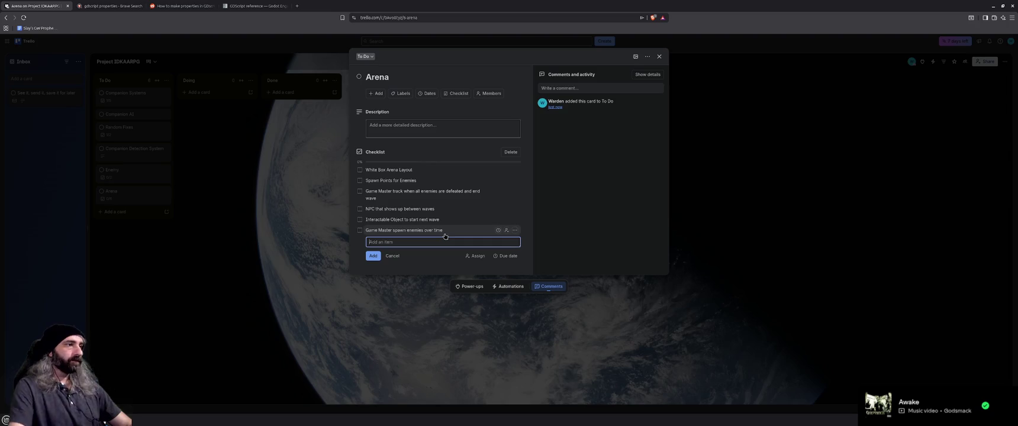
left_click_drag(443, 228, 444, 209)
left_click(451, 244)
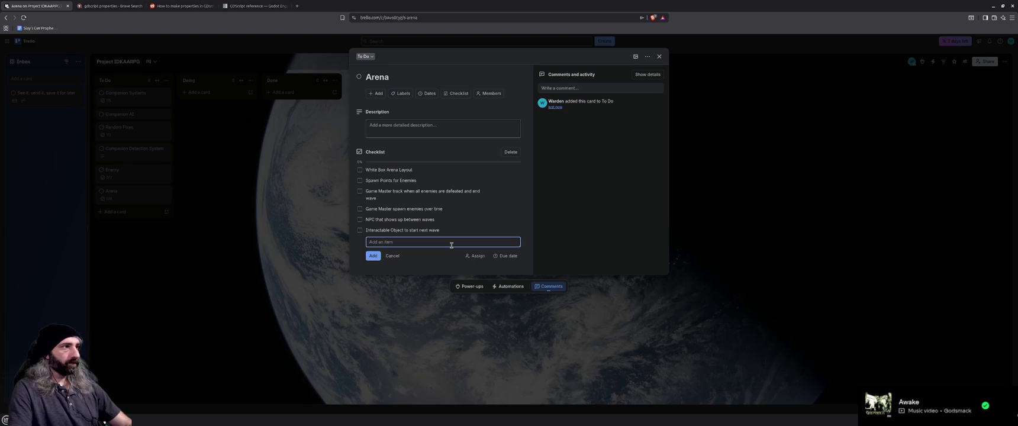
type("Timer ")
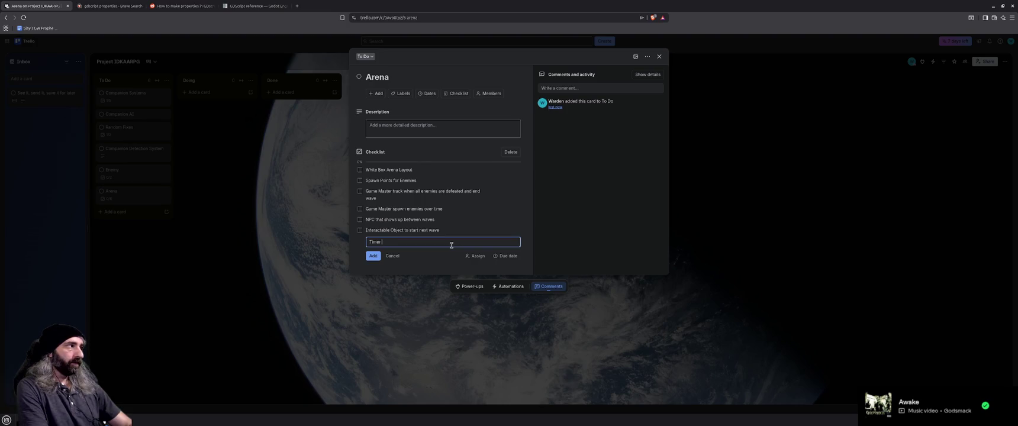
type("until next wave")
type(" of enemies")
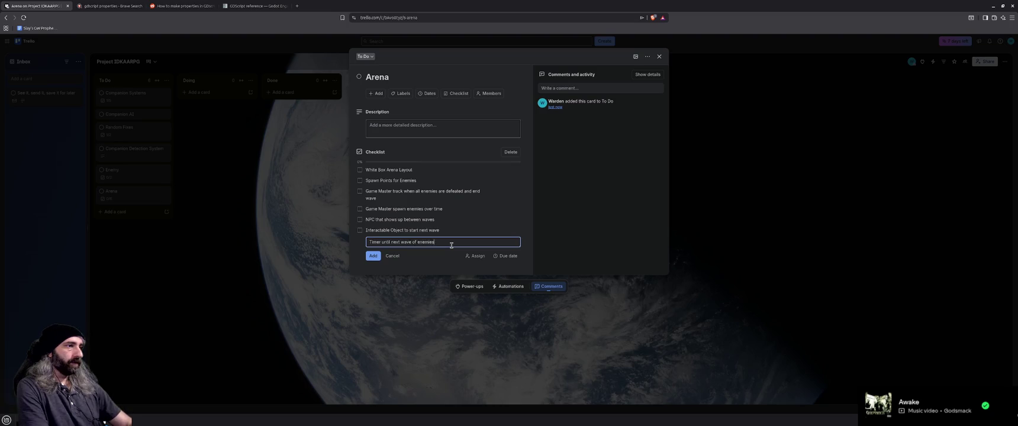
type(" spawns")
key("Return")
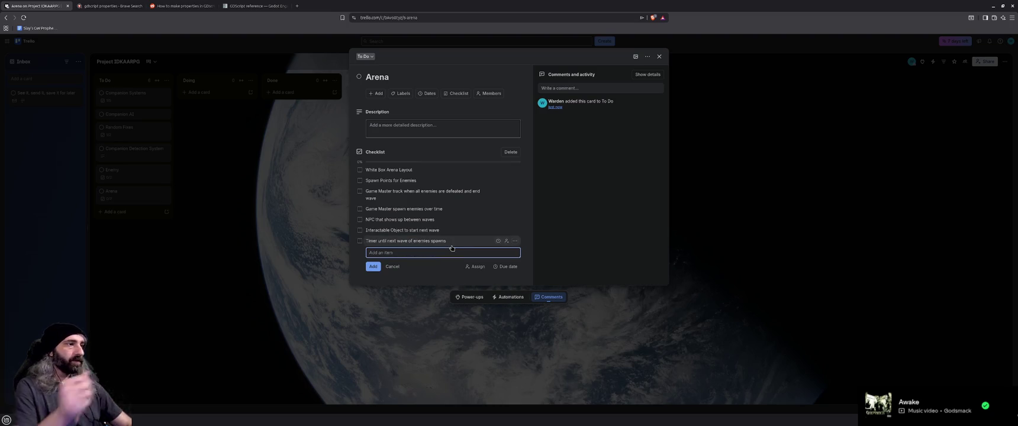
left_click_drag(449, 240, 448, 220)
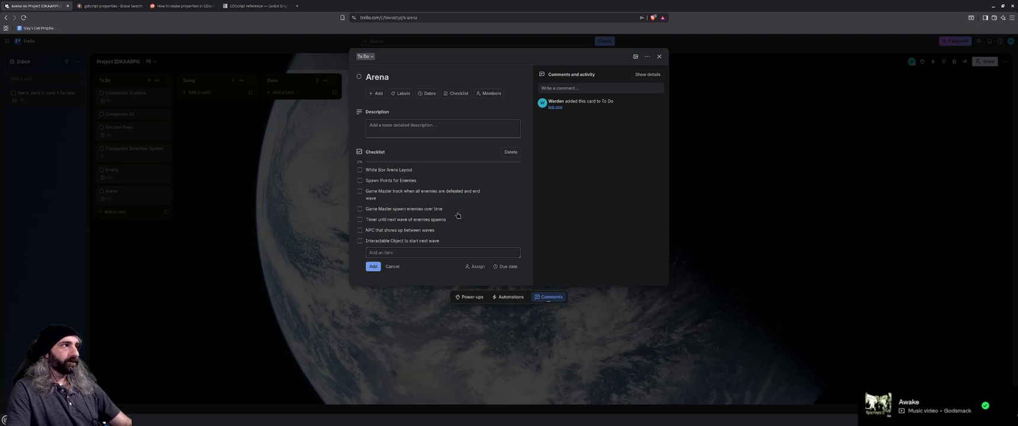
left_click(422, 128)
- Describe Arena as a game-systems test with set enemy waves and post-wave Companion/Skill upgrades
type("C")
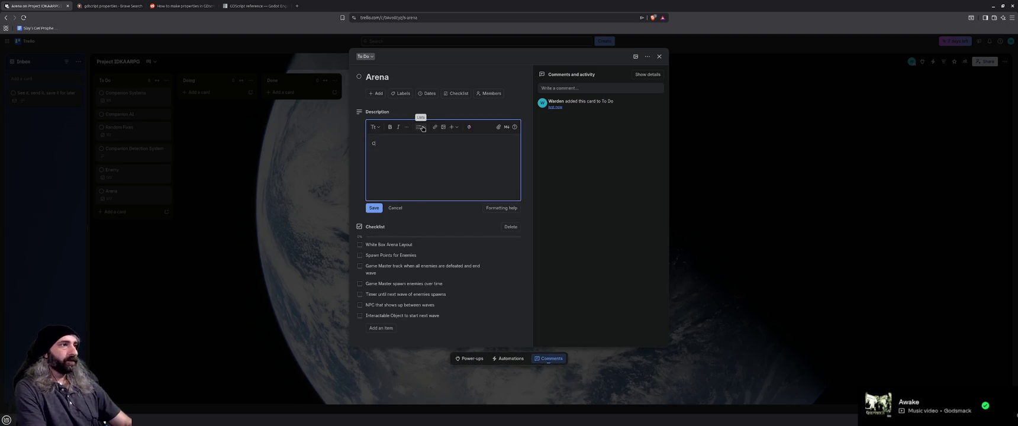
type("reate an")
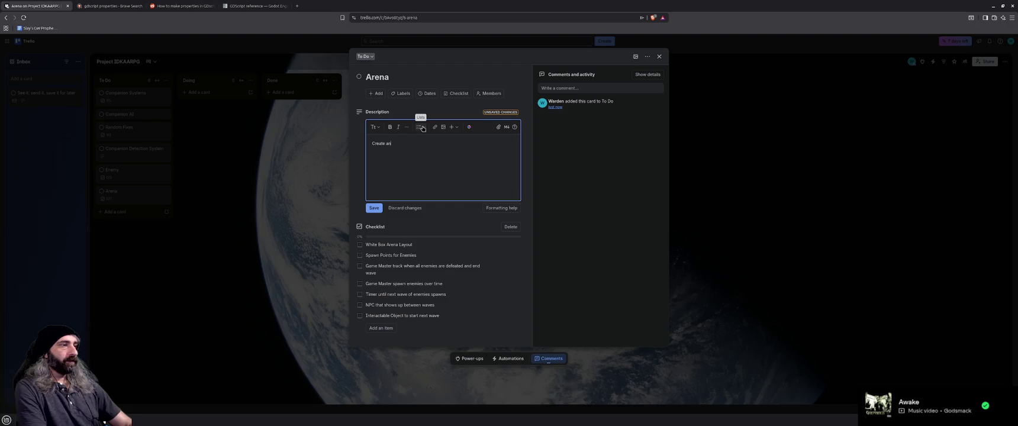
type("an")
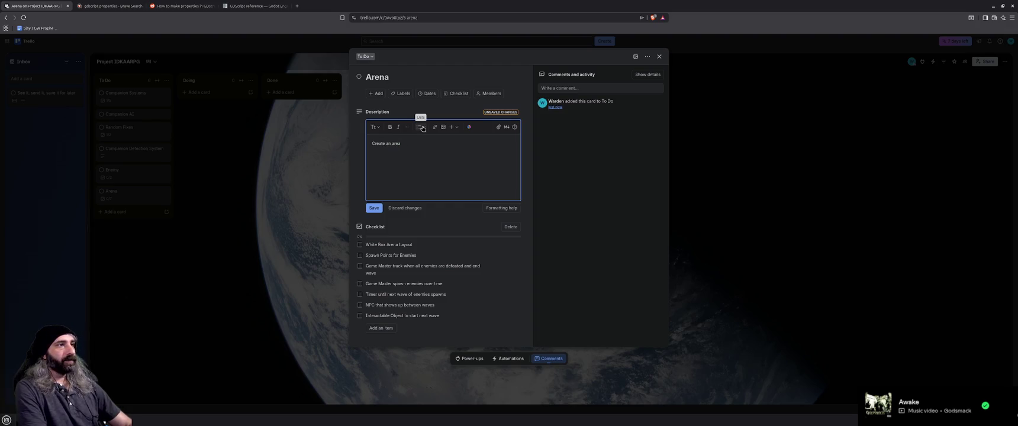
type("na to test")
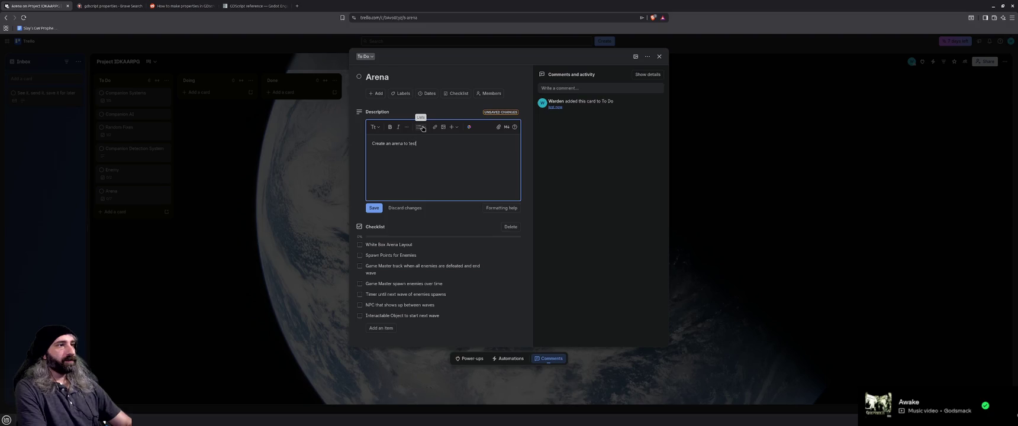
type("ame systems,")
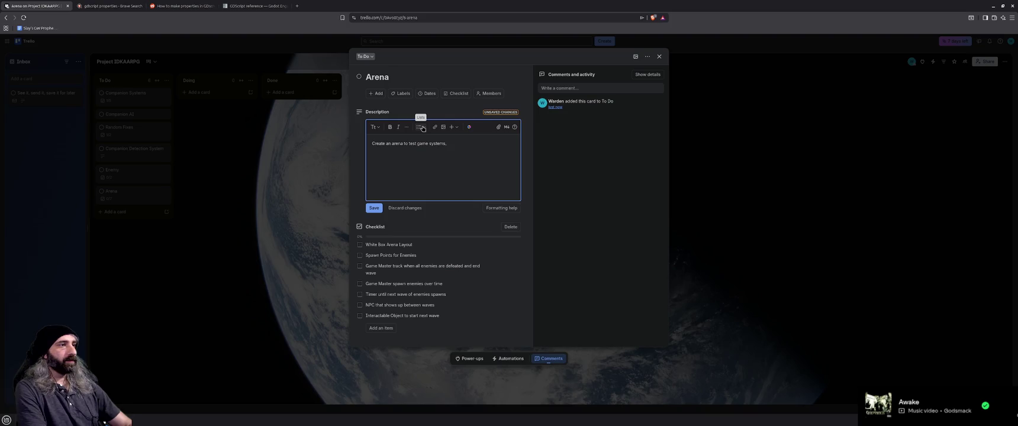
type("spawn")
type("mies")
key("ctrl+BackSpace")
type("d am")
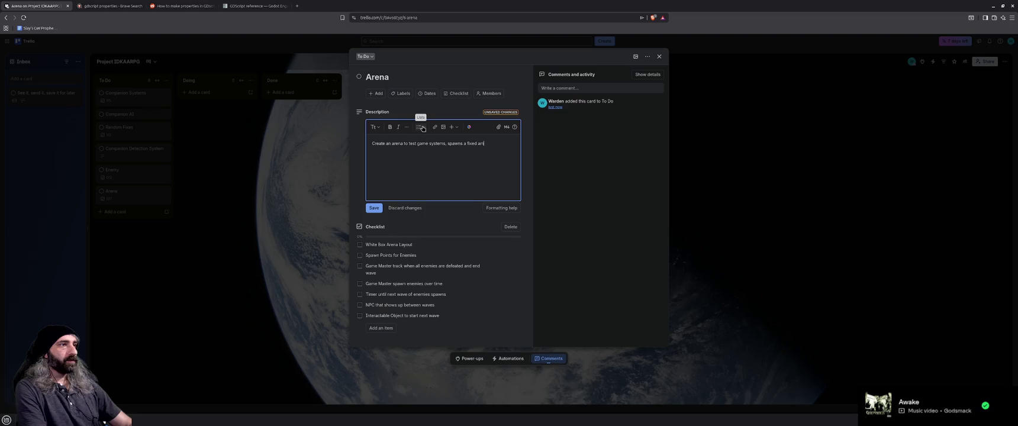
type("ount of enemies each wavbe")
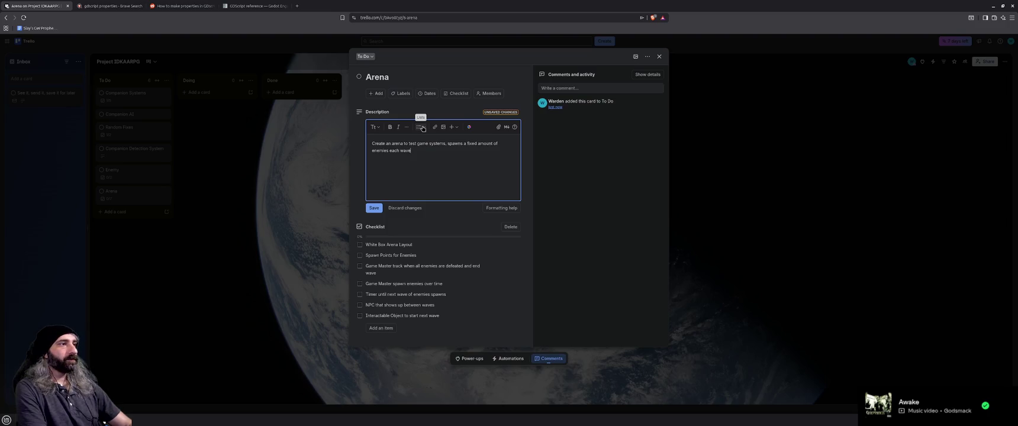
type("After eac")
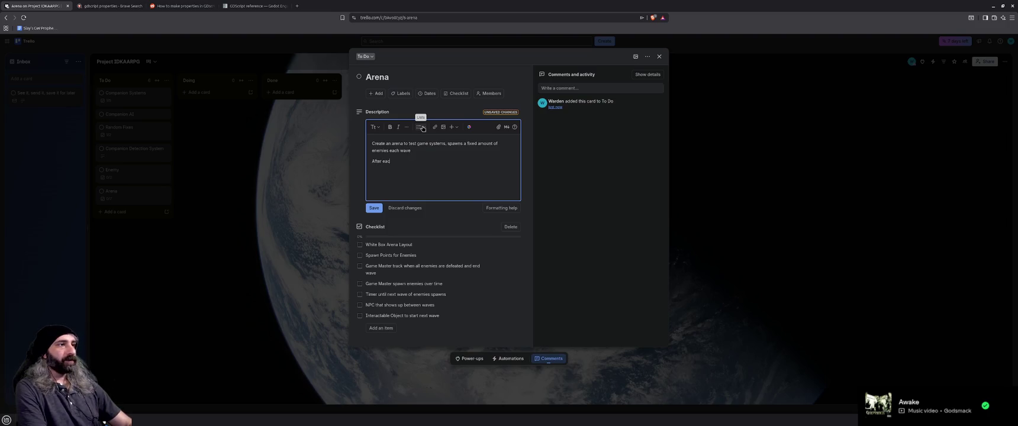
type("h wave playe")
type(" can i")
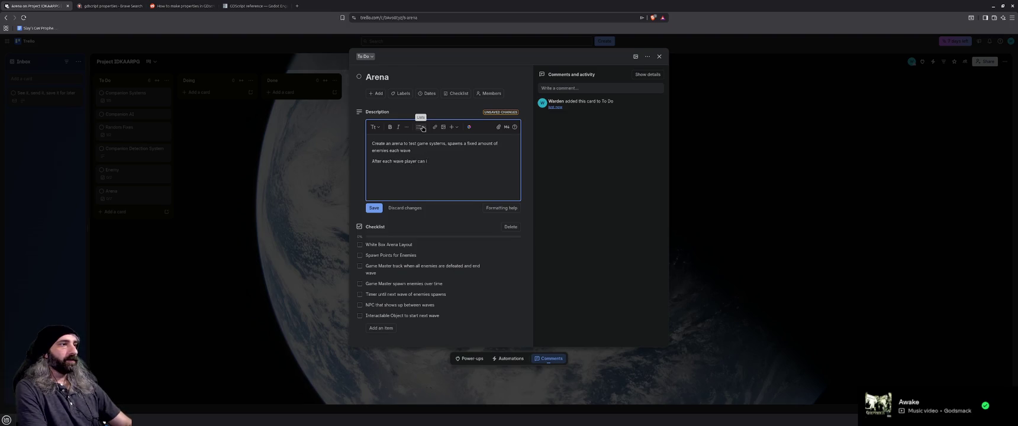
type("nlevel up Comp")
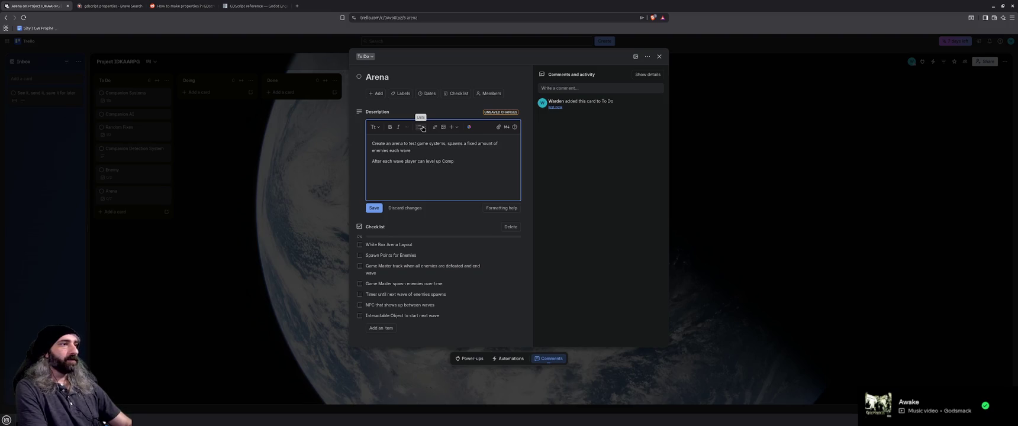
type(" and ")
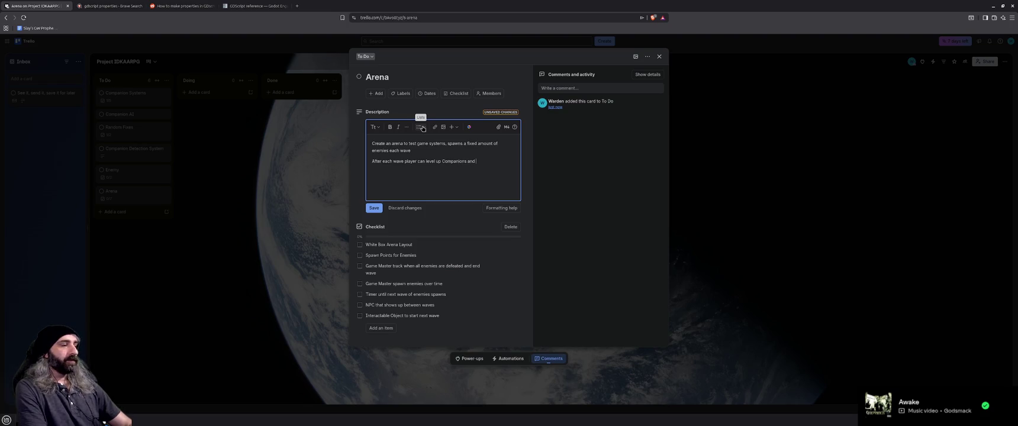
type("quip new ski")
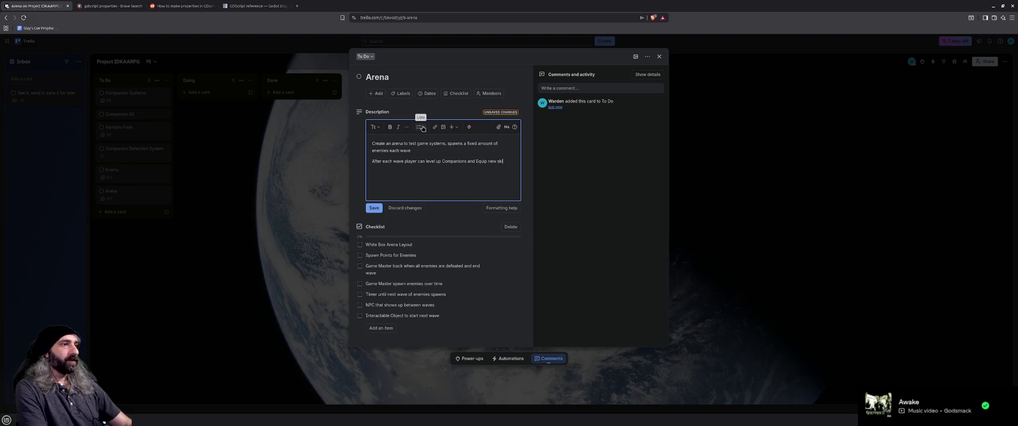
key("Delete")
type("Skills")
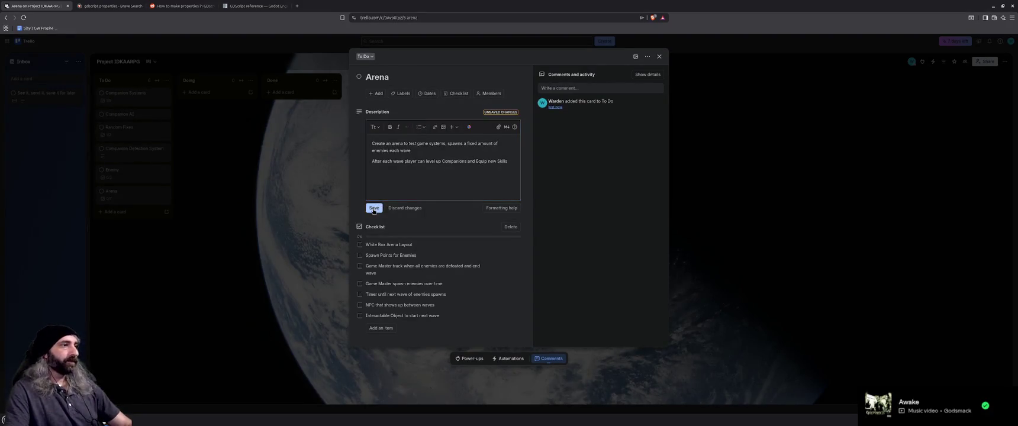
left_click(374, 208)
left_click(659, 56)
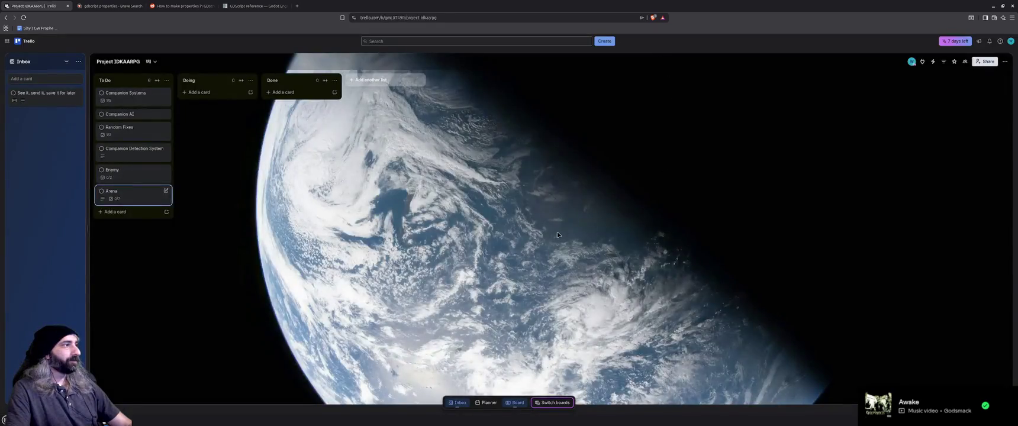
- Minimize the browser, switch Godot to the 3D view, and orbit to face the arena
left_click(994, 6)
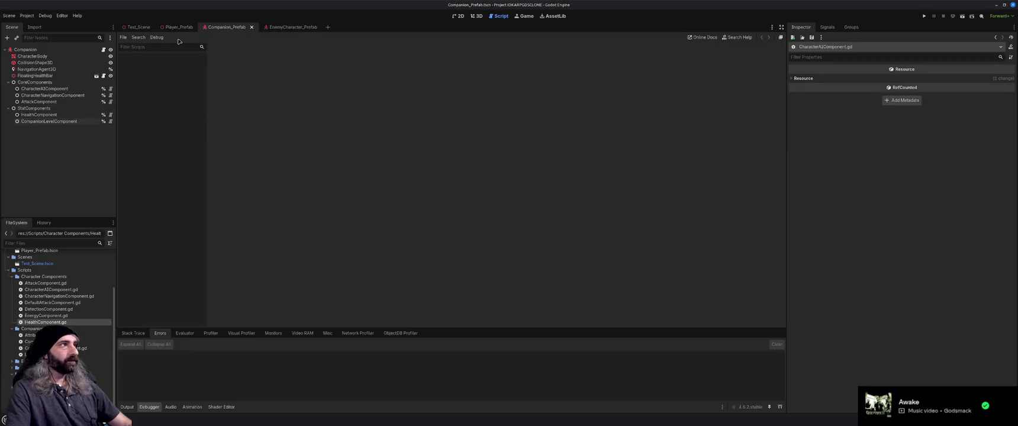
left_click(476, 17)
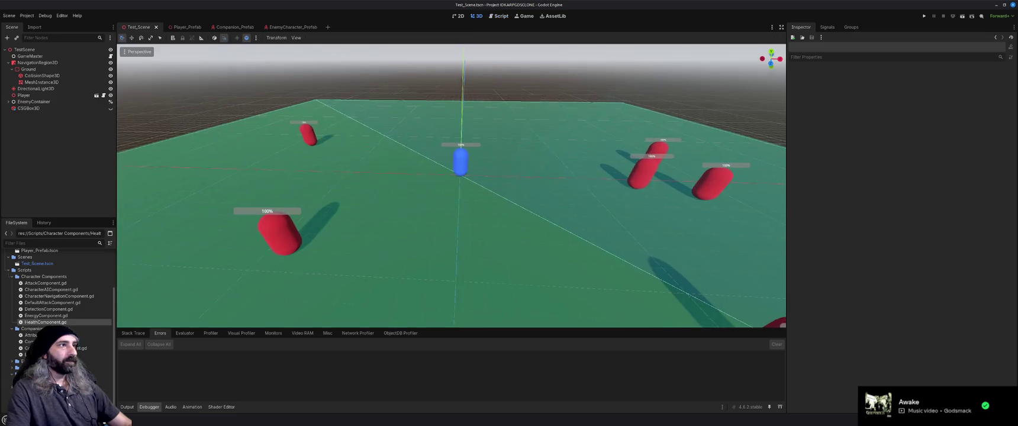
left_click_drag(521, 195, 579, 188)
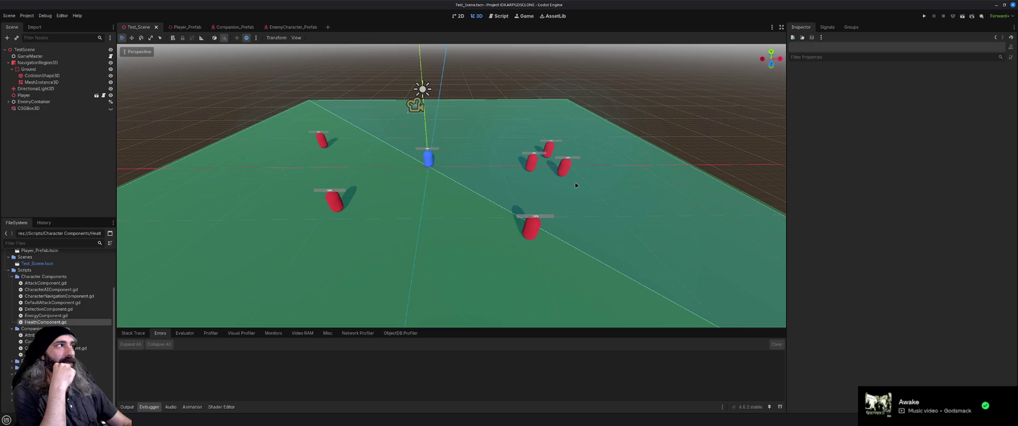
- Collapse the Ground and NavigationRegion3D branches in the TestScene tree
left_click(11, 69)
left_click(8, 62)
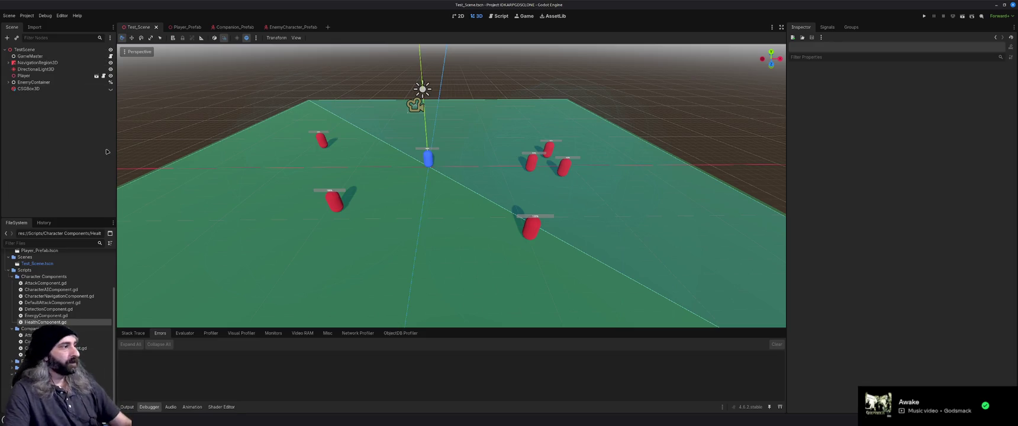
scroll(88, 316, "up", 3)
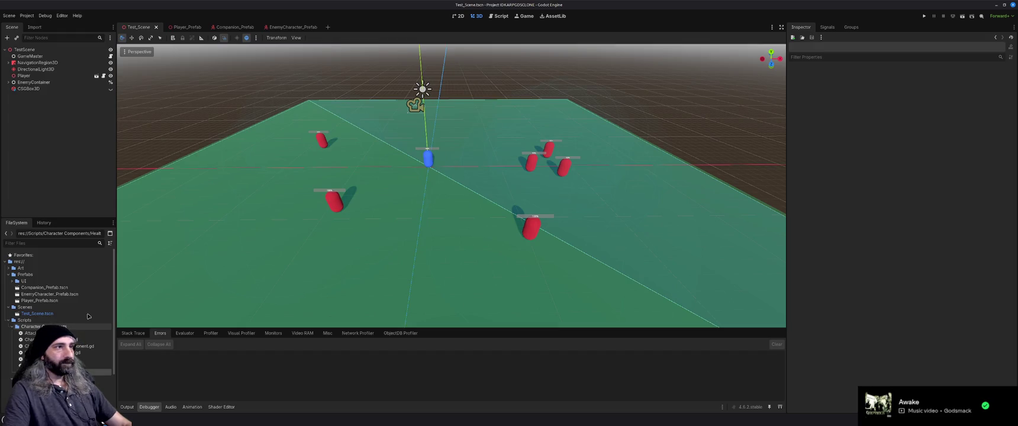
scroll(88, 316, "down", 3)
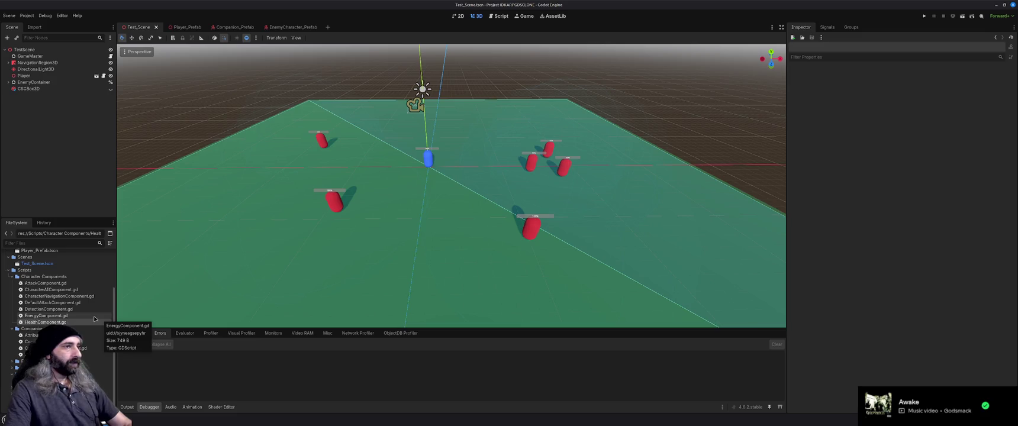
- Open EnergyComponent.gd in the script editor
double_click(94, 317)
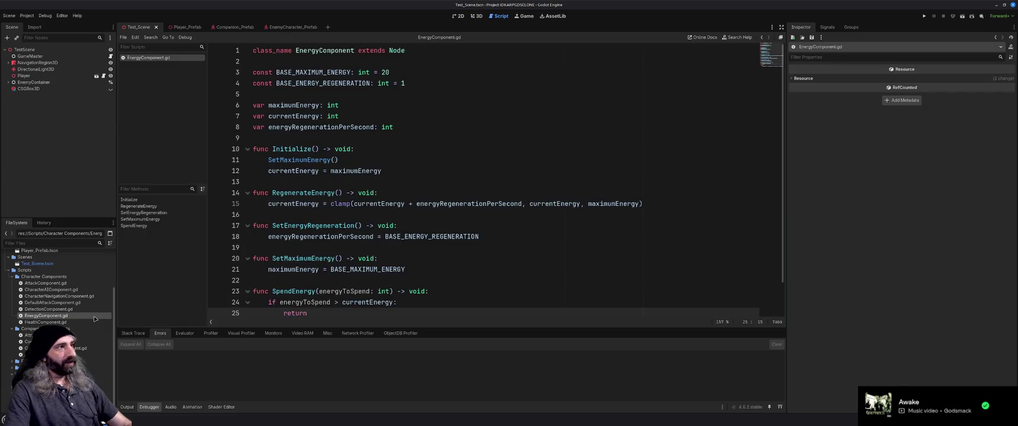
scroll(394, 273, "down", 2)
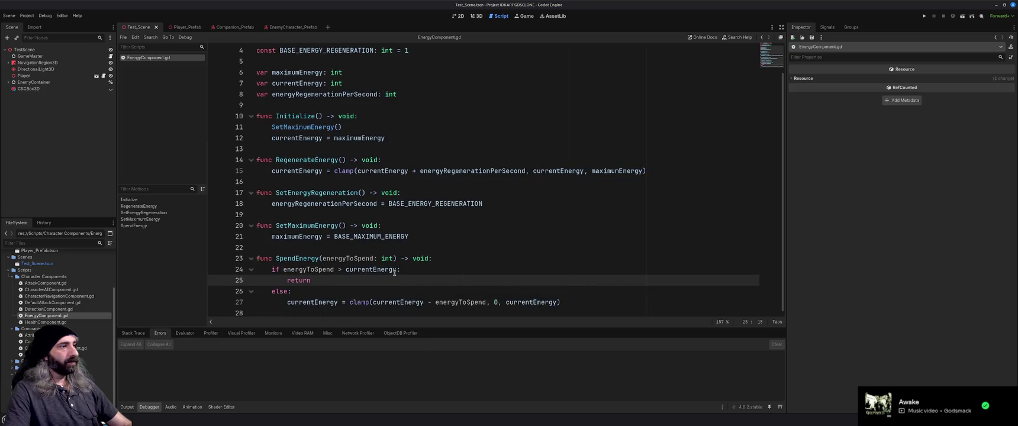
scroll(394, 272, "up", 1)
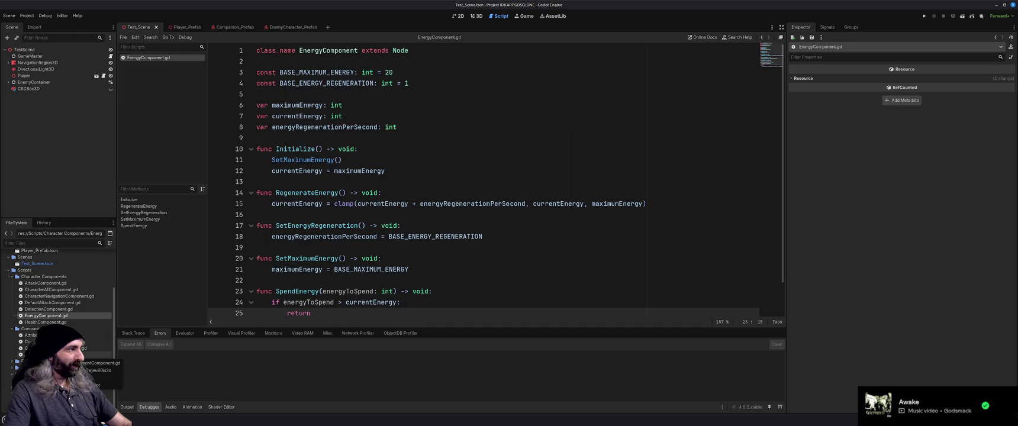
- In Companion_Prefab, inspect the child nodes and open the AttackComponent script
left_click(230, 27)
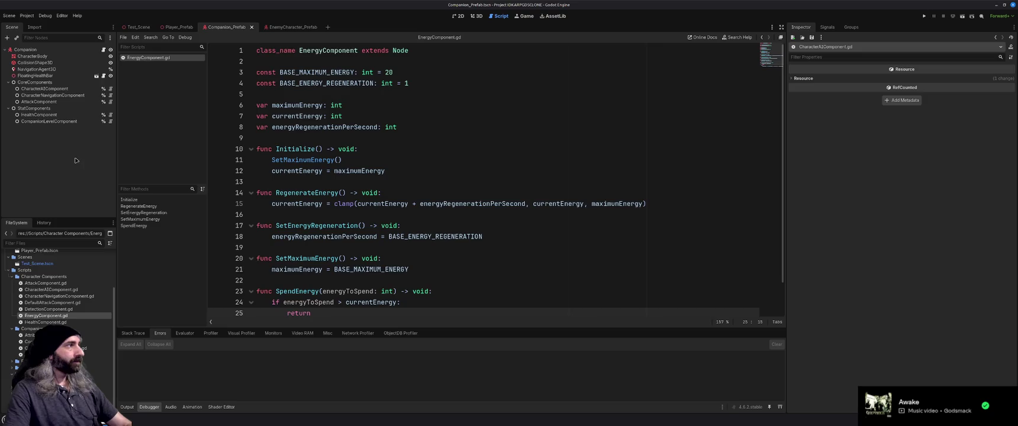
left_click(50, 56)
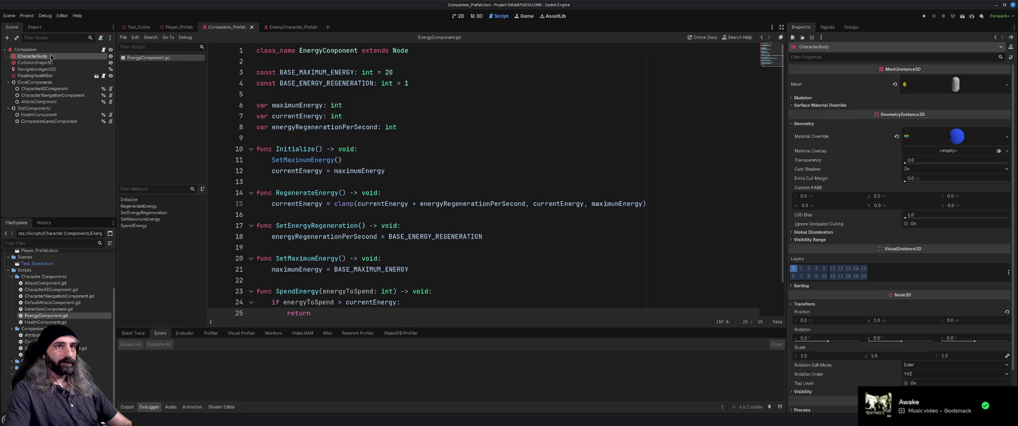
left_click(51, 62)
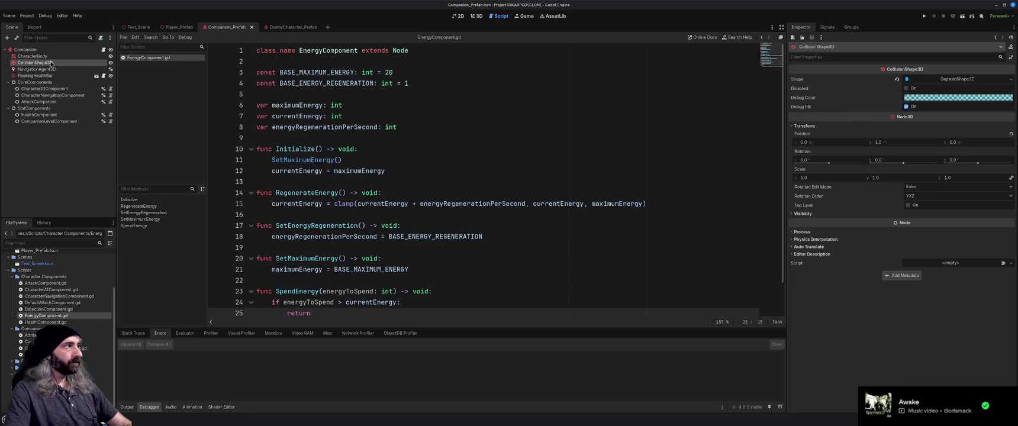
left_click(51, 69)
left_click(51, 76)
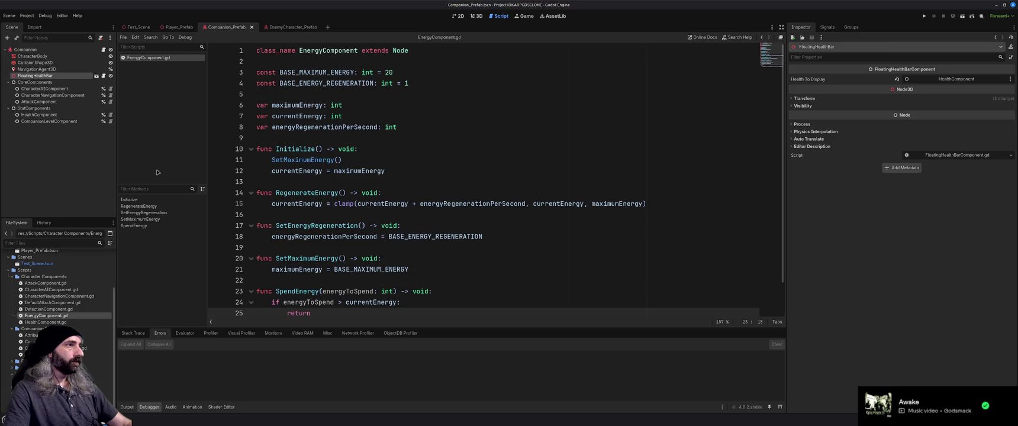
left_click(32, 102)
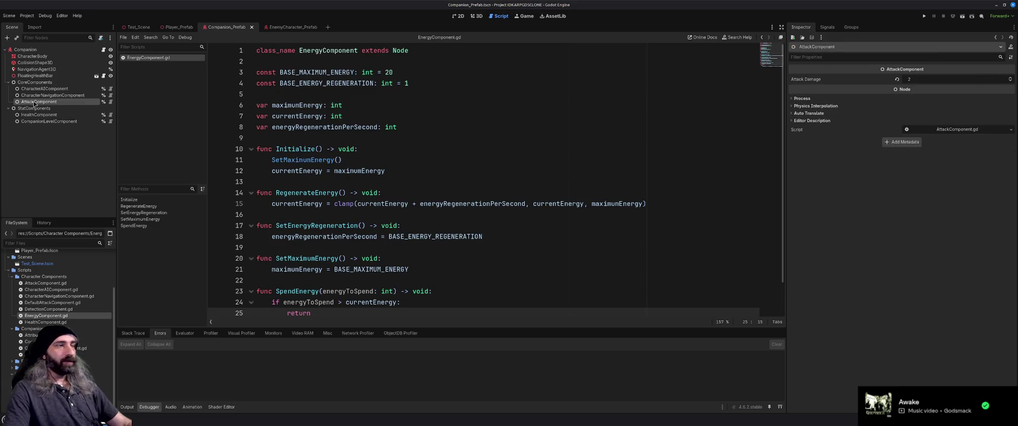
left_click(33, 102)
left_click(42, 151)
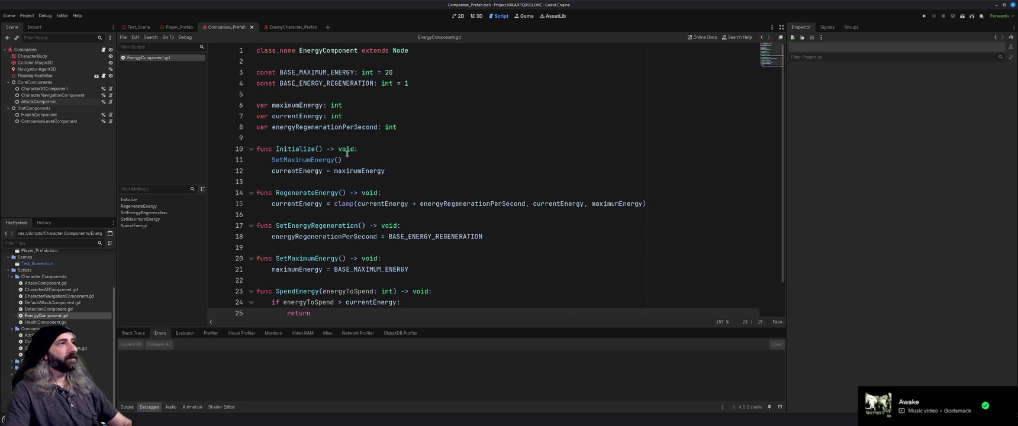
left_click(110, 102)
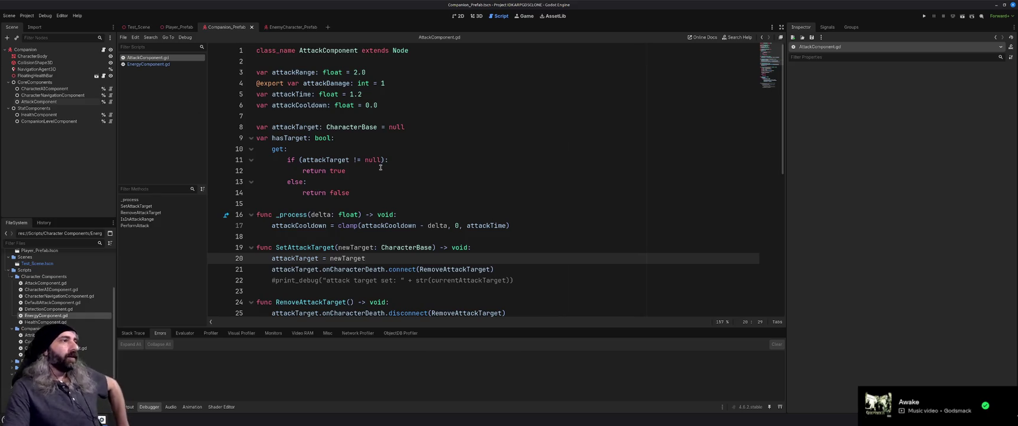
- Remove the commented-out PerformAttack(target: CharacterBase) block and trailing empty line from AttackComponent.gd
left_click(380, 167)
scroll(383, 168, "down", 4)
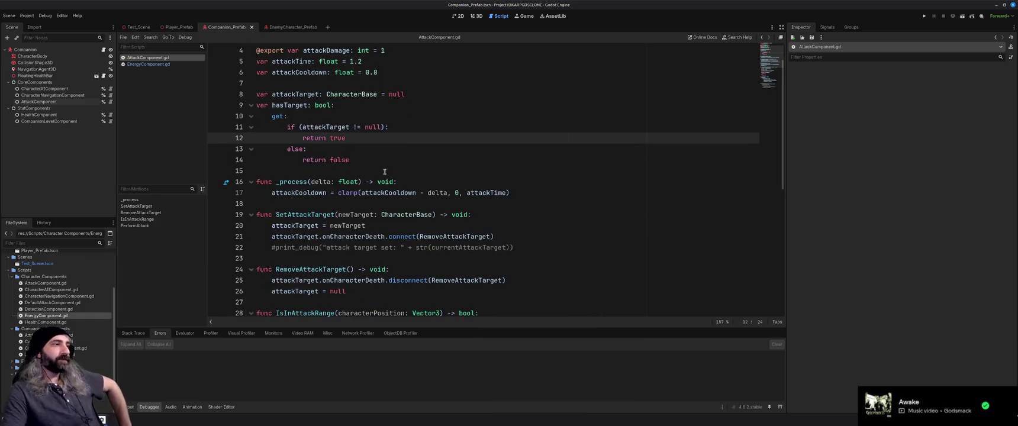
scroll(387, 171, "down", 5)
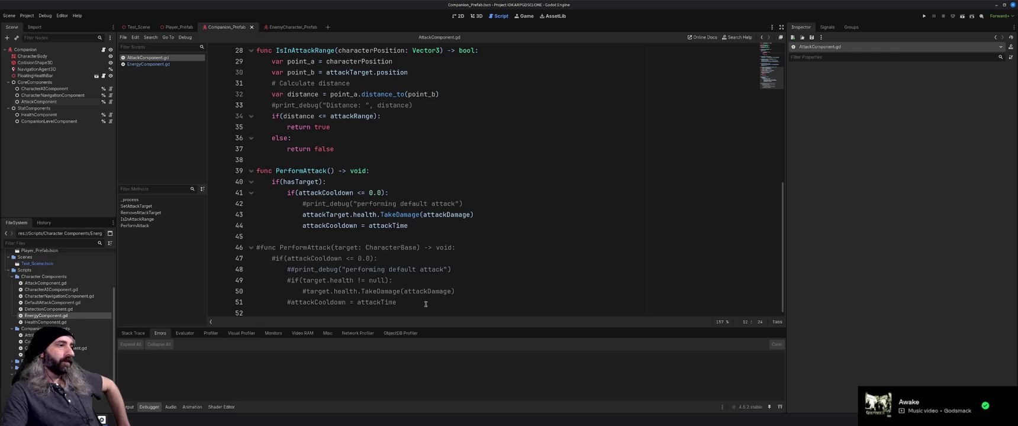
left_click_drag(425, 304, 251, 247)
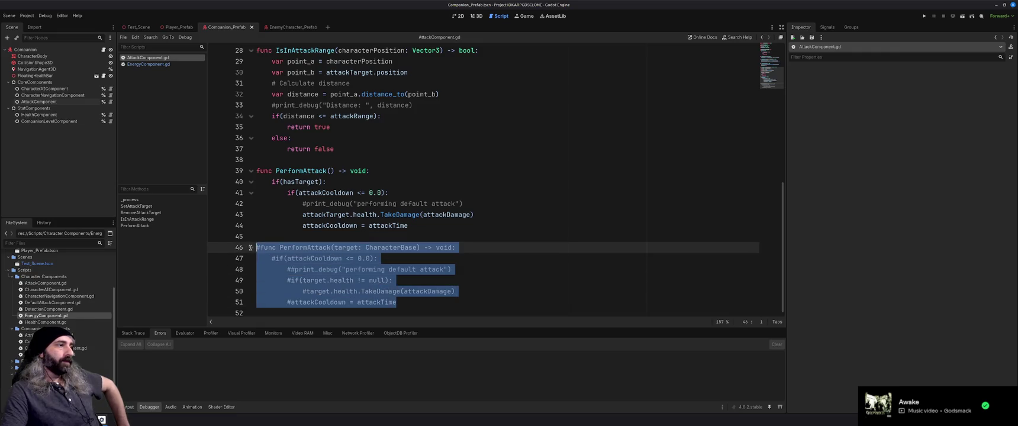
key("BackSpace")
key("BackSpace")
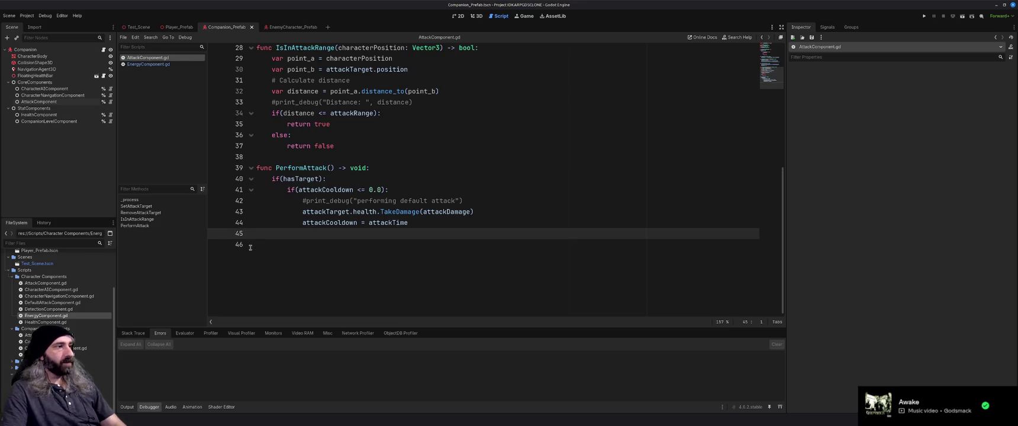
key("BackSpace")
scroll(411, 240, "up", 9)
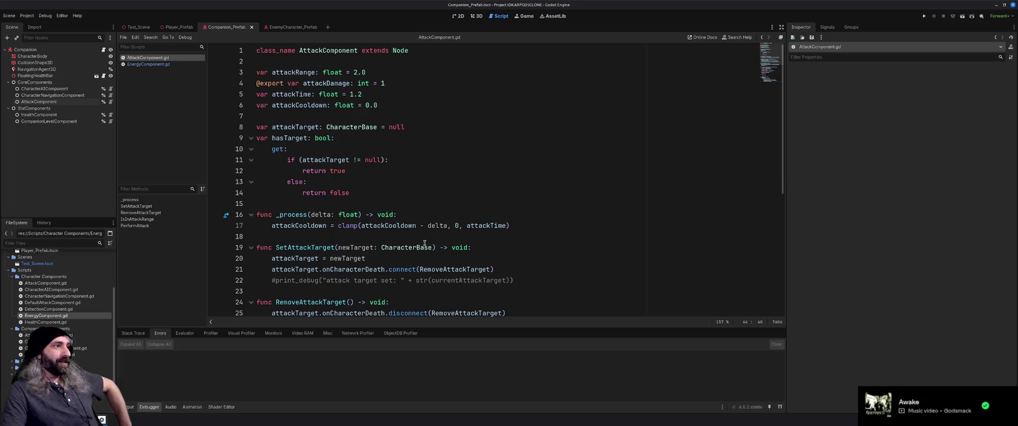
scroll(425, 243, "down", 7)
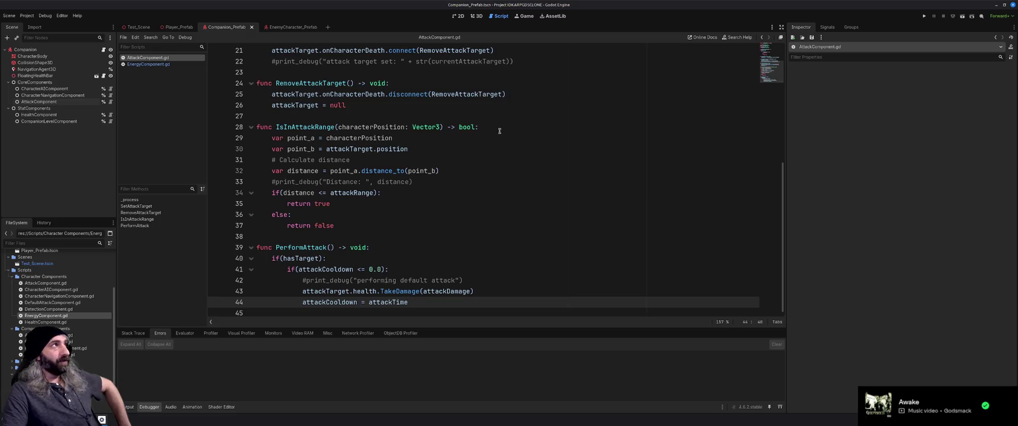
left_click(444, 237)
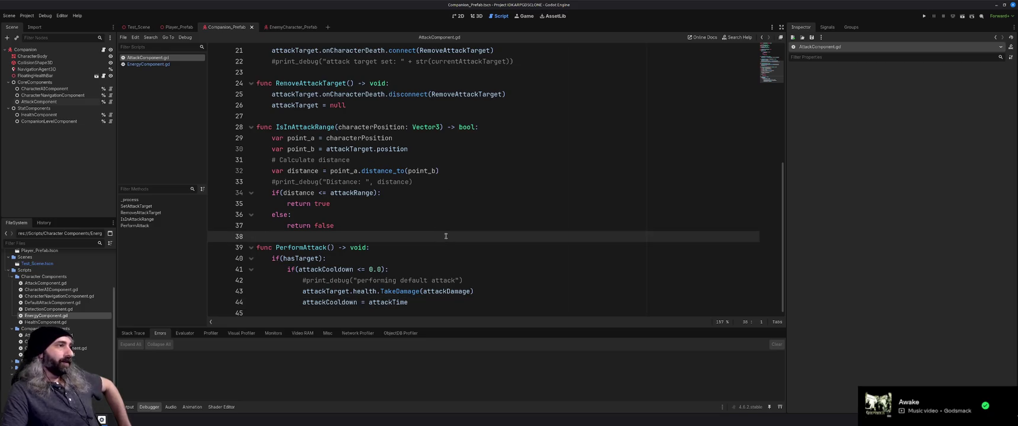
scroll(446, 236, "up", 5)
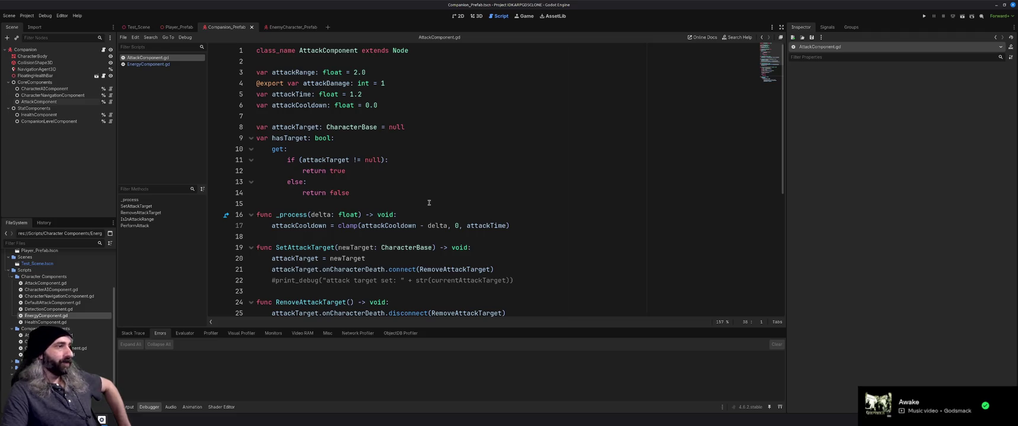
scroll(429, 203, "down", 5)
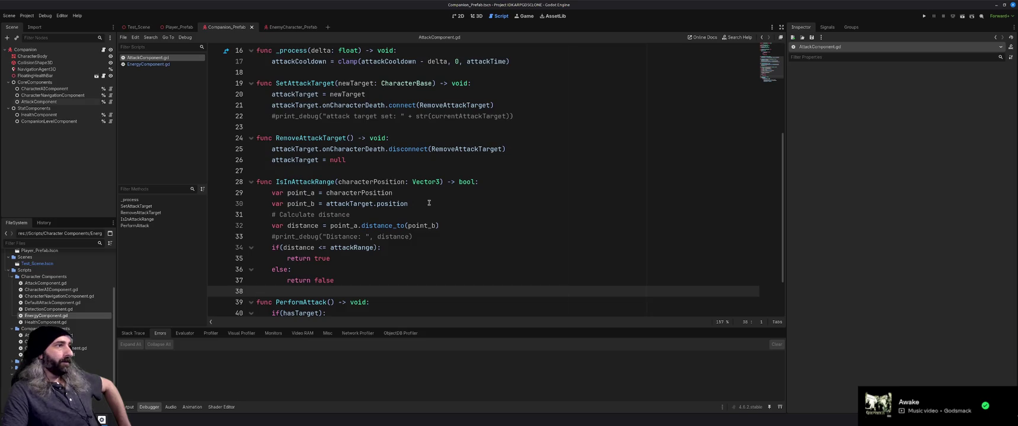
scroll(429, 203, "down", 2)
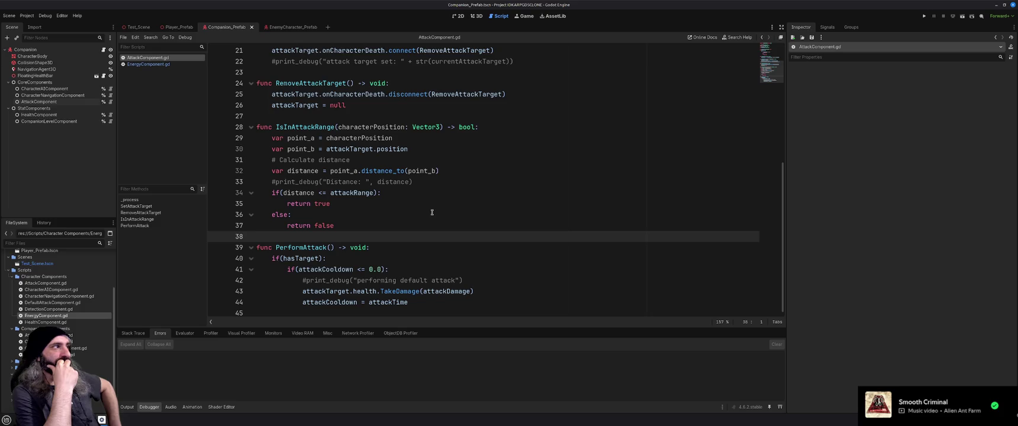
left_click(131, 28)
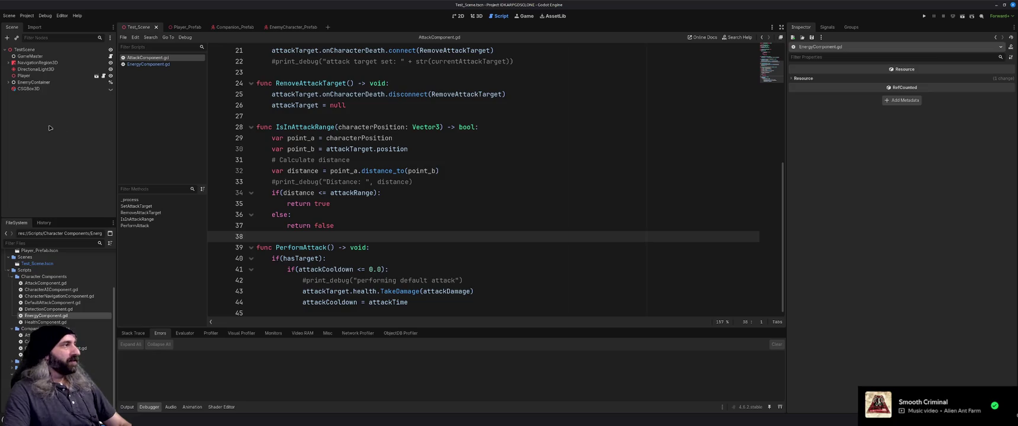
- In the 3D Test_Scene, add a plain Node named EnemySpawnPoints under the TestScene root
left_click(476, 17)
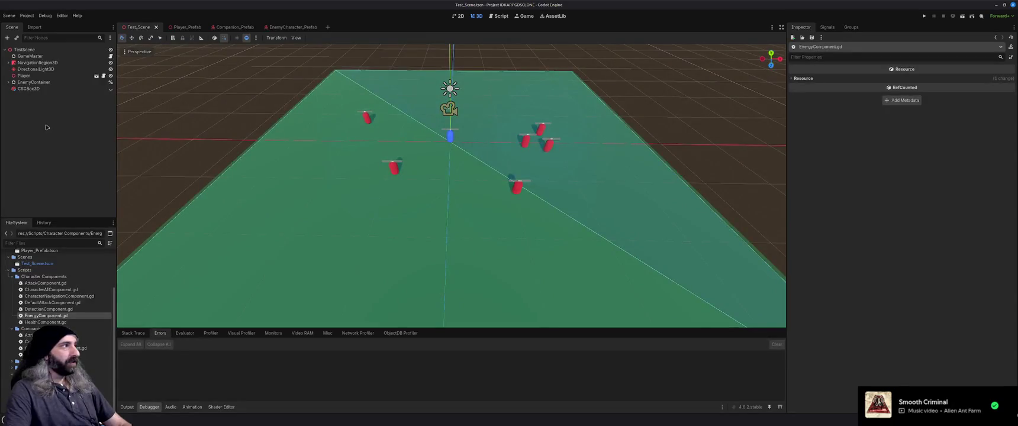
left_click(27, 50)
key("ctrl+a")
type("node")
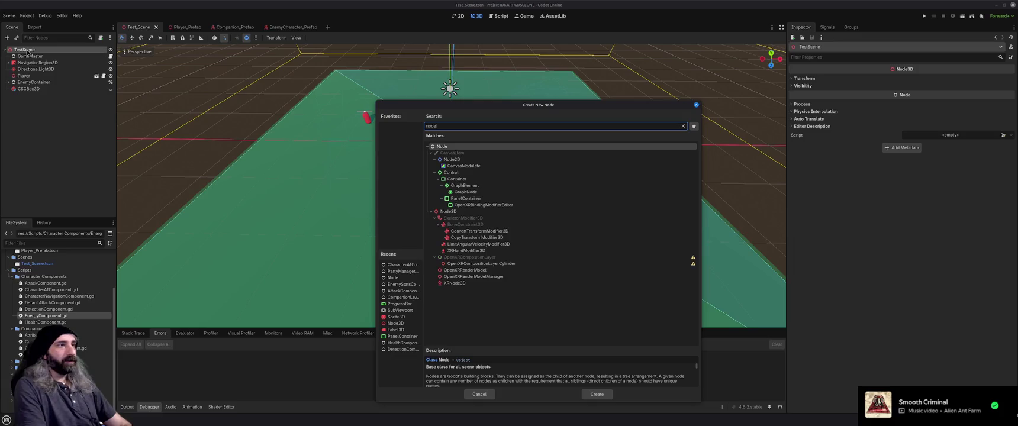
key("Return")
key("F2")
type("Spawn")
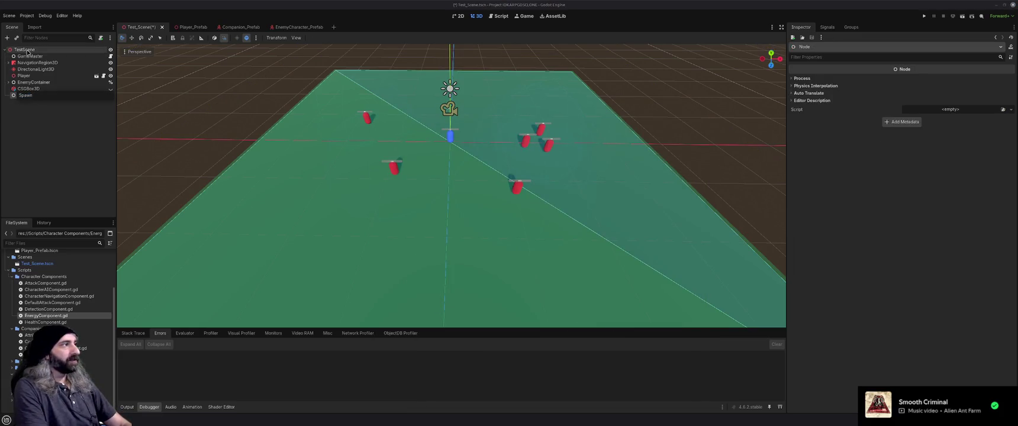
key("ctrl+a")
type("EnemySpawnPoints")
key("Return")
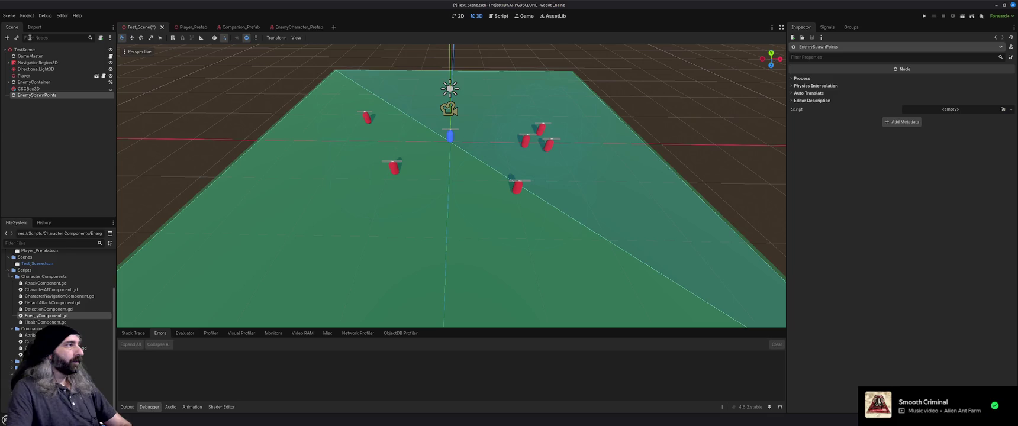
- Add a Node3D child under EnemySpawnPoints and rename it SpawnPoint
key("ctrl+a")
type("Node")
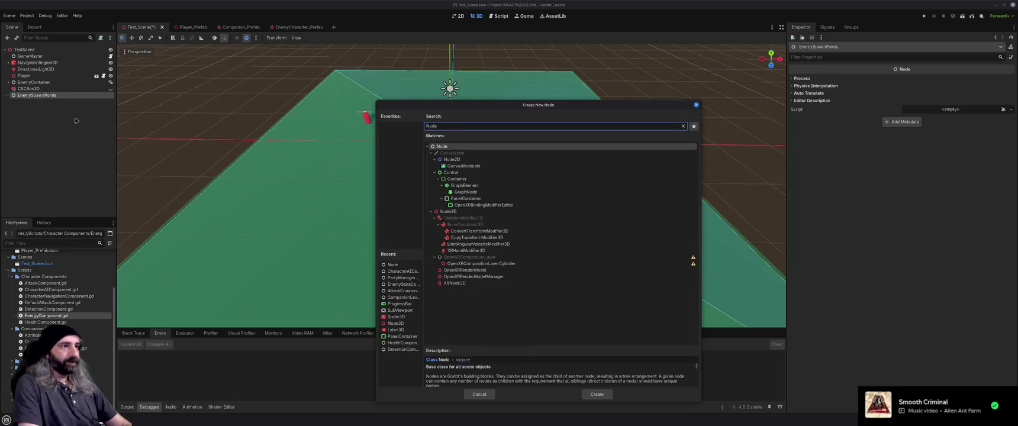
type("3d")
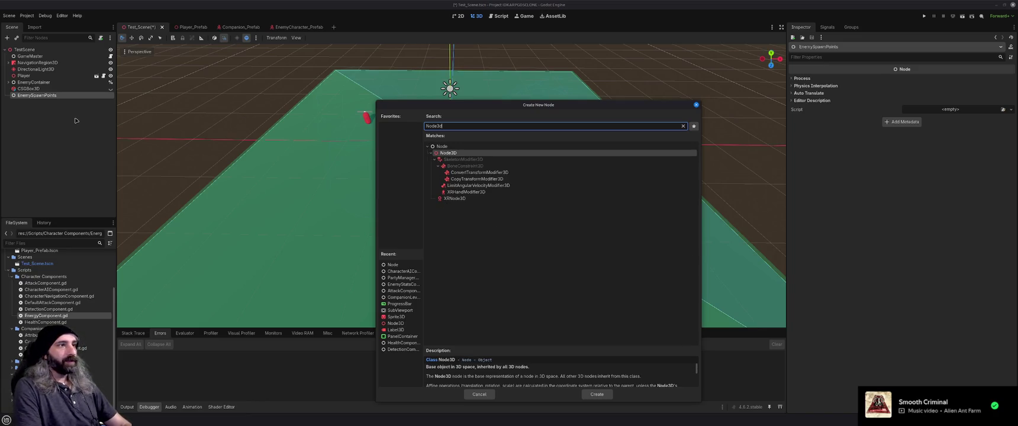
key("Return")
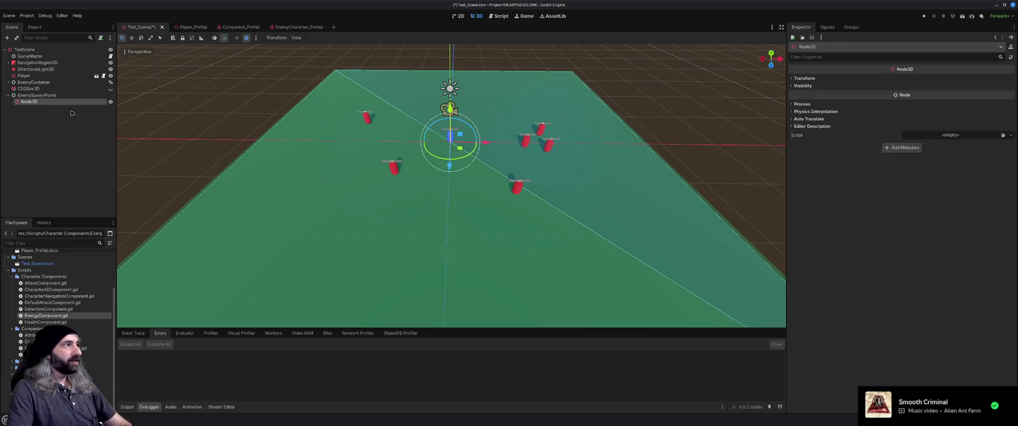
double_click(51, 103)
type("Spawn")
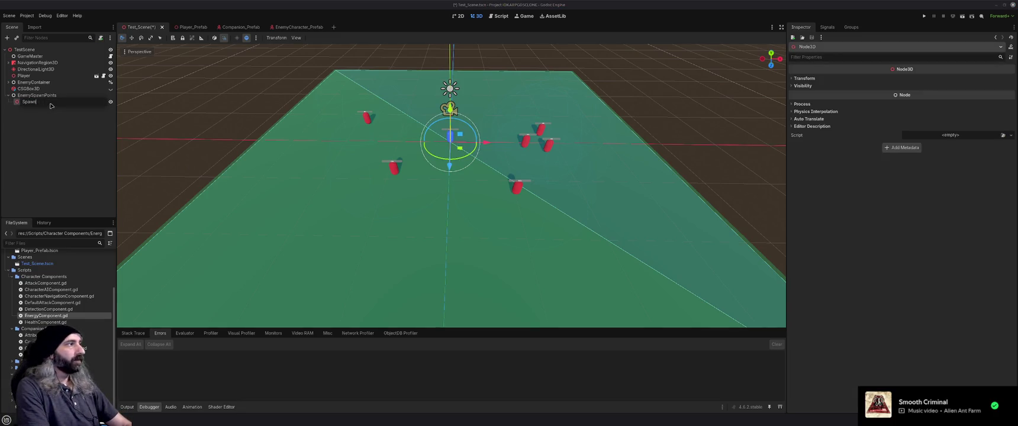
type("Point")
key("Return")
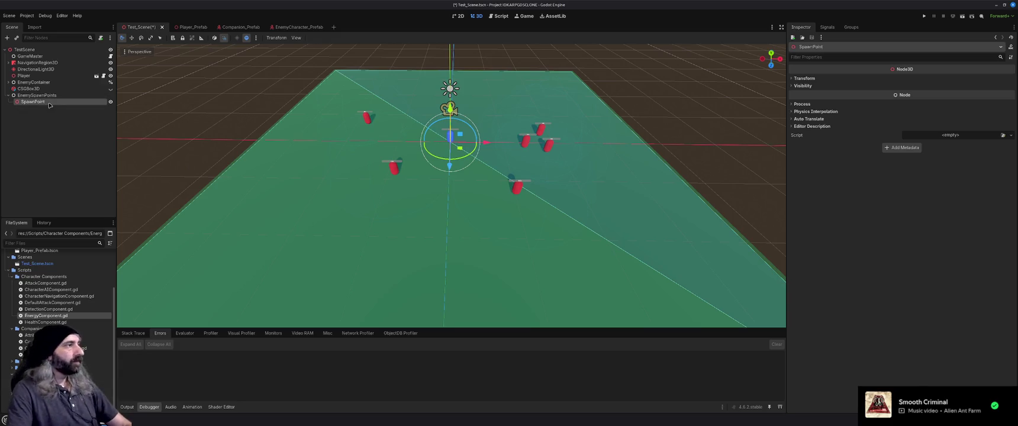
- Move SpawnPoint across the floor and duplicate it as SpawnPoint2
mouse_move(460, 148)
left_mouse_down()
mouse_move(216, 271)
mouse_move(196, 299)
left_mouse_up()
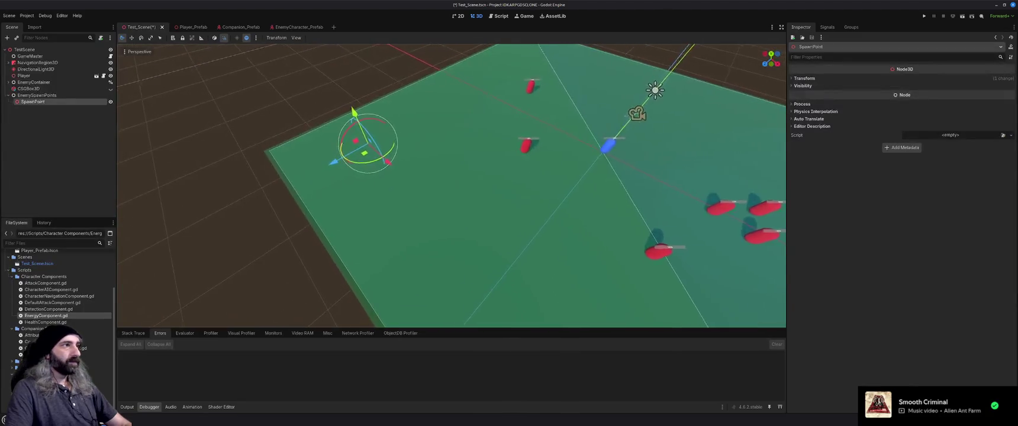
scroll(275, 198, "up", 3)
scroll(275, 199, "down", 3)
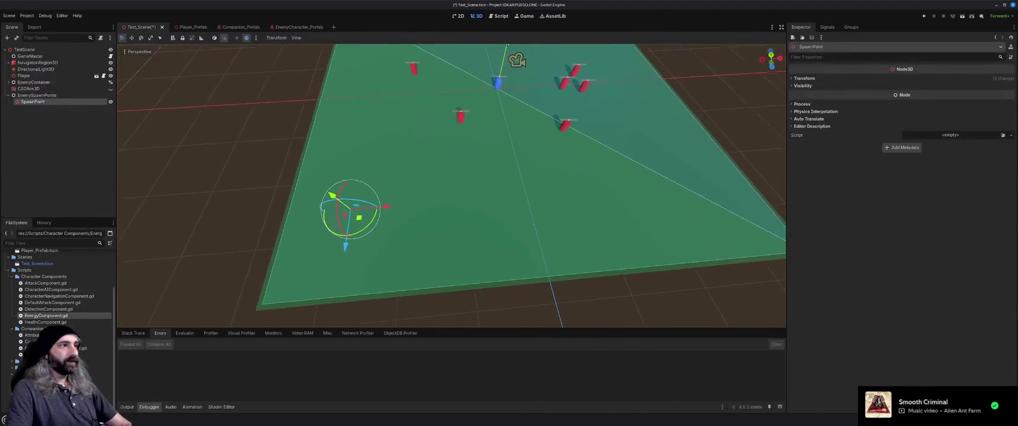
mouse_move(358, 233)
left_mouse_down()
mouse_move(346, 251)
mouse_move(408, 238)
mouse_move(760, 220)
mouse_move(723, 213)
left_mouse_up()
key("ctrl+d")
- Reselect SpawnPoint, look through its property options and Signals, then switch to Brave
left_click(33, 101)
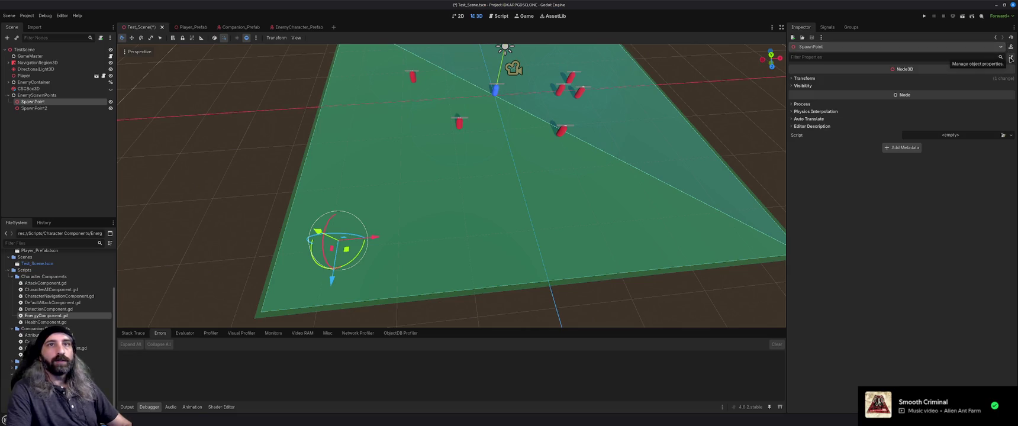
left_click(1010, 57)
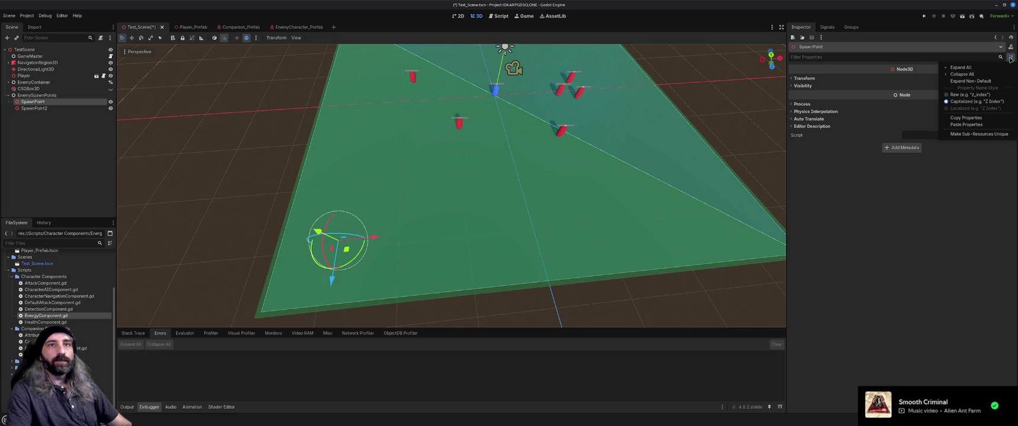
left_click(858, 100)
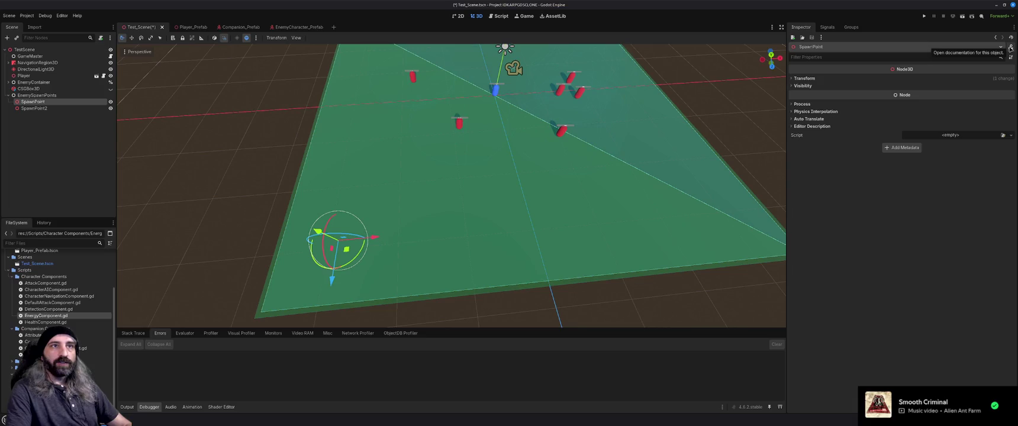
mouse_move(450, 177)
left_mouse_down()
mouse_move(415, 165)
mouse_move(444, 172)
mouse_move(409, 180)
left_mouse_up()
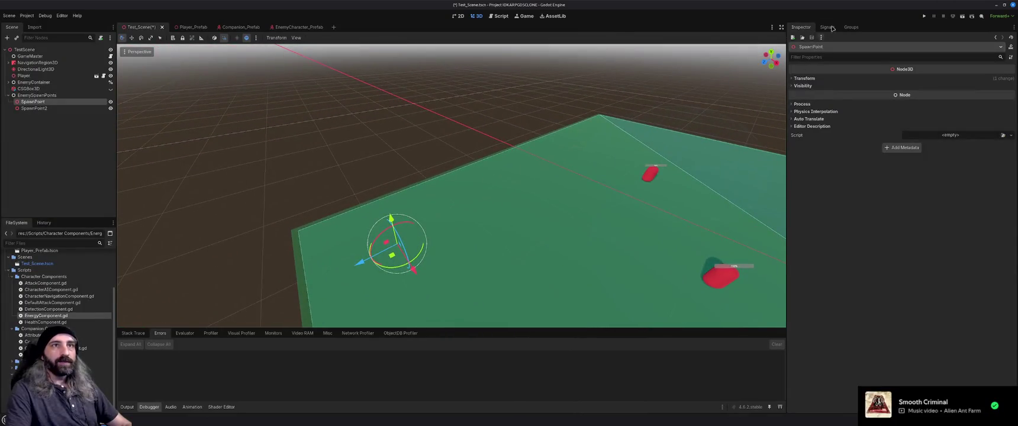
left_click(828, 27)
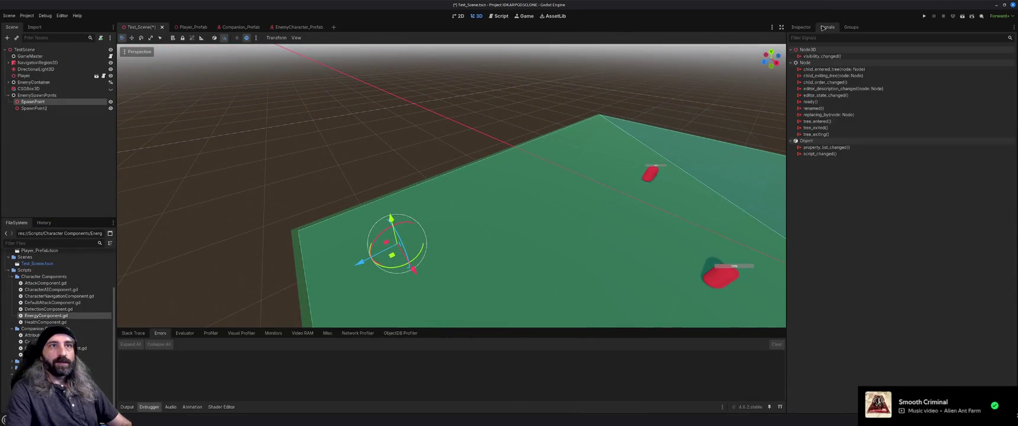
left_click(800, 27)
mouse_move(583, 224)
left_mouse_down()
mouse_move(527, 213)
mouse_move(574, 223)
left_mouse_up()
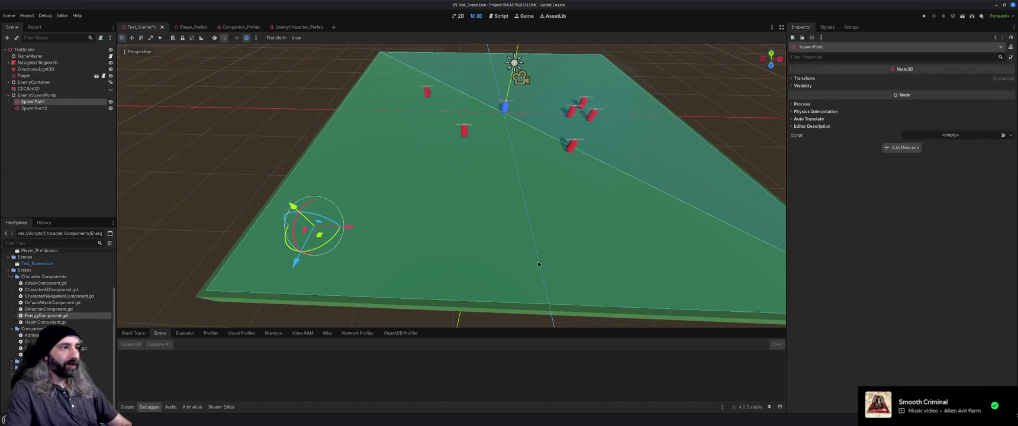
key("alt+Tab")
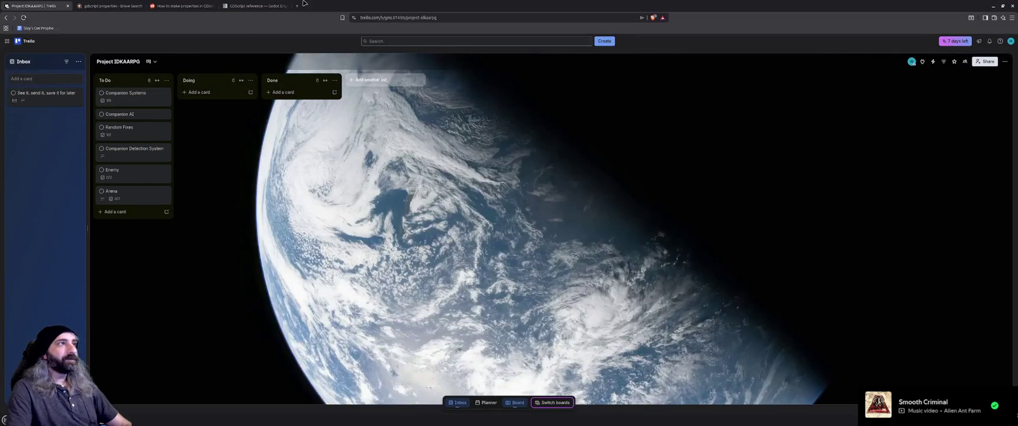
- Search the web for 'godot editor symbols or tags' in a new tab
left_click(302, 7)
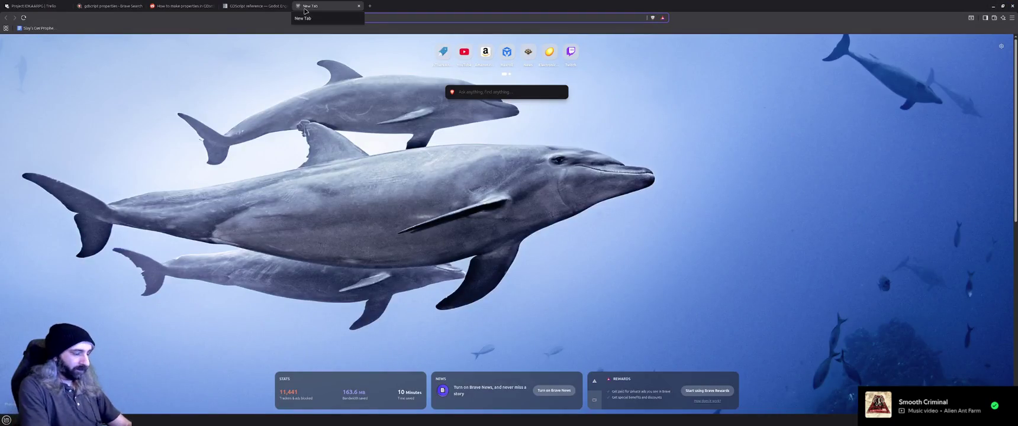
type("godot editor")
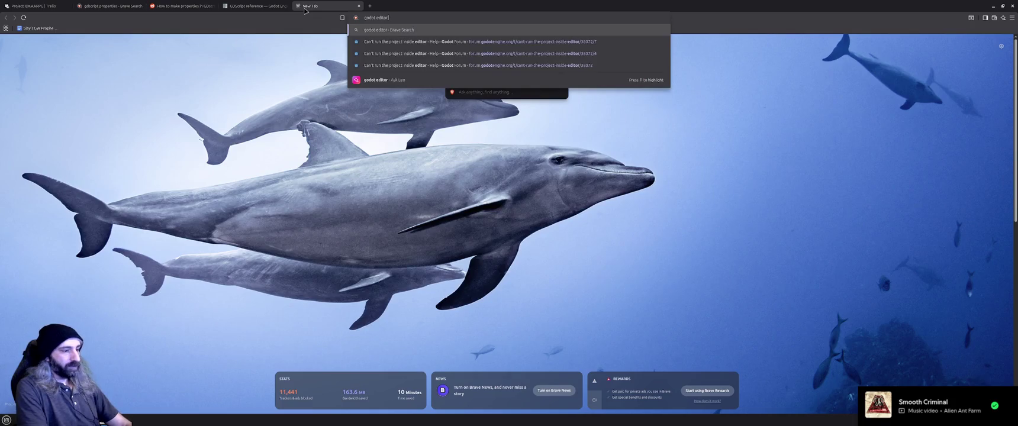
type(" symbols or tags")
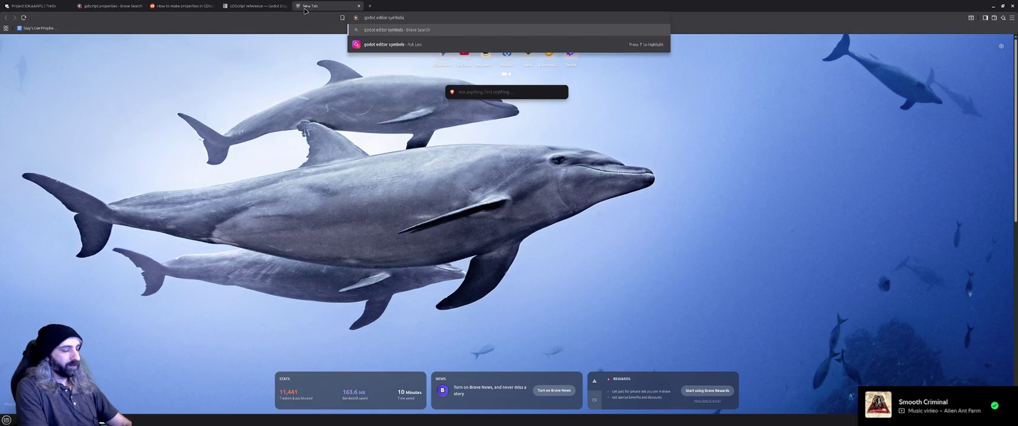
key("Return")
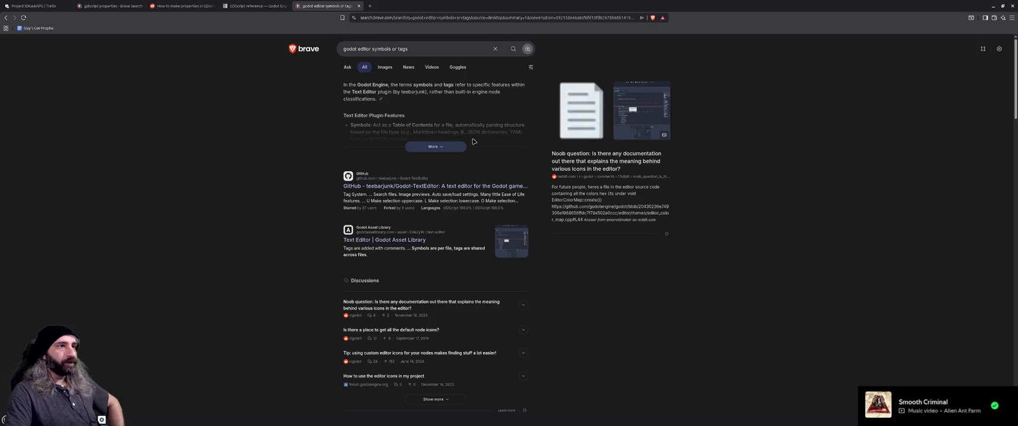
scroll(290, 185, "down", 1)
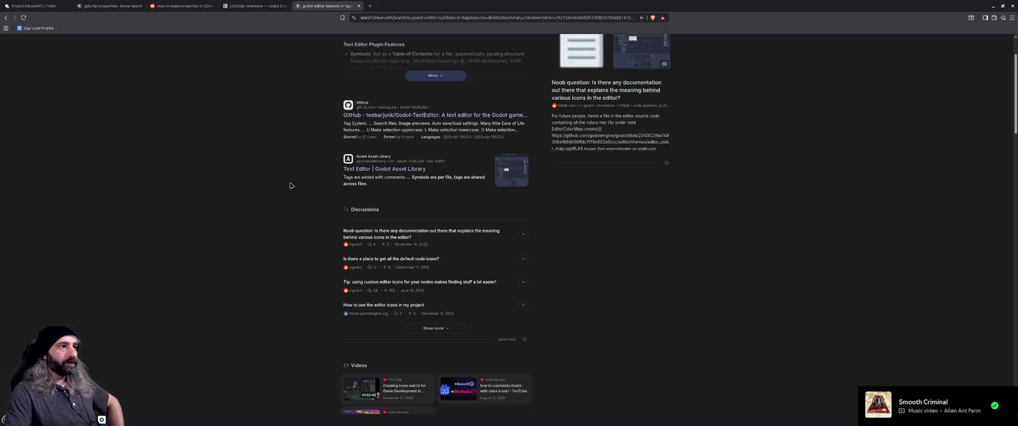
scroll(290, 185, "down", 1)
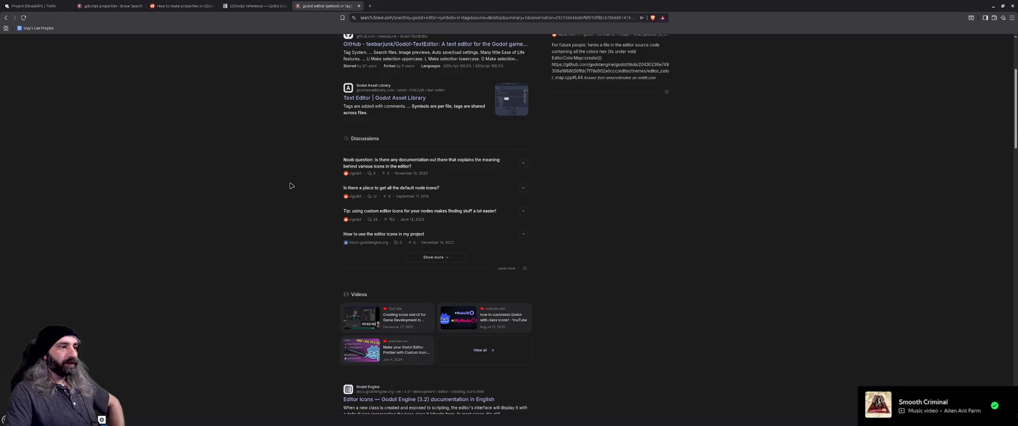
scroll(290, 185, "up", 2)
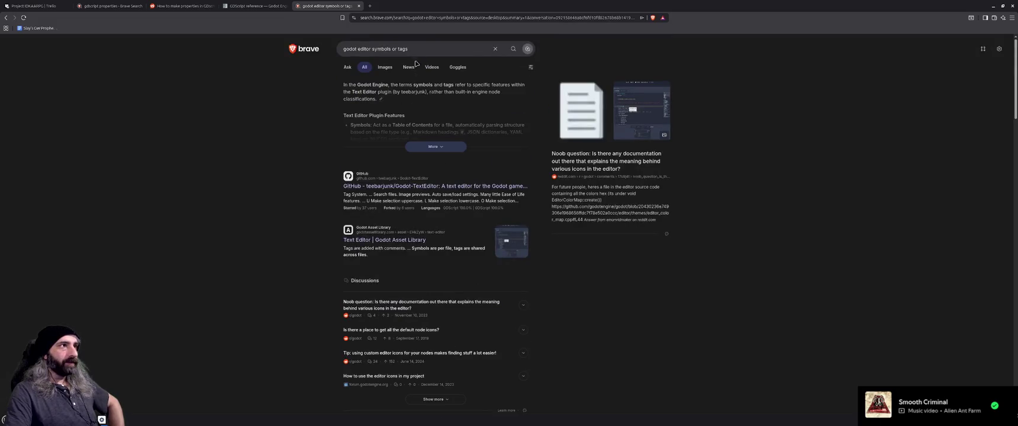
- Refine the search to 'godot editor icons for 3d positions' and expand the AI summary
left_click(372, 47)
left_click_drag(371, 48, 426, 65)
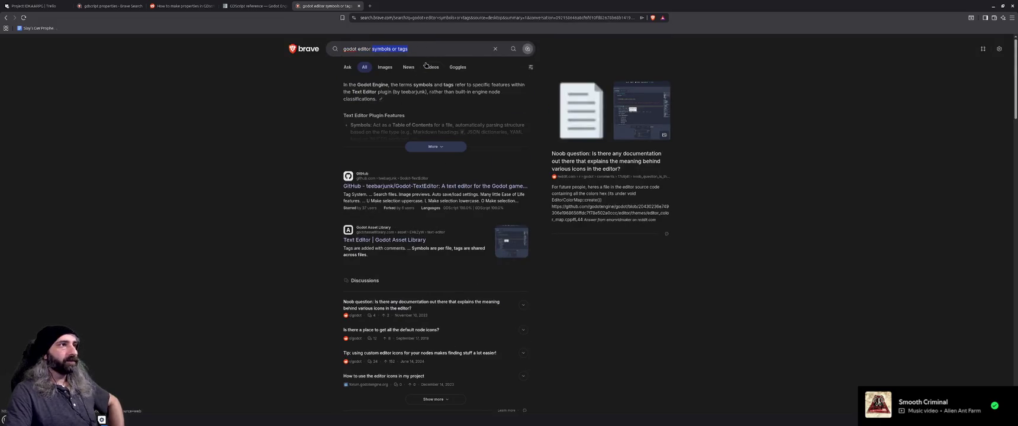
type("icon")
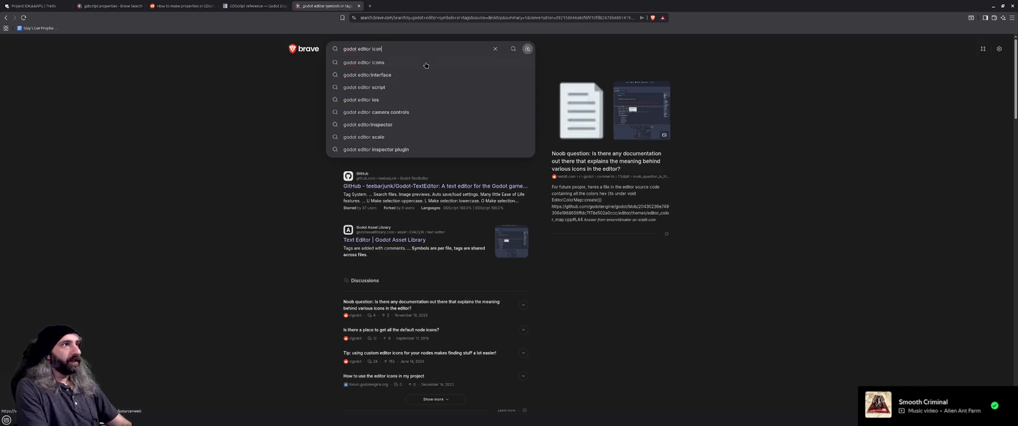
type("s for 3")
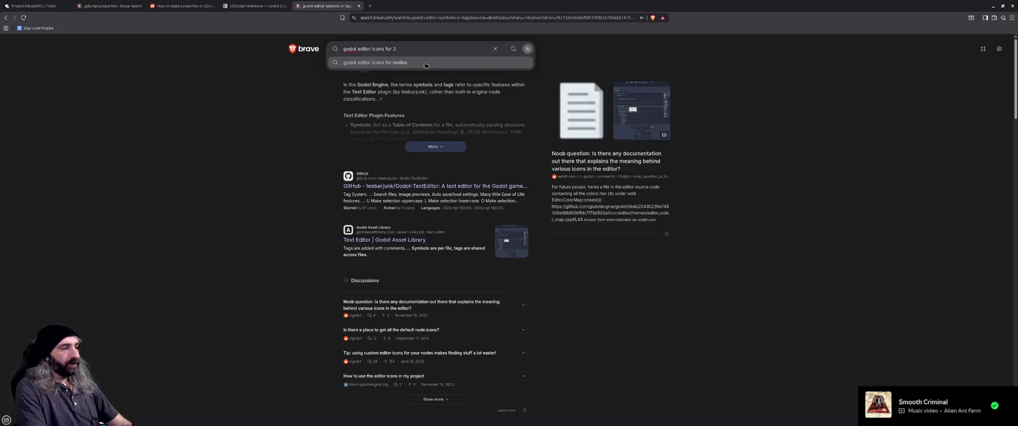
type("d po")
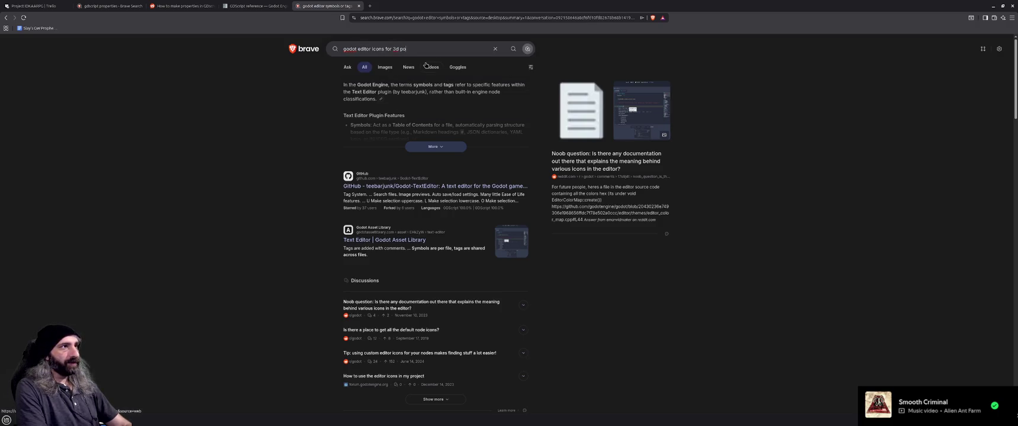
type("sitions")
key("Return")
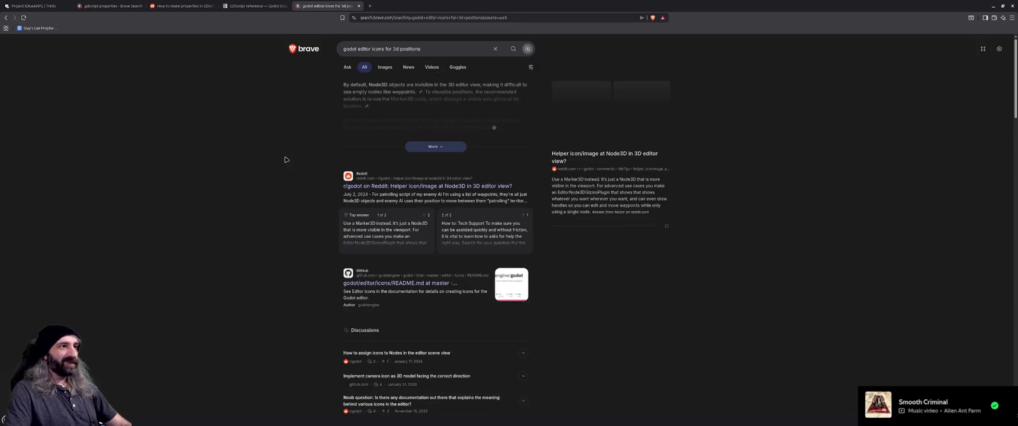
left_click(430, 149)
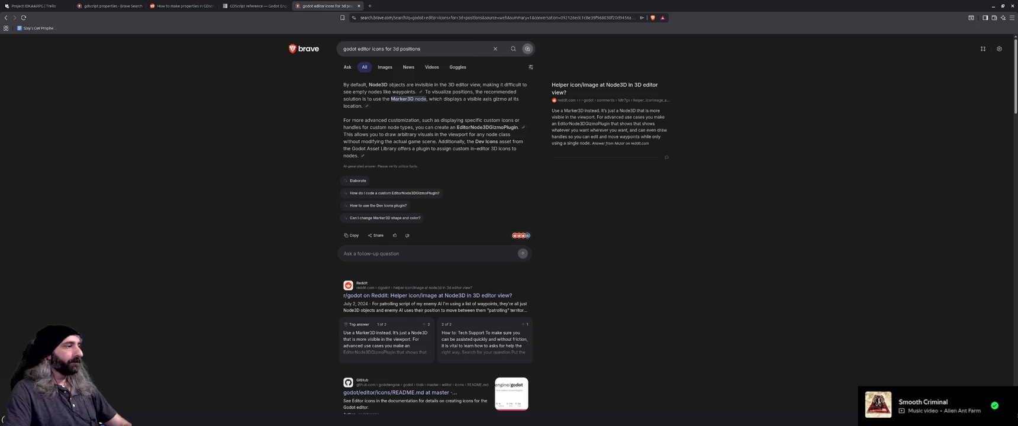
key("alt+Tab")
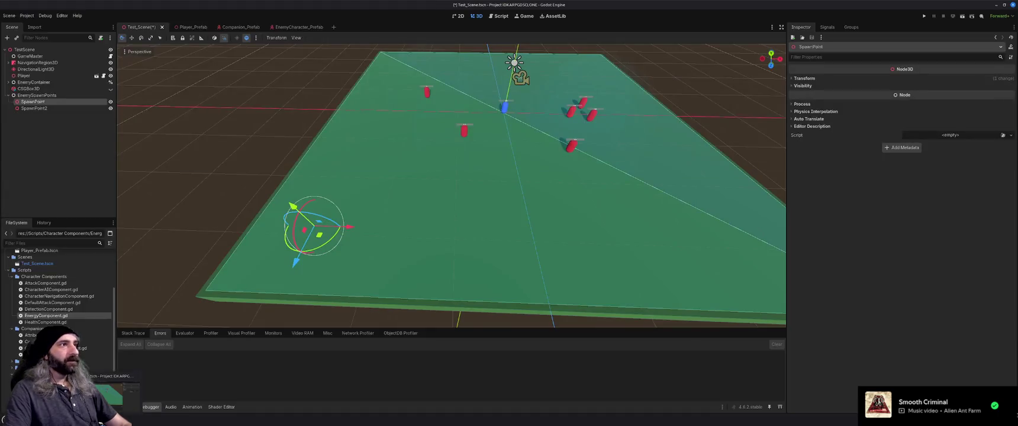
- Add a Marker3D under EnemySpawnPoints and move it toward the floor's lower left
left_click(41, 169)
left_click(33, 102)
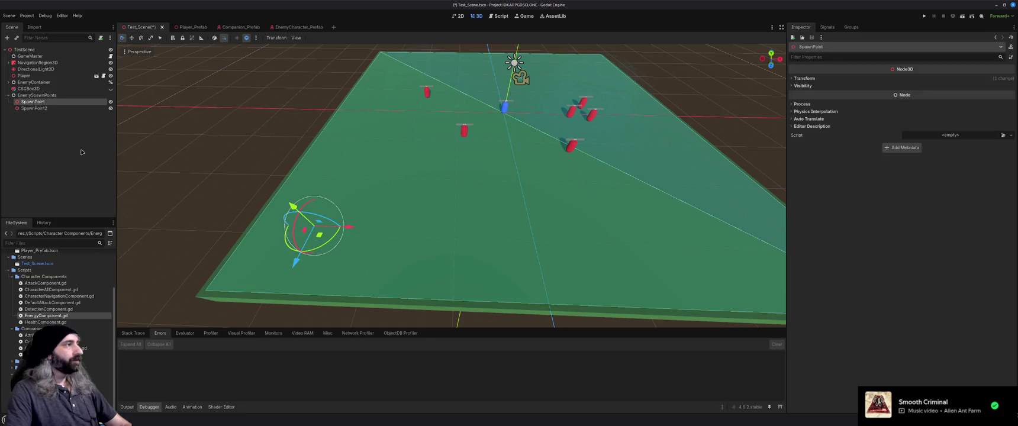
left_click(35, 102, "ctrl")
left_click(42, 97)
key("ctrl+a")
type("marker")
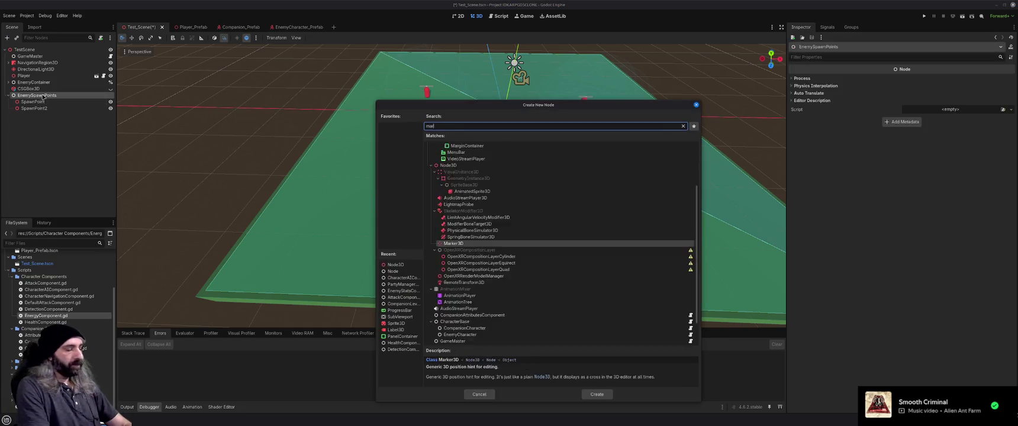
key("Return")
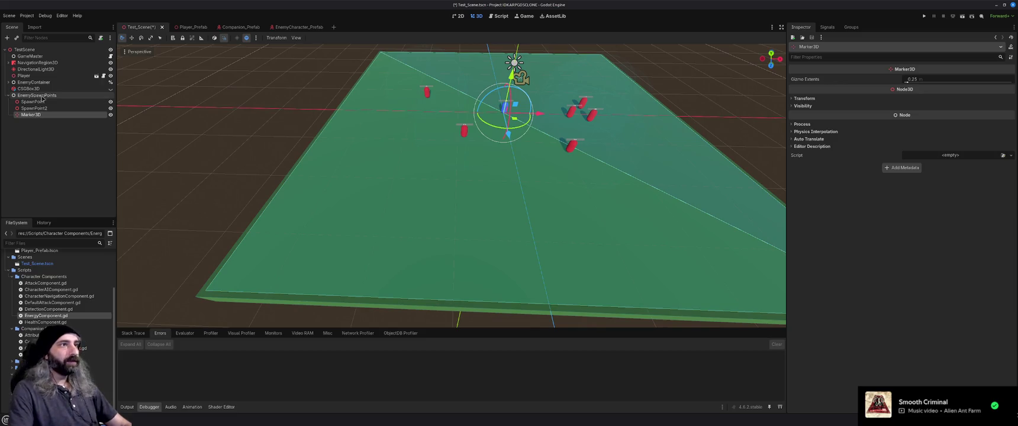
mouse_move(518, 121)
left_mouse_down()
mouse_move(476, 137)
mouse_move(283, 283)
mouse_move(301, 254)
mouse_move(295, 243)
left_mouse_up()
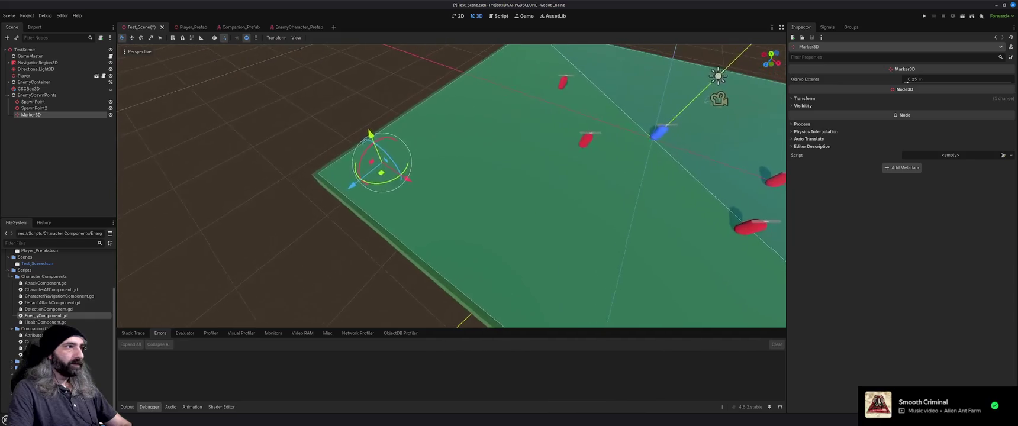
scroll(509, 205, "up", 5)
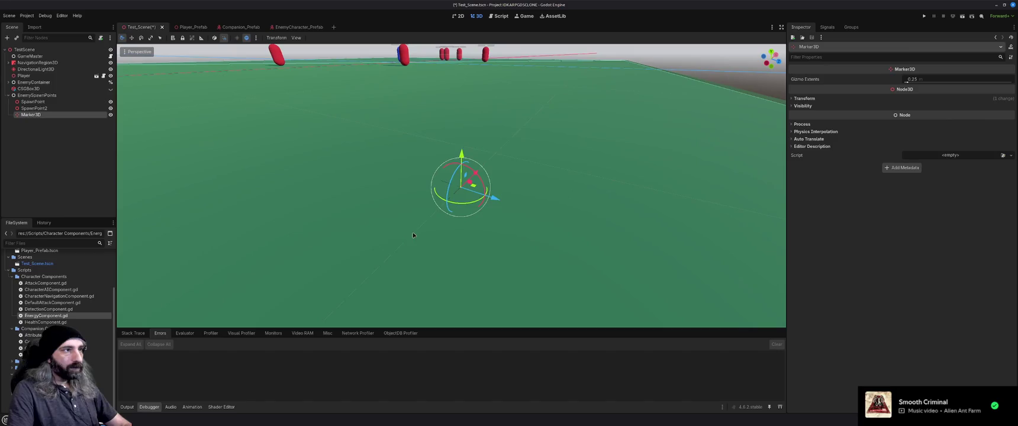
left_click_drag(413, 149, 405, 74)
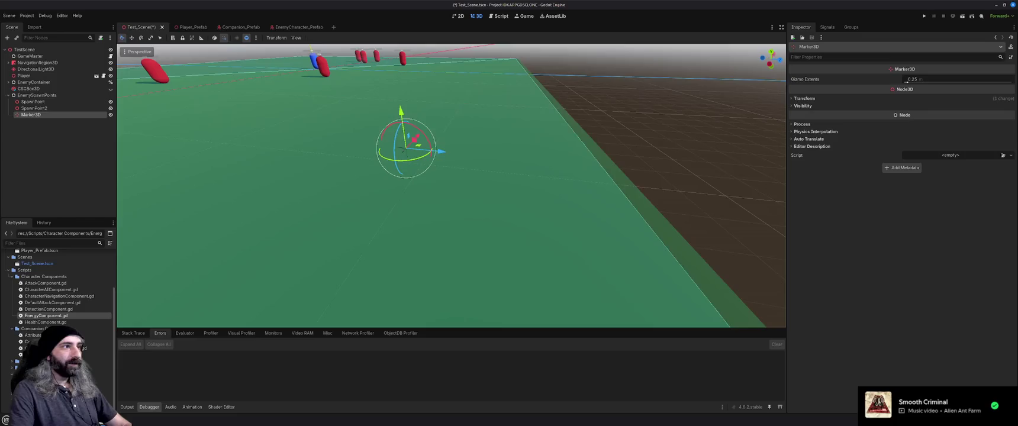
left_click(268, 104)
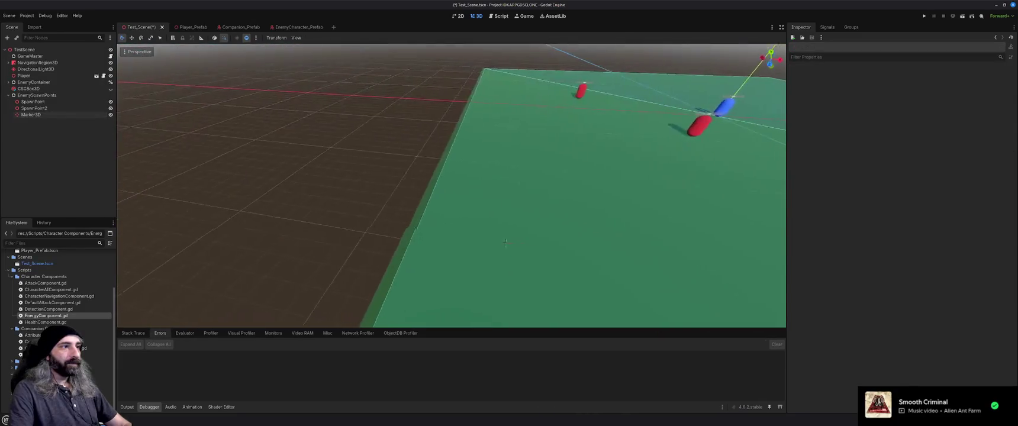
- Delete the SpawnPoint2 and SpawnPoint nodes, confirming each deletion
left_click(34, 108)
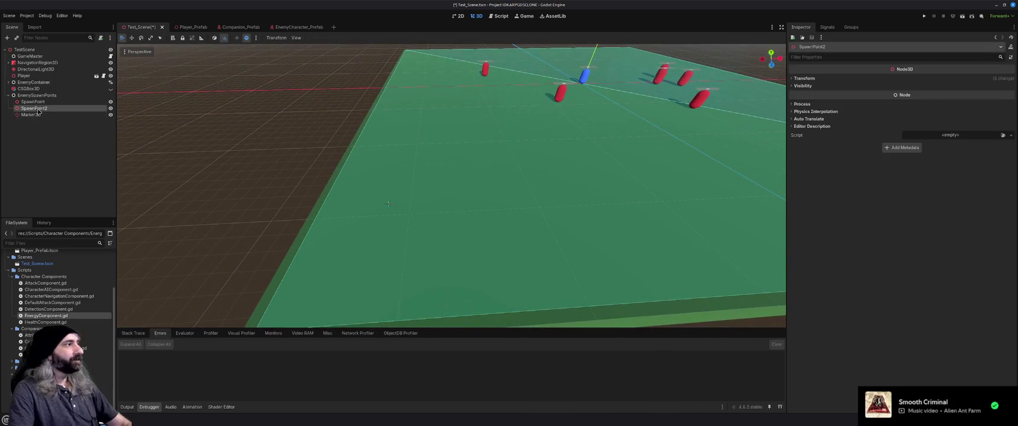
key("Delete")
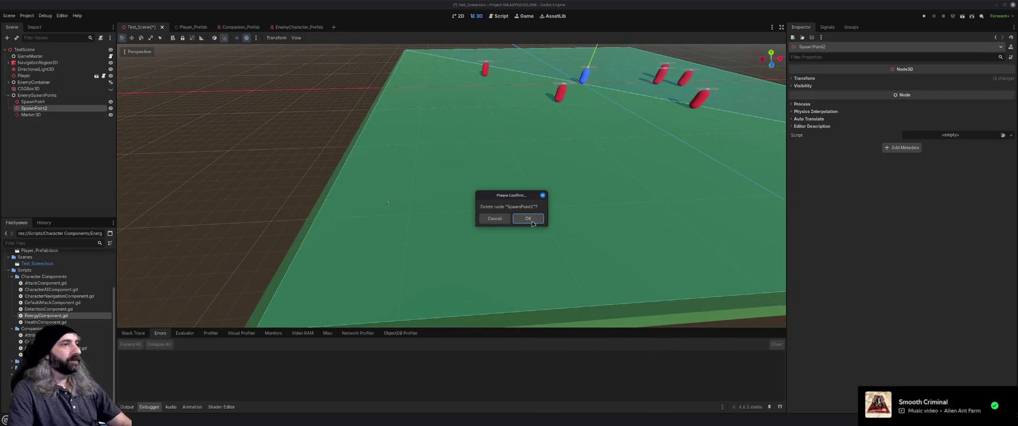
left_click(530, 220)
key("Delete")
left_click(525, 218)
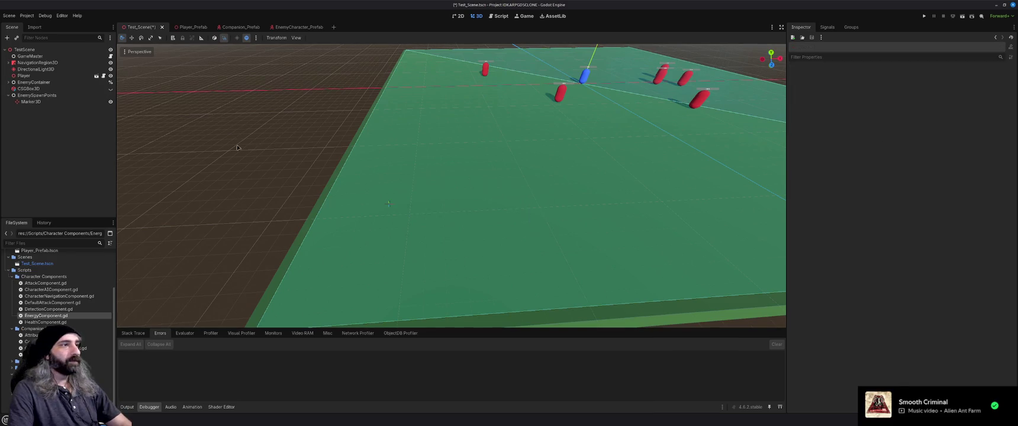
- Rename the Marker3D node to SpawnPoint
left_click(49, 102)
key("F2")
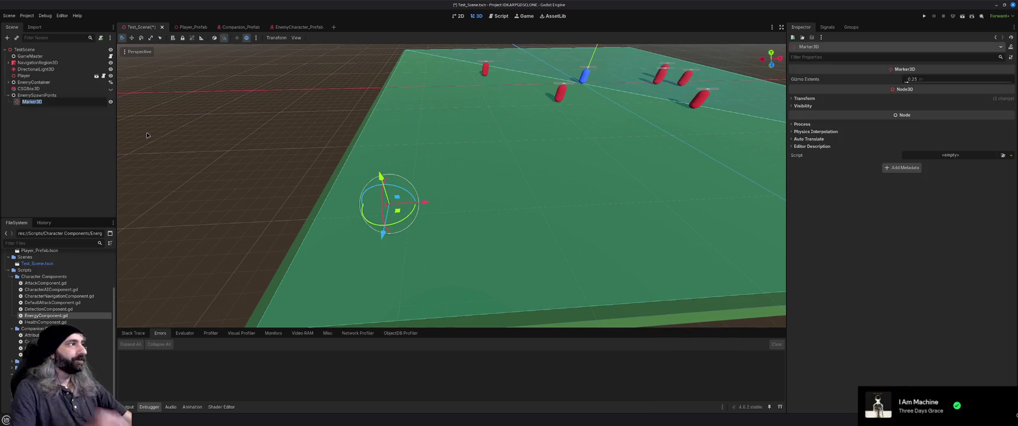
type("SpawnPoint")
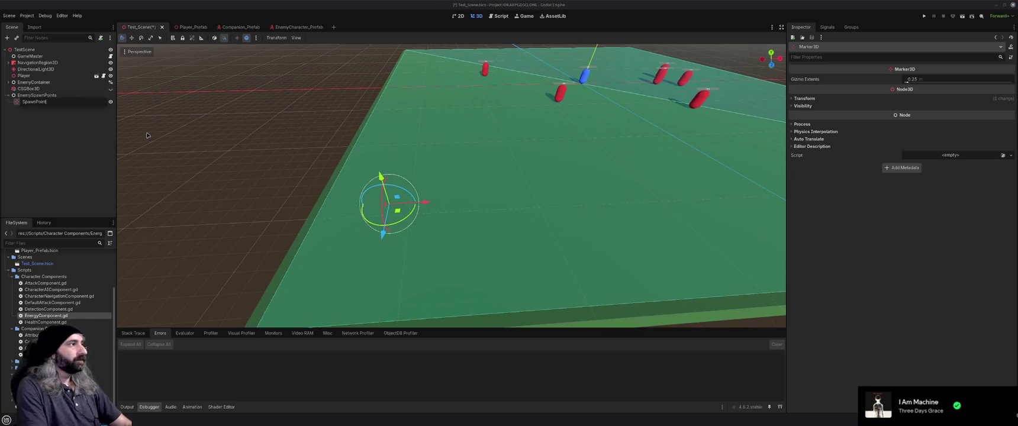
key("Return")
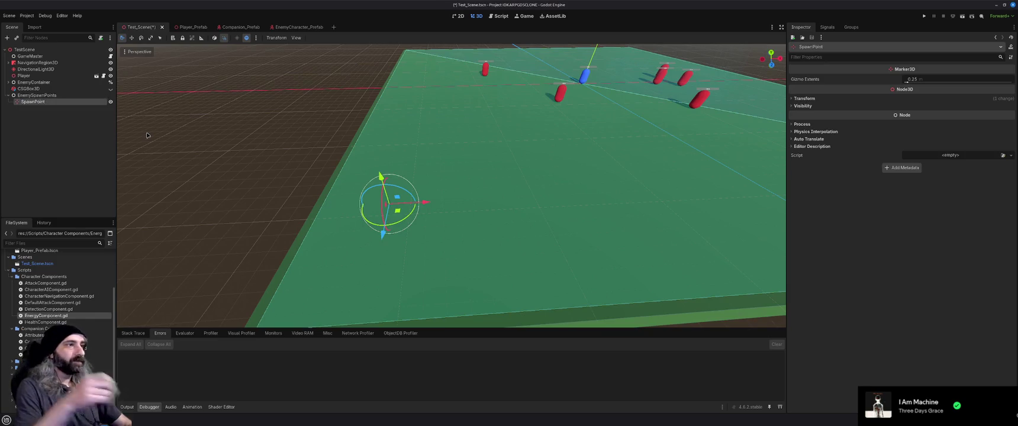
- Duplicate it as SpawnPoint2–4, moving them about 50 along X, 47 toward -Z, 49 toward -X
key("ctrl+d")
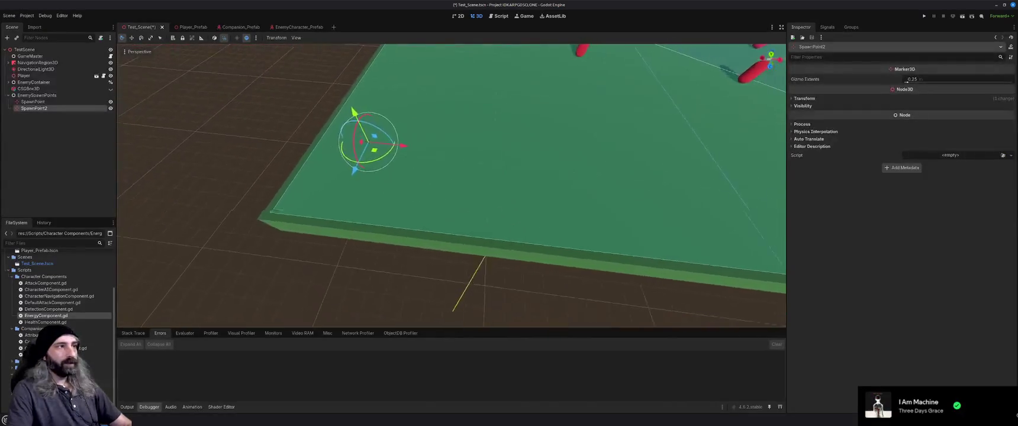
scroll(388, 247, "down", 3)
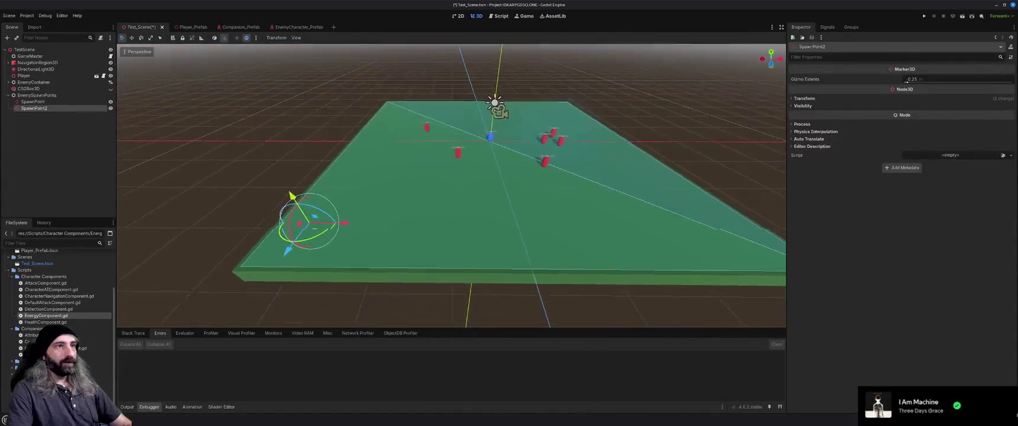
left_click_drag(299, 220, 718, 217)
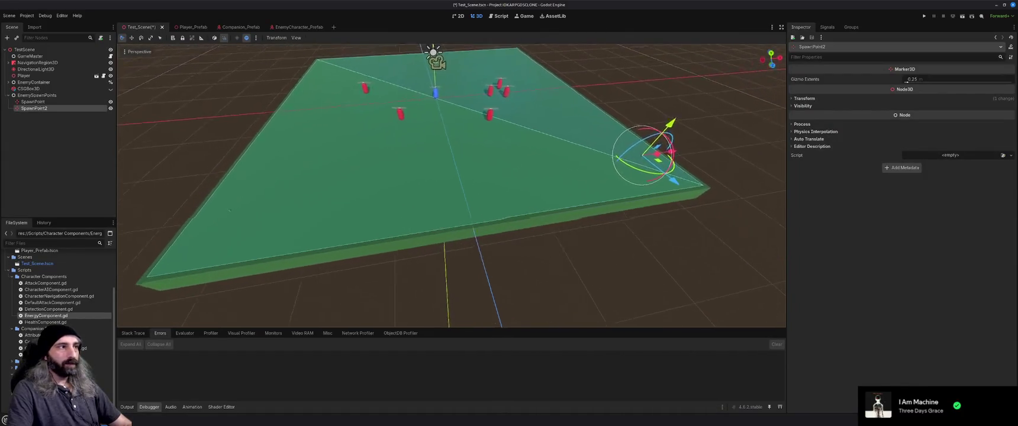
key("ctrl+d")
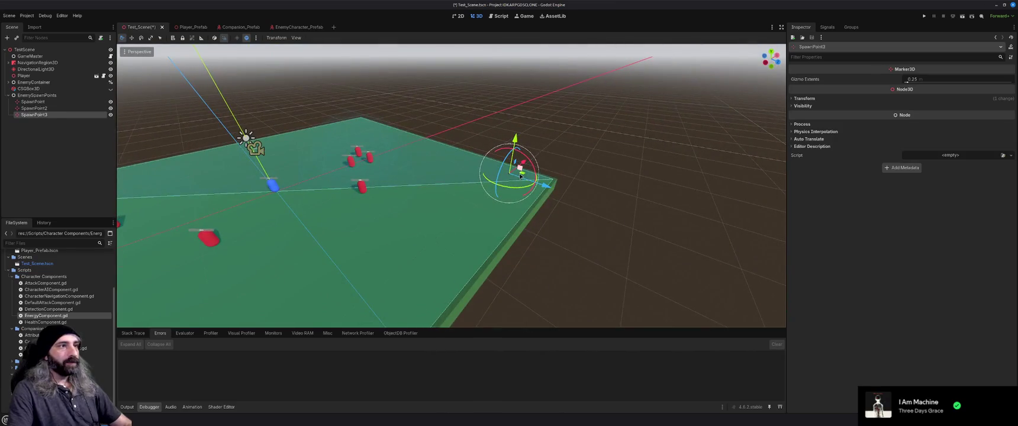
left_click_drag(547, 191, 354, 131)
key("ctrl+d")
left_click_drag(549, 123, 382, 126)
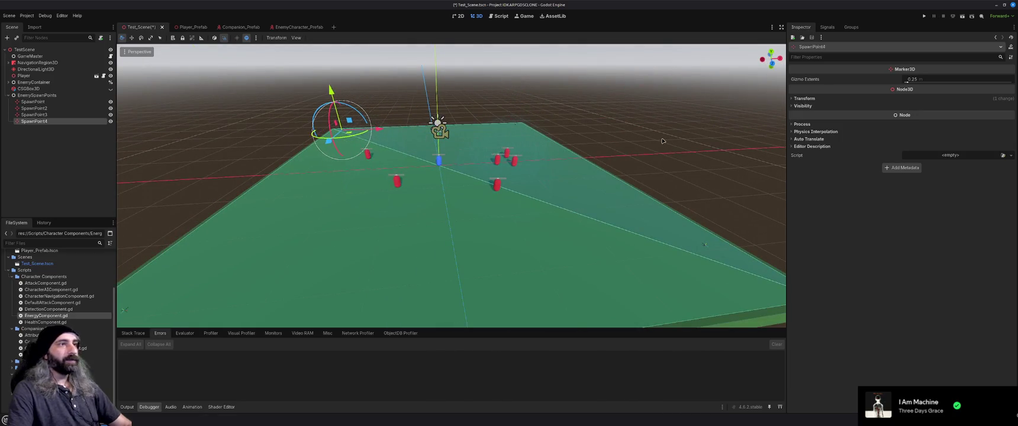
left_click(382, 126)
scroll(449, 177, "up", 2)
scroll(375, 230, "down", 2)
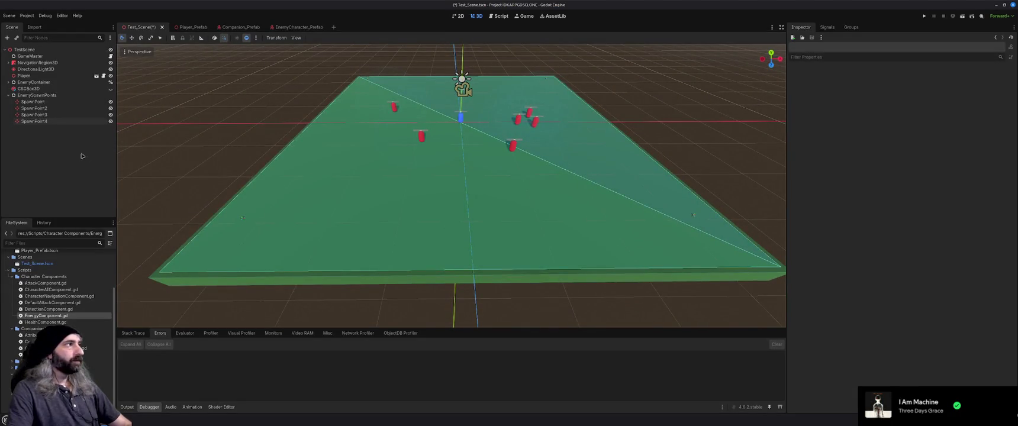
- Select GameMaster, collapse EnemySpawnPoints, and open the GameMaster script for editing
left_click(48, 57)
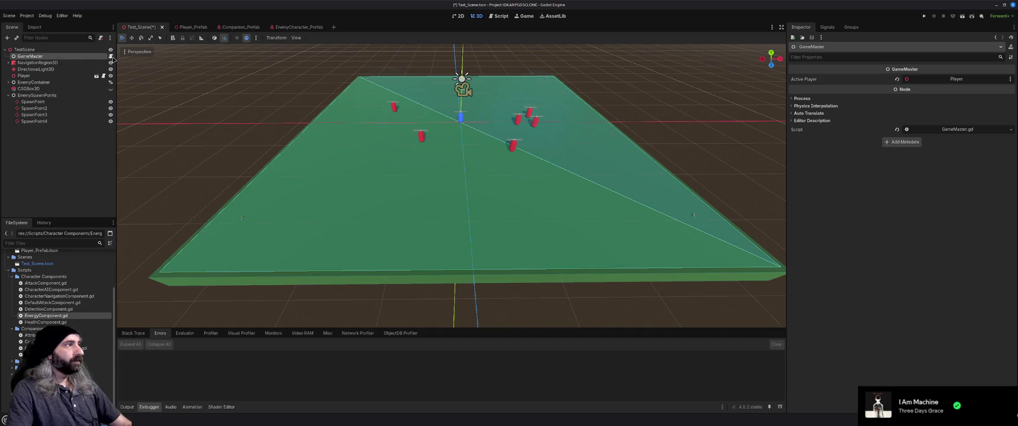
left_click(8, 96)
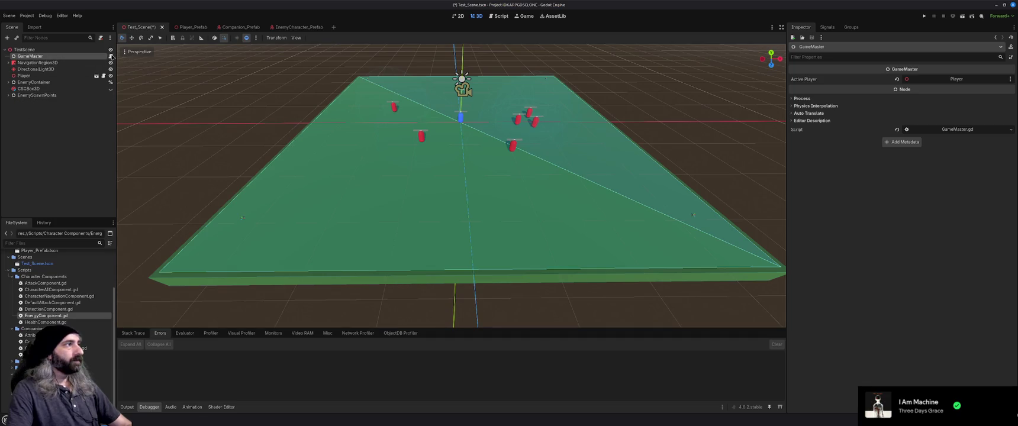
key("ctrl+F3")
- Add an exported variable enemySpawnPointContainer on a new line above _ready
left_click(352, 110)
key("Return")
key("Return")
key("Up")
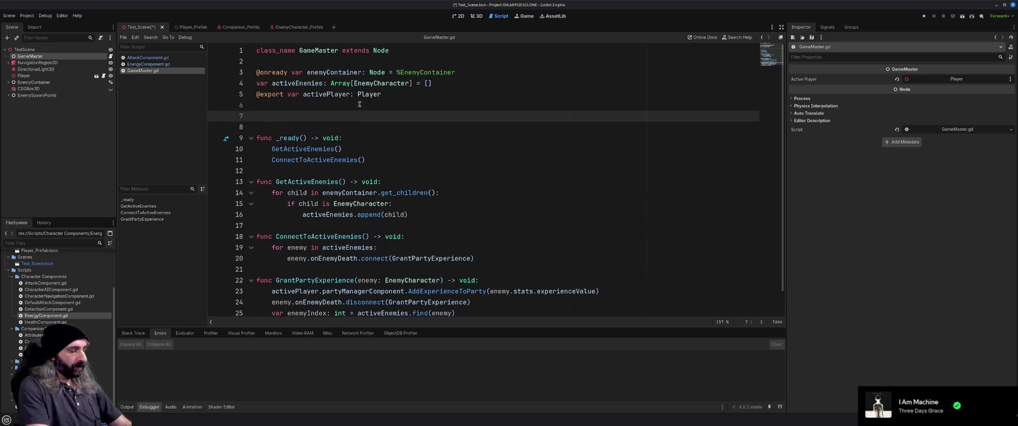
type("@export var")
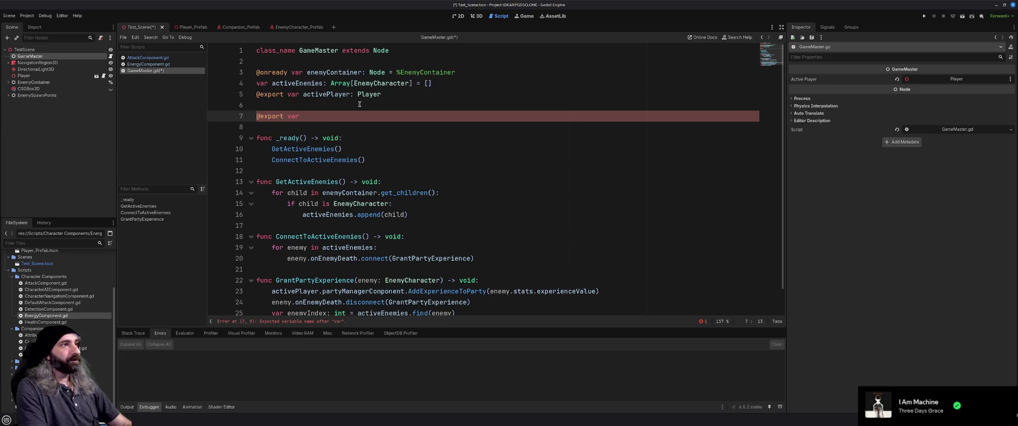
type("spawnPoint")
key("BackSpace")
key("BackSpace")
key("BackSpace")
type("enemySpawnPointContainer")
key("Return")
- Type the export as Node3D, declare enemySpawnPoints: Array[Node3D] = [], and save
type("var")
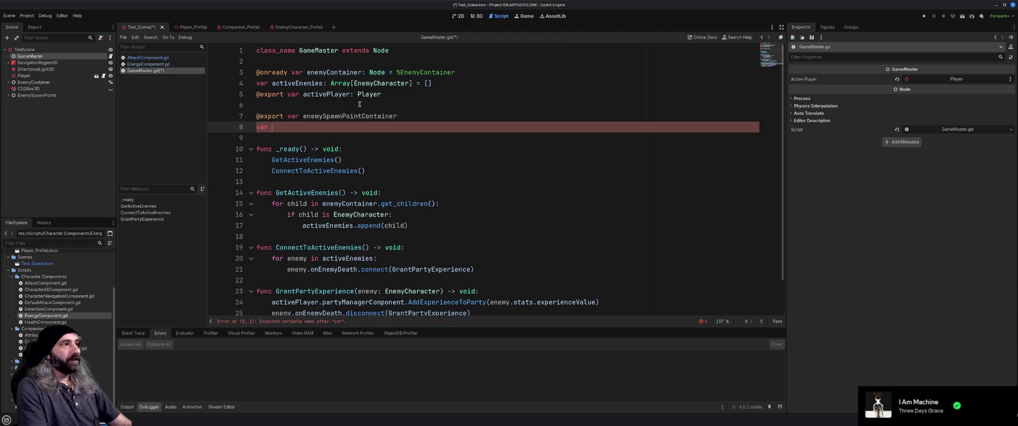
key("Up")
type("Node3s")
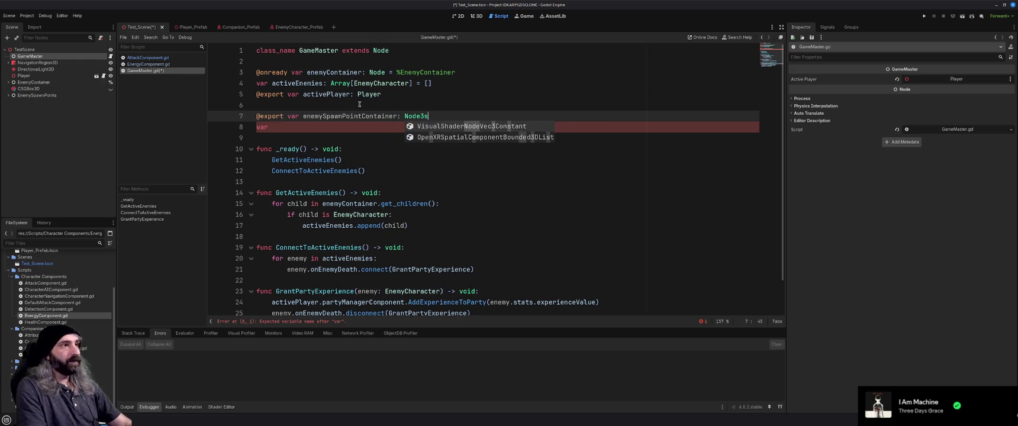
key("BackSpace")
type("D")
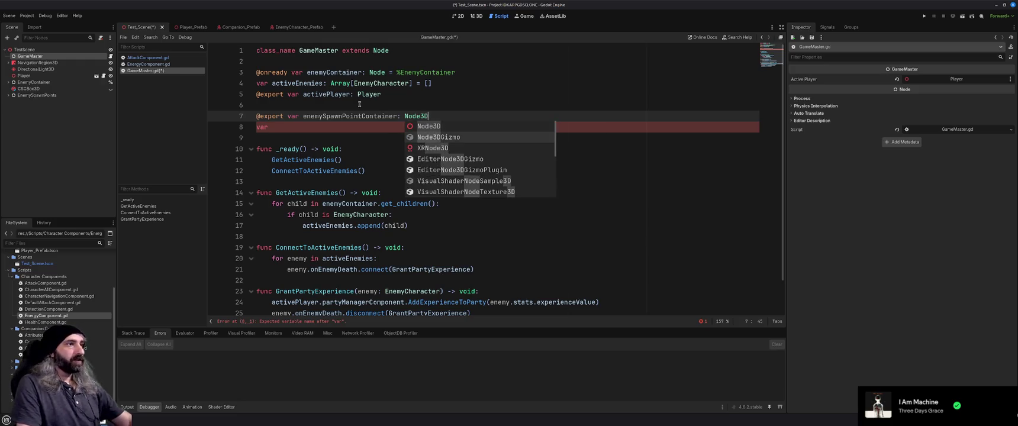
key("Return")
key("Down")
type("enemySpawnPoints")
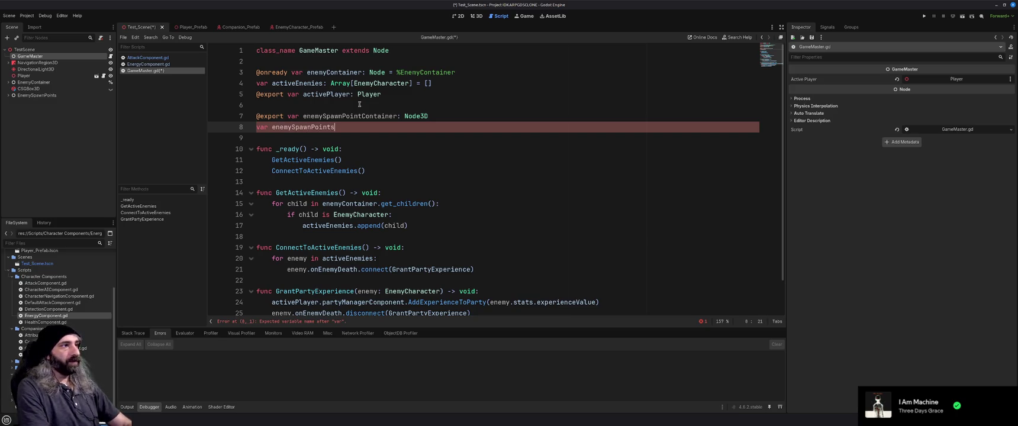
type(": Arra")
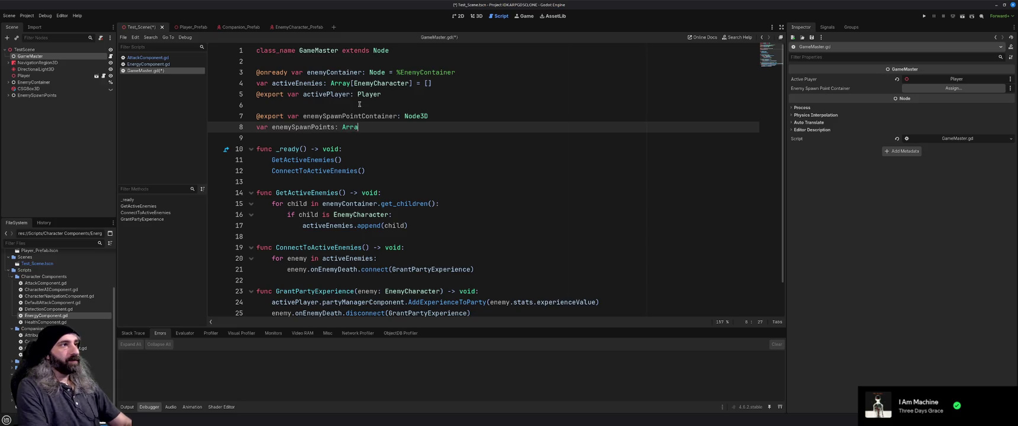
type("y[Noded")
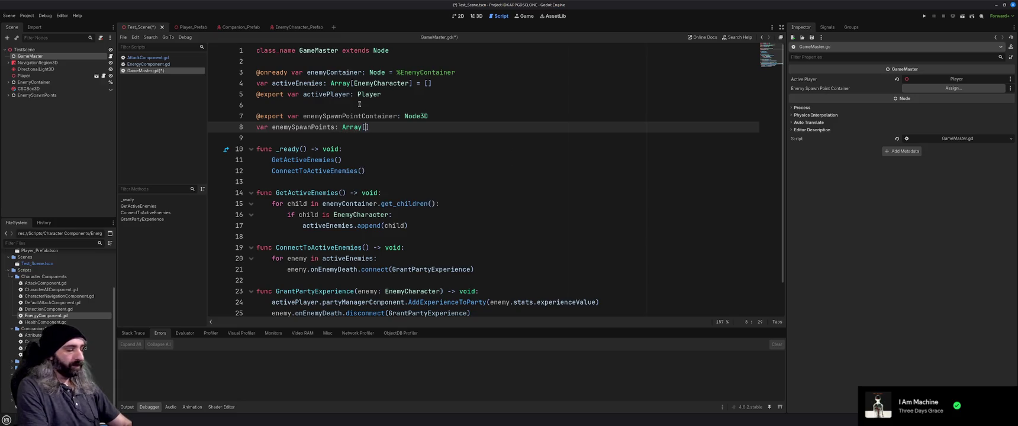
key("BackSpace")
type("3D")
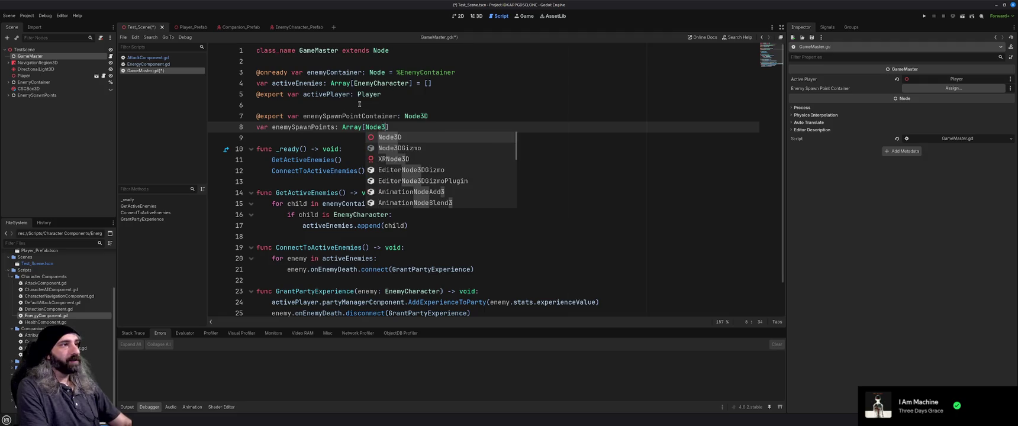
type("]")
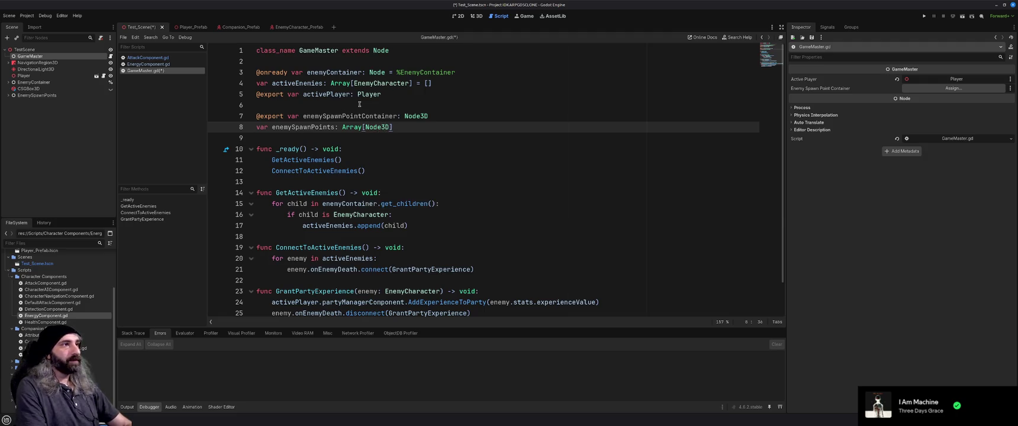
type(" = []")
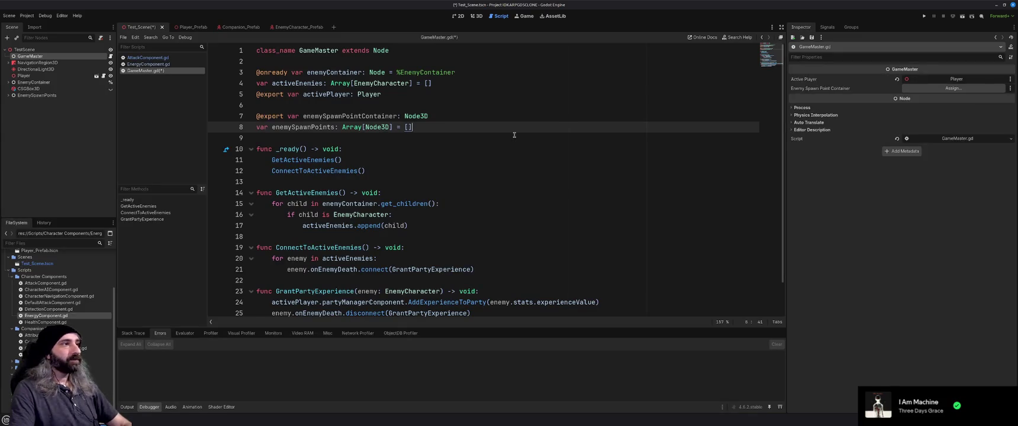
key("ctrl+s")
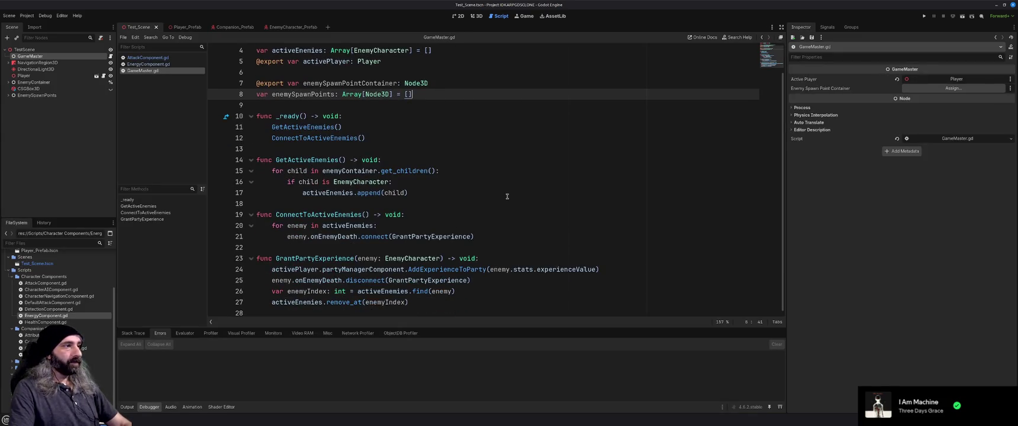
- Begin 'func GetEnemySpawnPoints() -> void:' at the end of the script
left_click(511, 310)
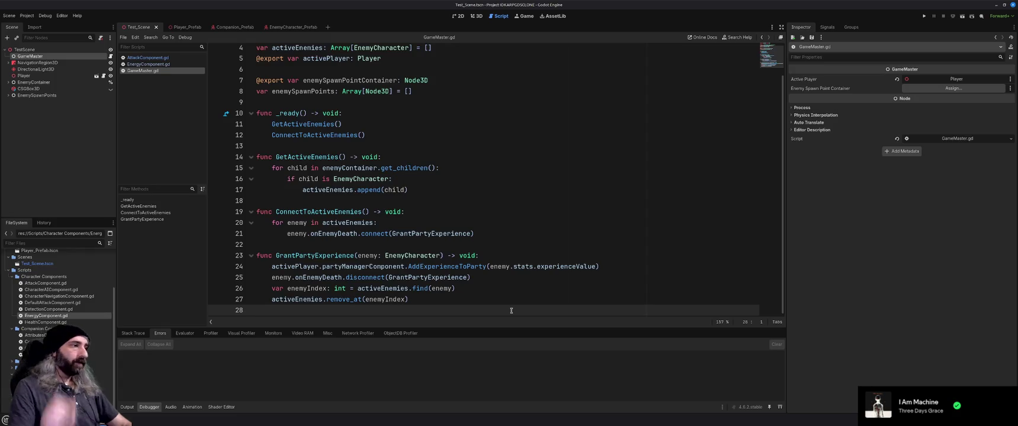
key("Return")
type("func ")
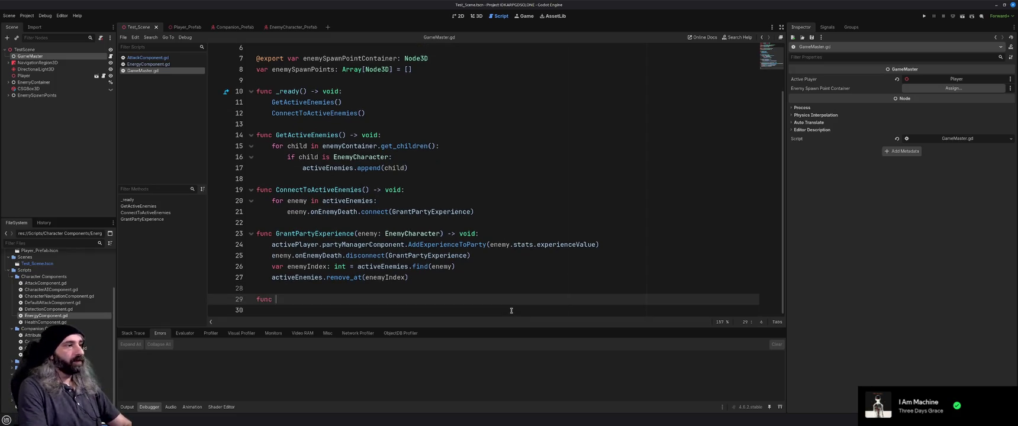
type("Ge")
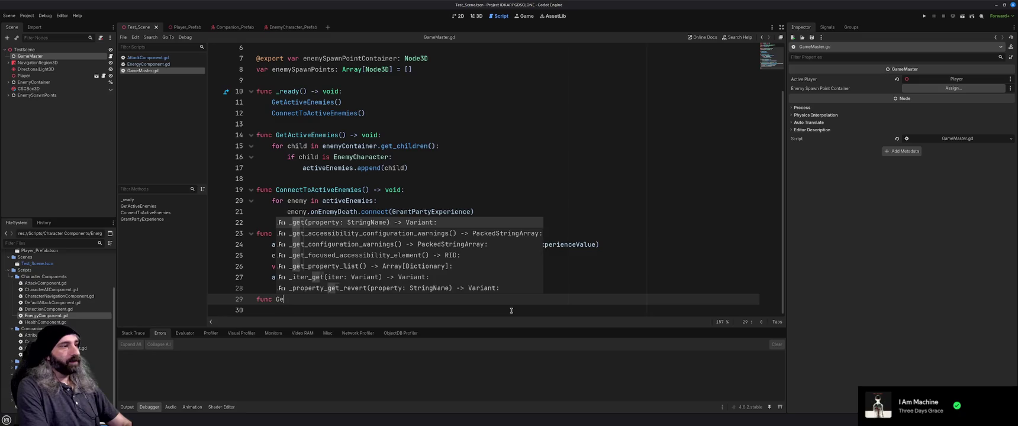
type("tEnemySpawnP")
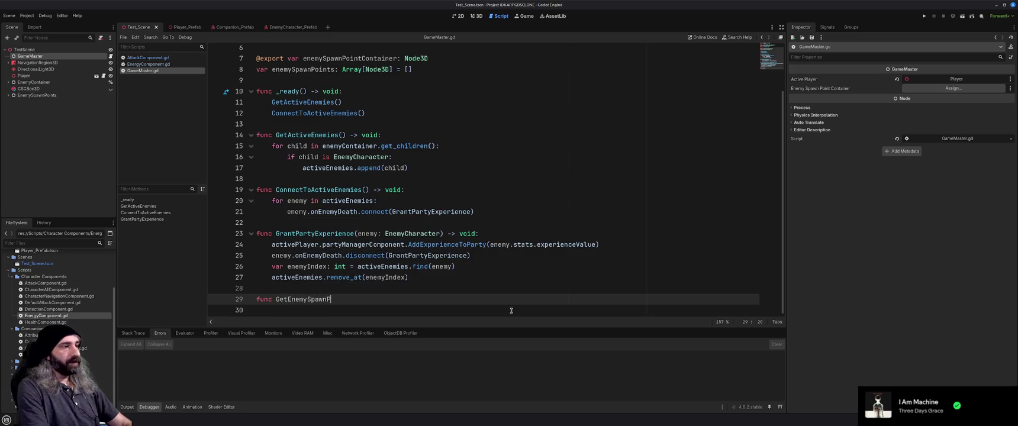
type("oints() -")
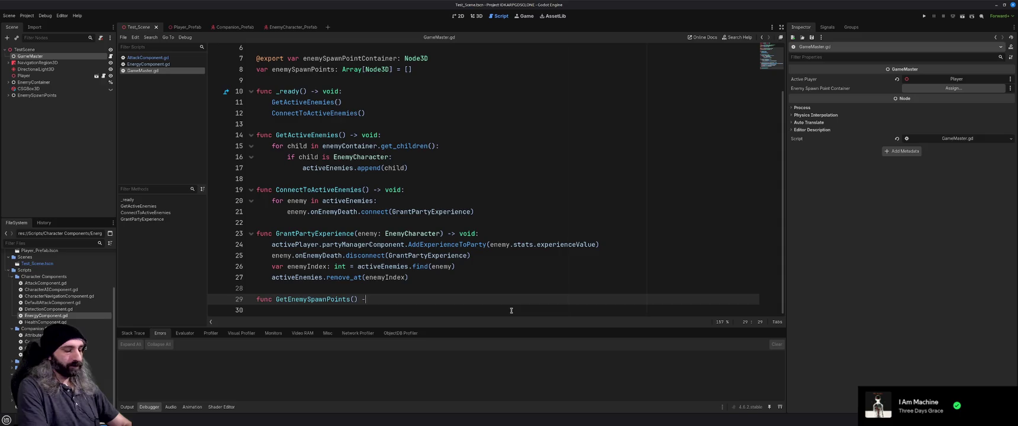
type("> voi")
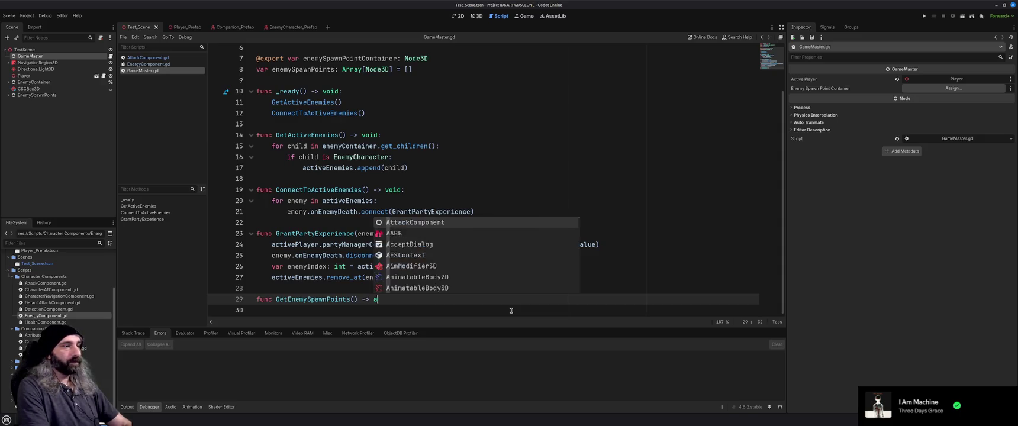
type("d:")
- Write the loop header 'for child in enemySpawnPointContainer.get_children():'
key("Return")
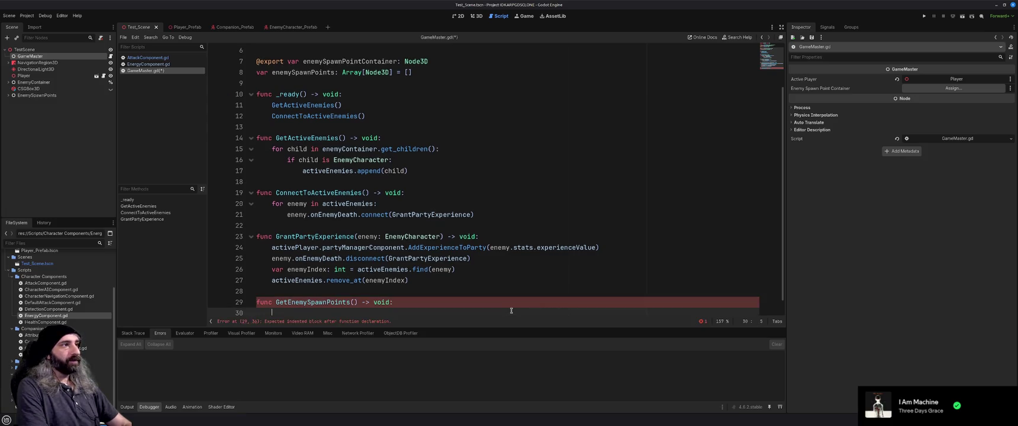
type("for ")
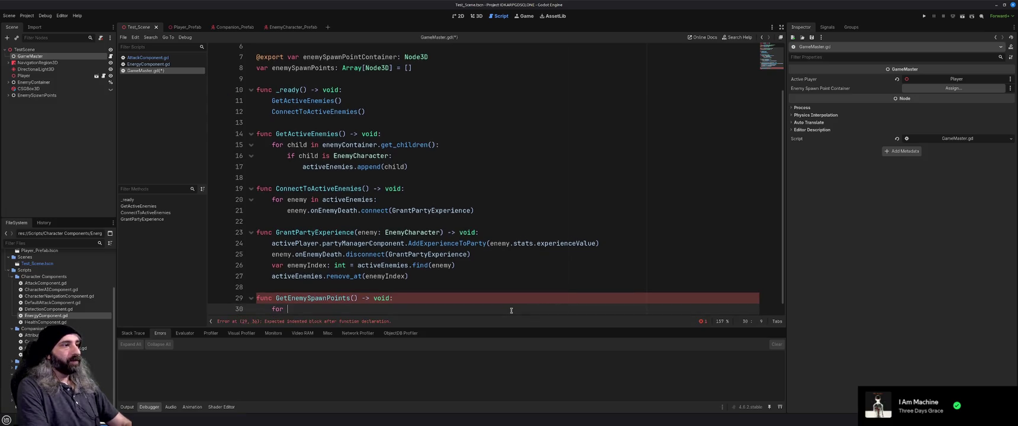
type("child in enemy")
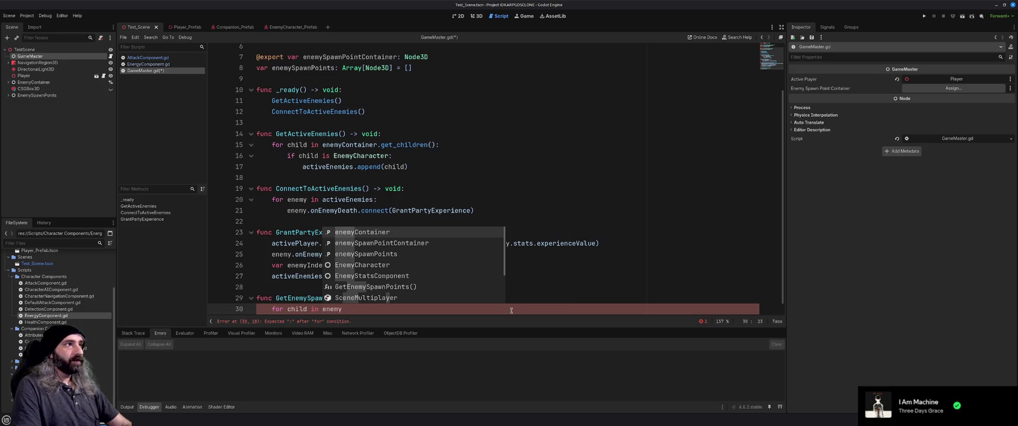
key("Down")
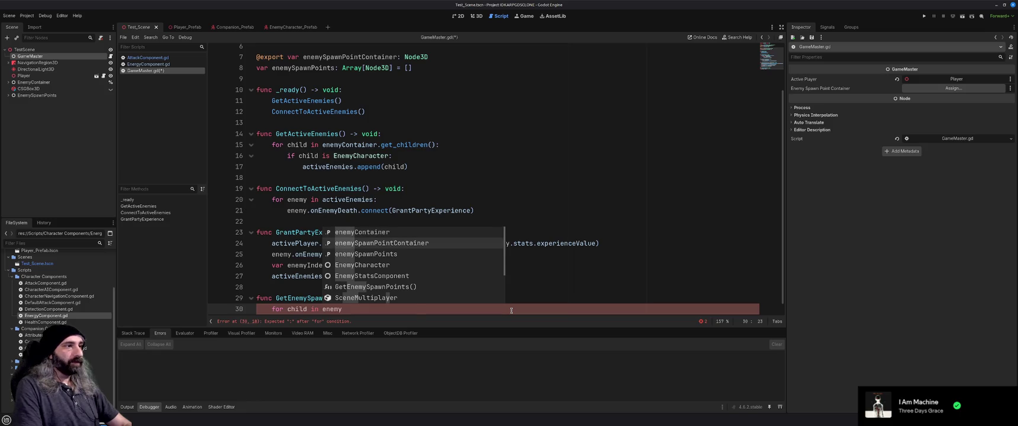
key("Return")
type(".")
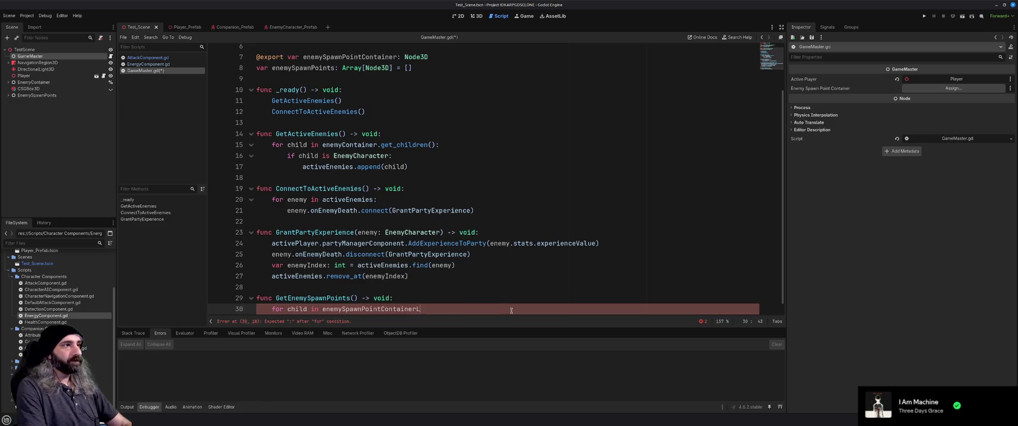
key("Return")
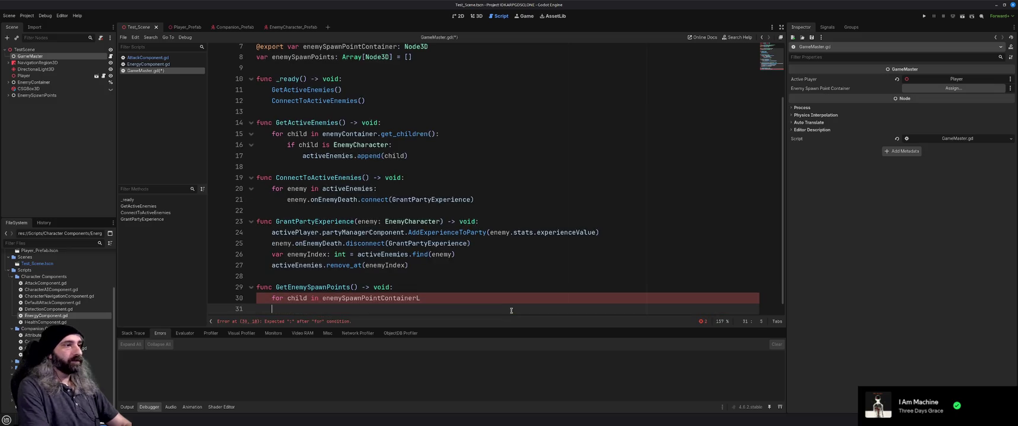
key("BackSpace")
key("BackSpace")
key("BackSpace")
type(".get_child")
key("Down")
key("Return")
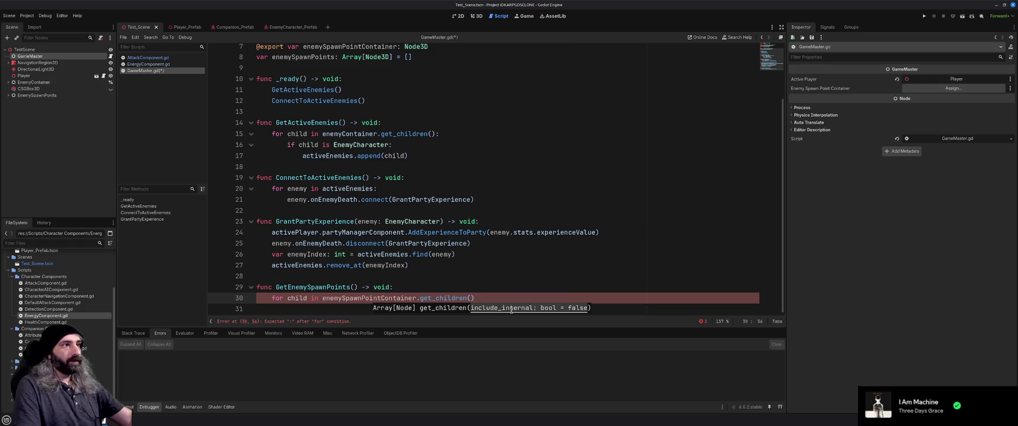
type("):")
- Append each child to enemySpawnPoints in the loop body and save
key("Return")
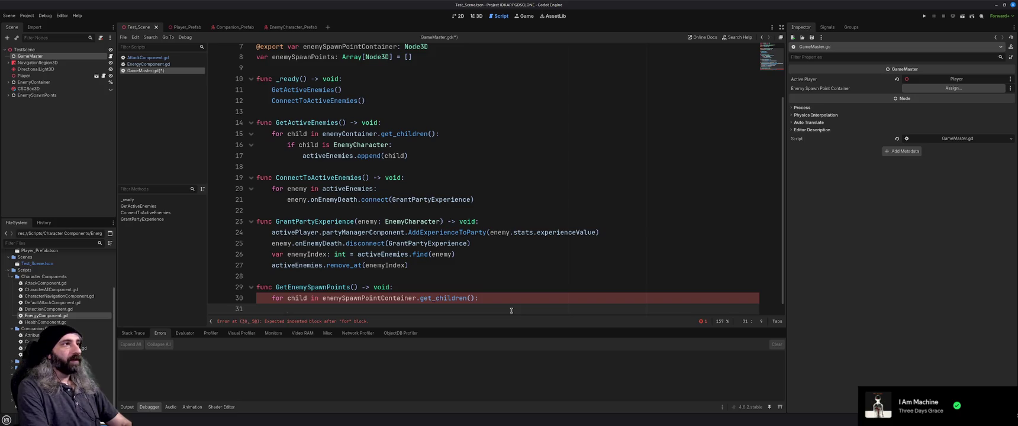
type("enemySpawnP")
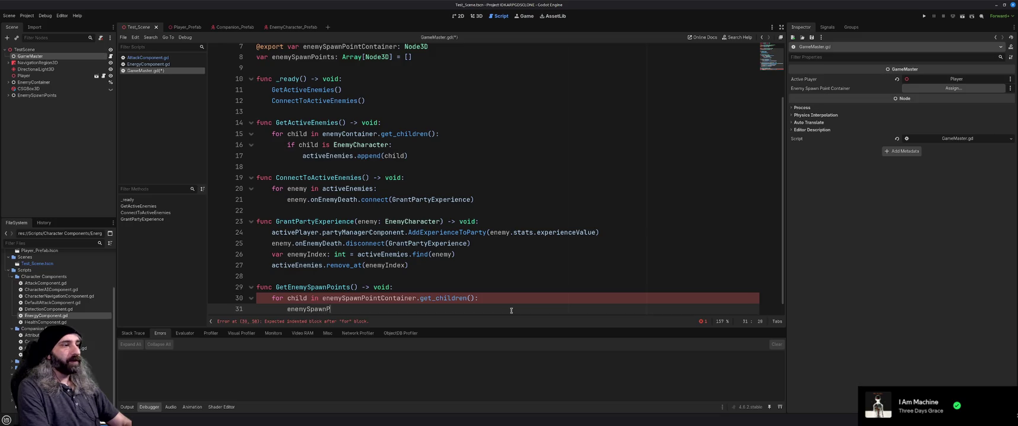
type("oints.appen")
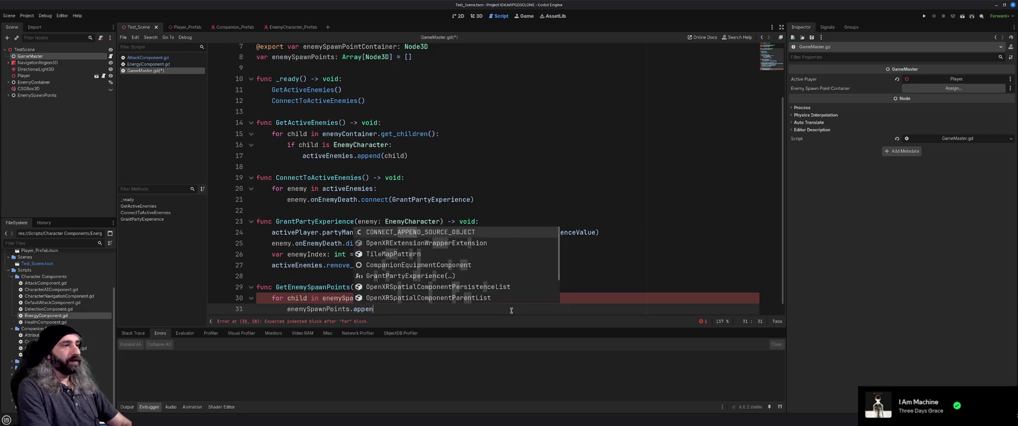
key("Return")
type("child")
key("Right")
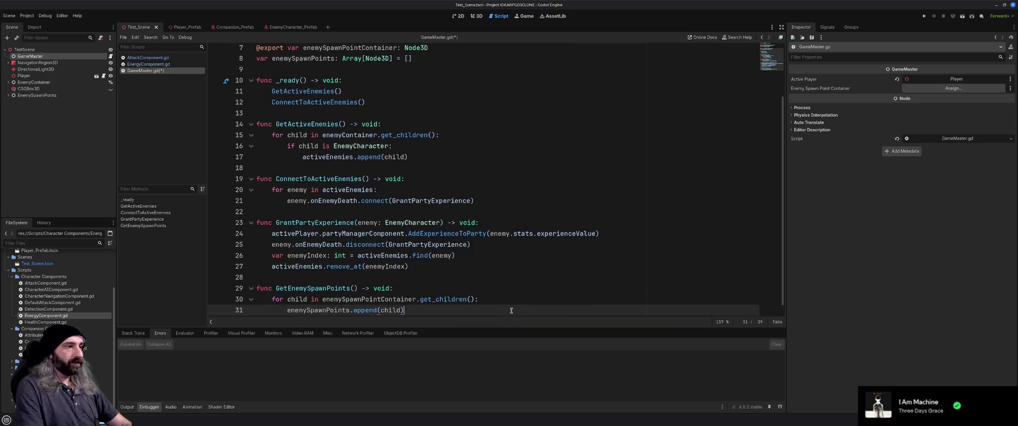
key("ctrl+s")
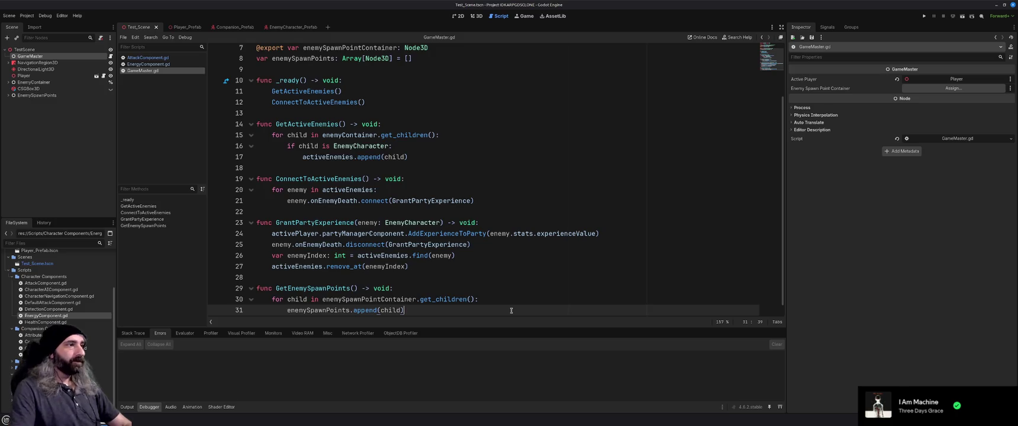
- Call GetEnemySpawnPoints() from _ready after ConnectToActiveEnemies(), save, and return to the variable declarations
scroll(398, 240, "up", 1)
left_click(390, 133)
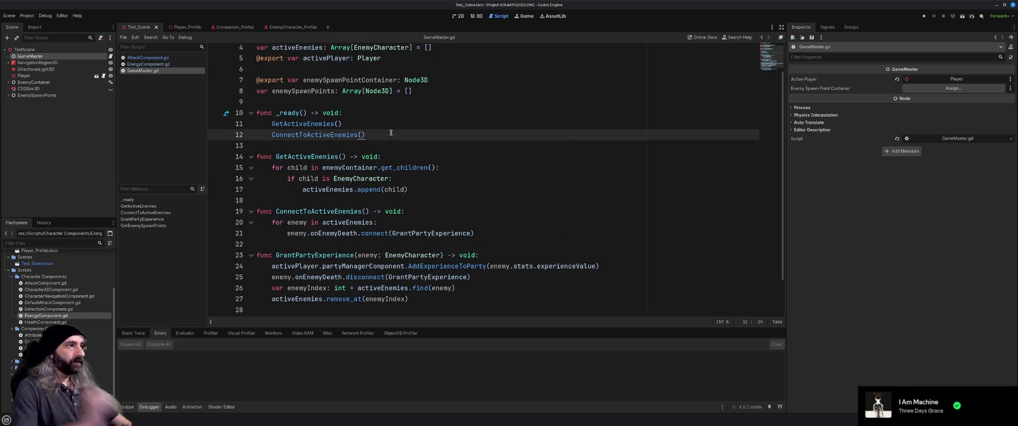
key("Return")
type("Get")
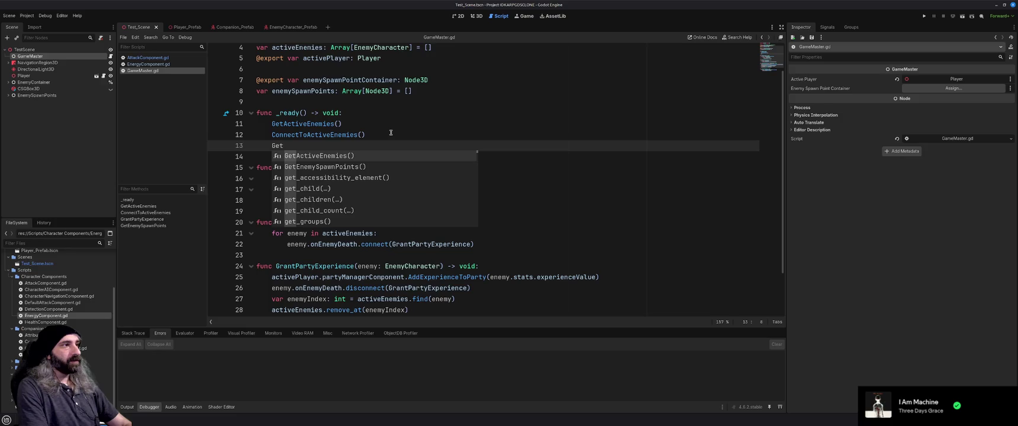
key("Down")
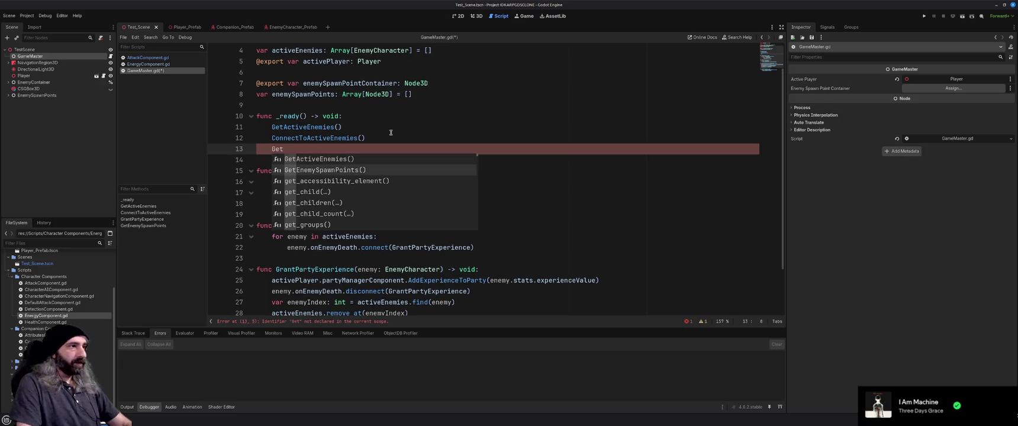
key("Return")
key("ctrl+s")
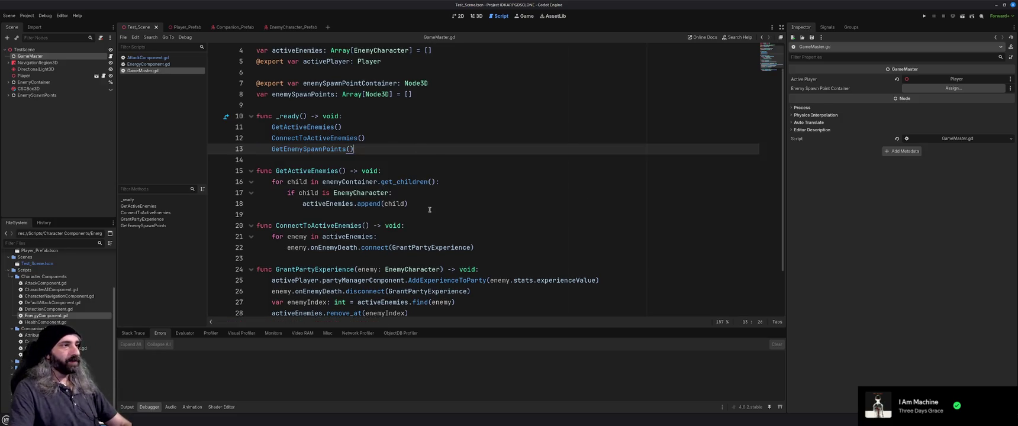
scroll(430, 209, "down", 2)
left_click(509, 302)
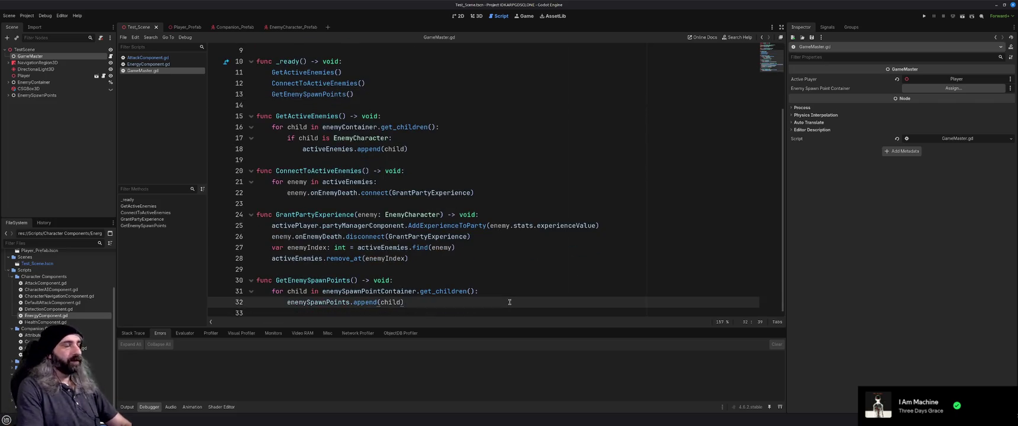
scroll(320, 116, "up", 2)
left_click(320, 116)
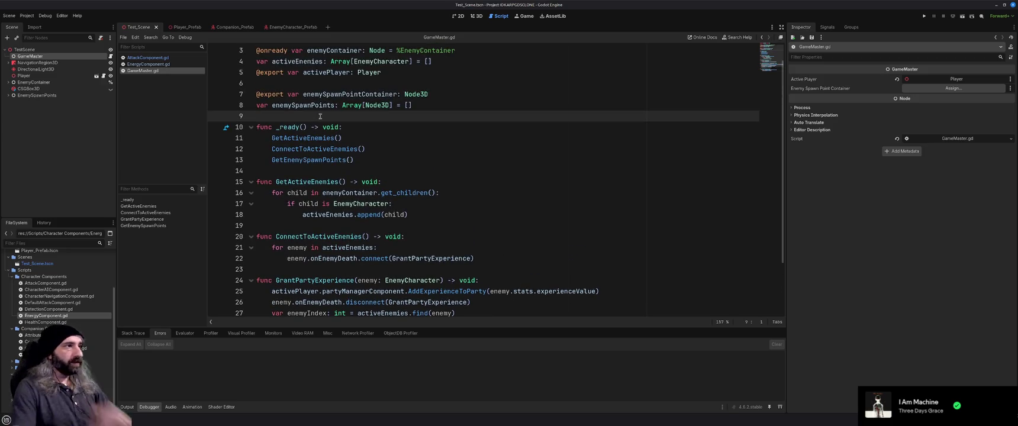
key("Return")
key("Return")
key("Up")
type("@export")
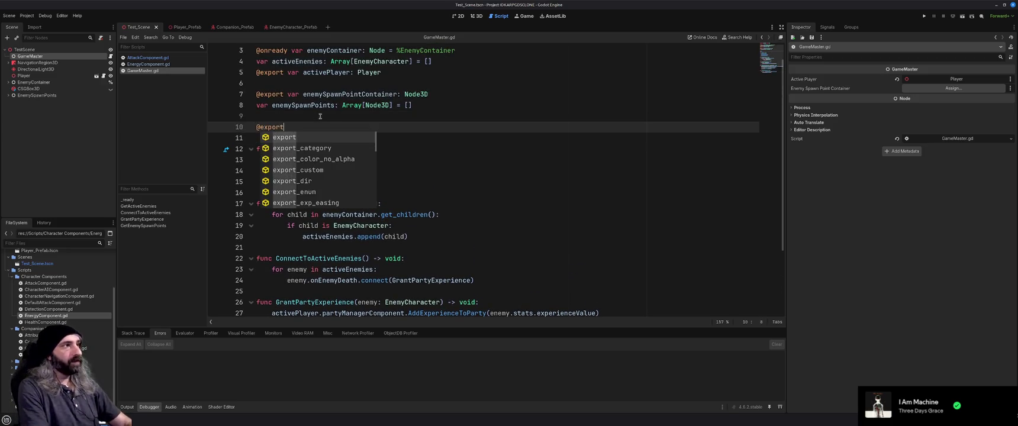
type(" var e")
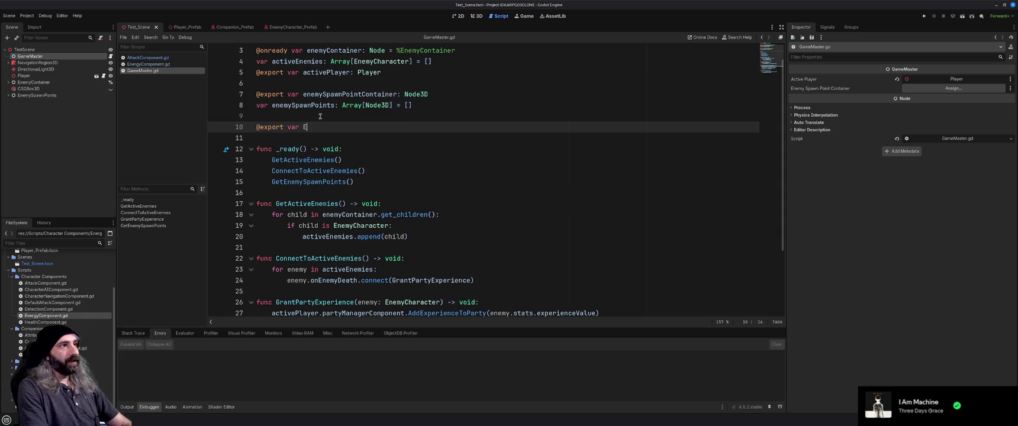
type("nemyPrefab")
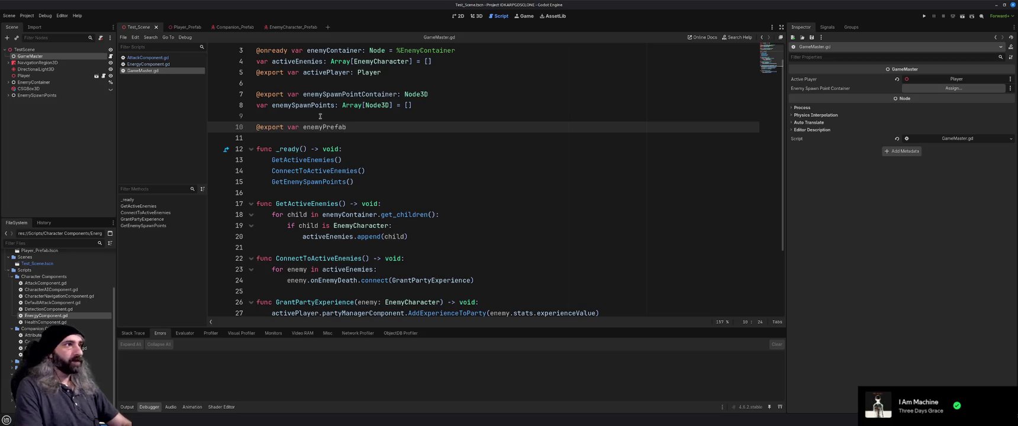
type(": ")
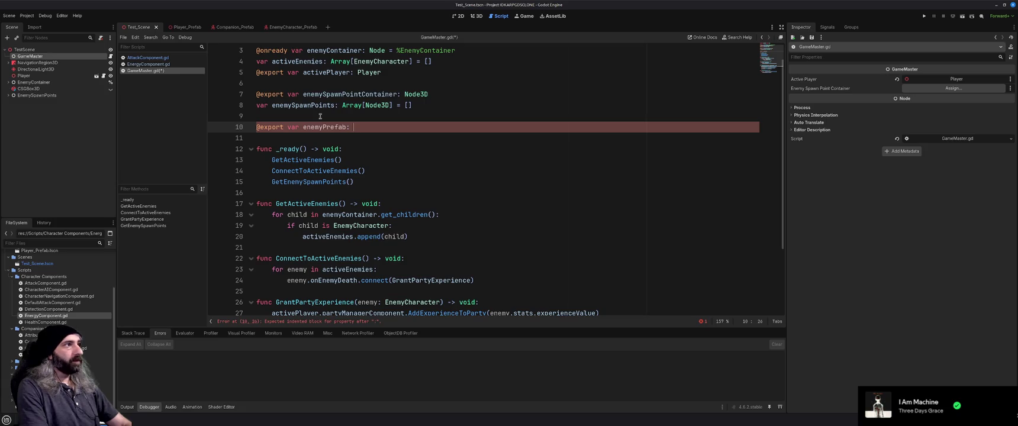
type("EnemyCharacter")
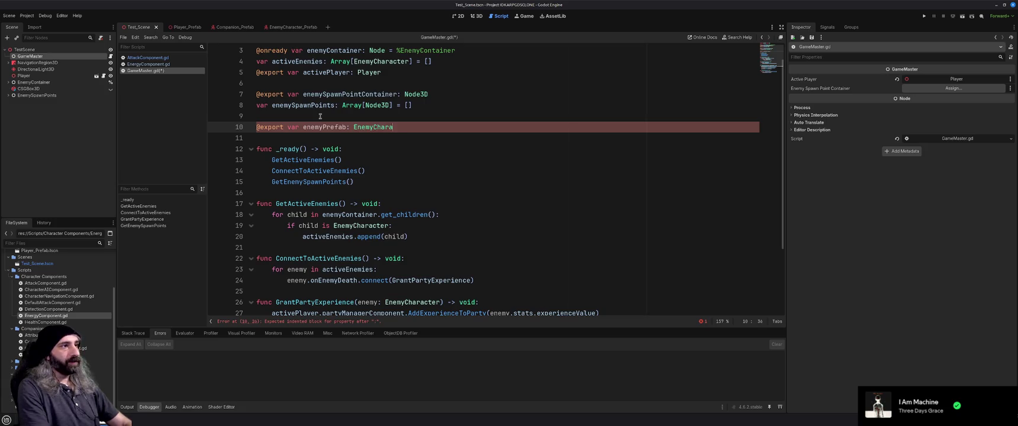
key("ctrl+s")
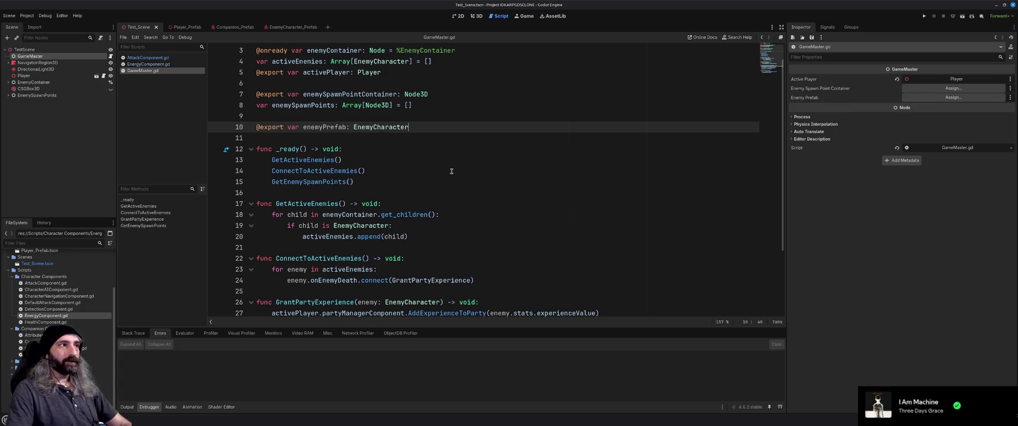
- Declare 'func SpawnEnemy() -> void:' with an indented body line, then open a new Brave tab
scroll(452, 171, "down", 3)
left_click(452, 303)
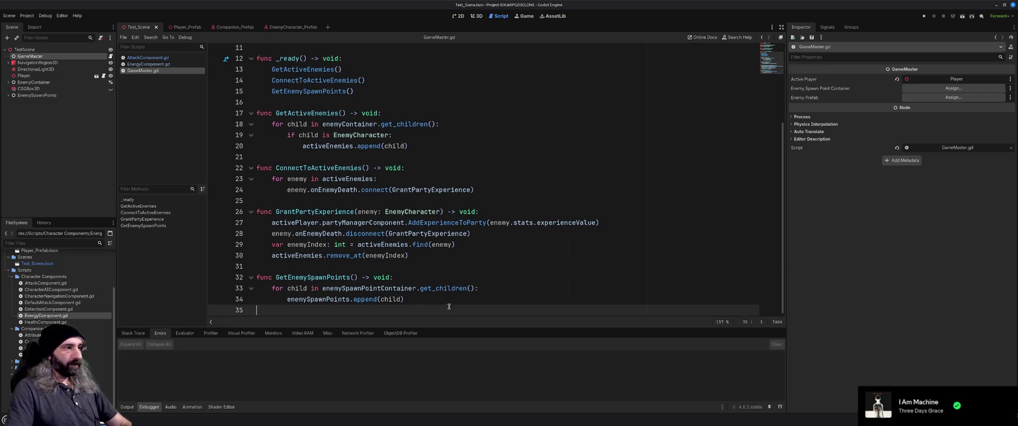
key("Down")
type("func Spawn")
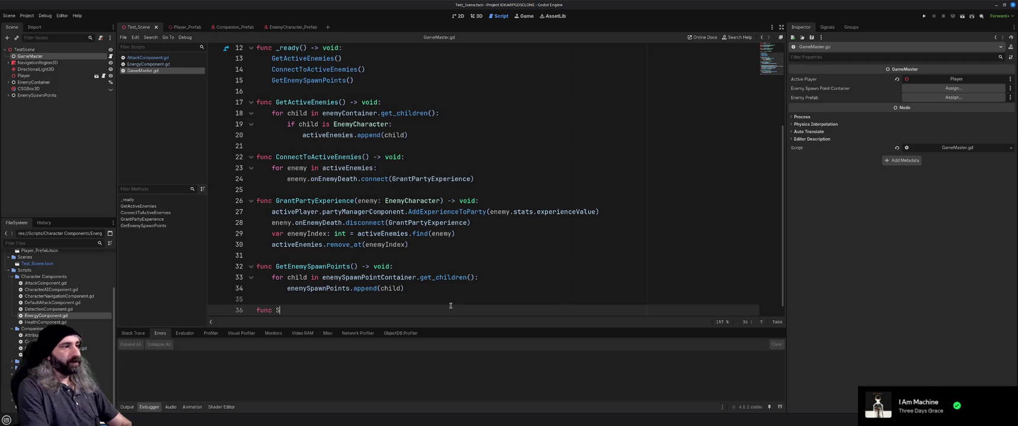
type("Ene")
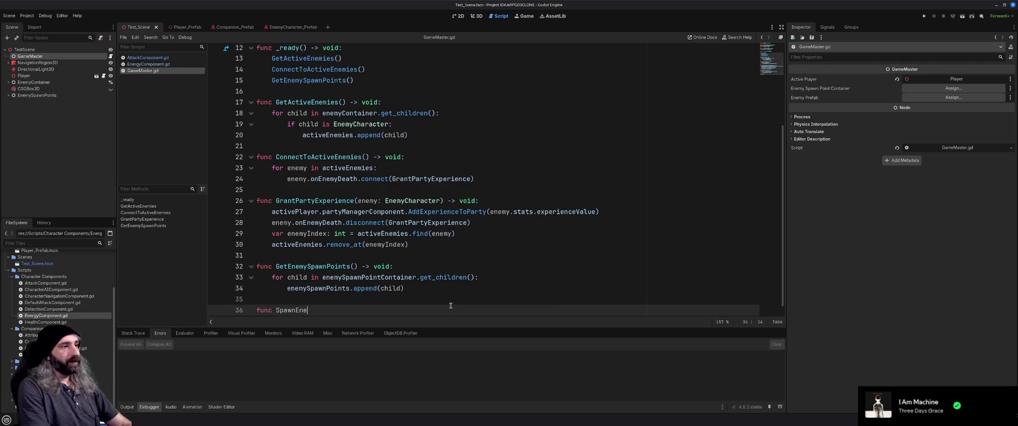
type("my() ->")
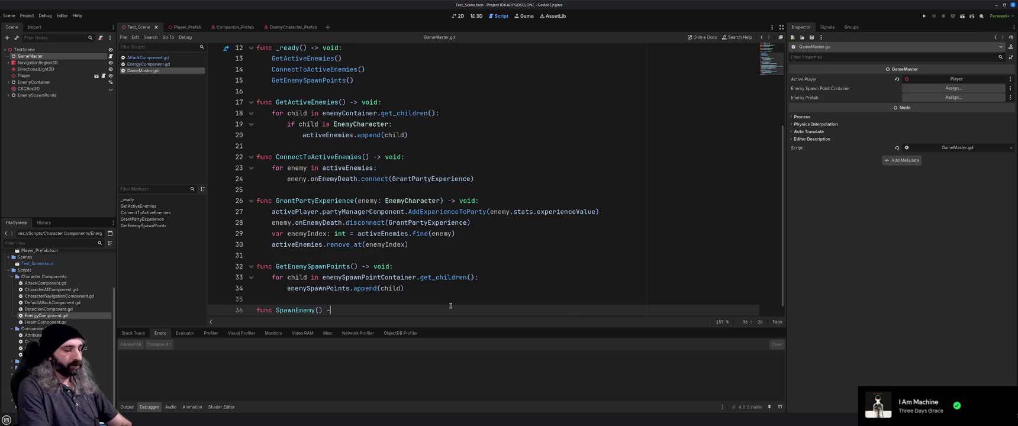
type("void:")
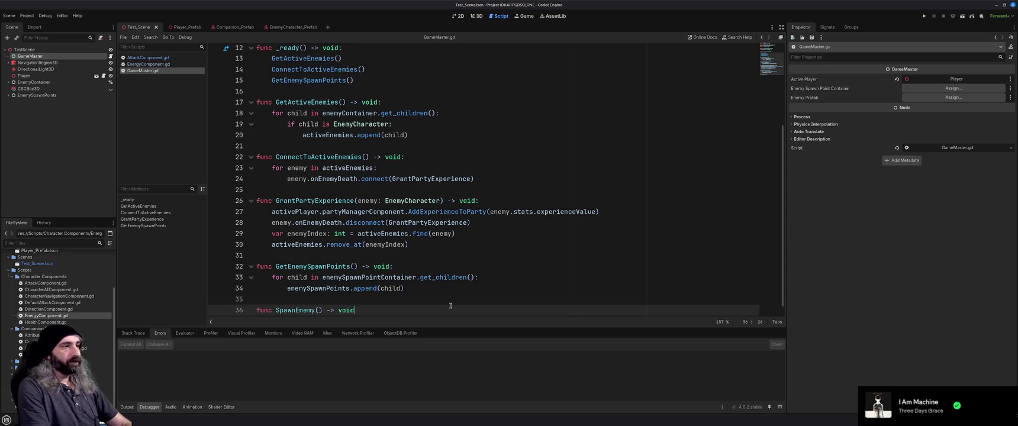
key("Return")
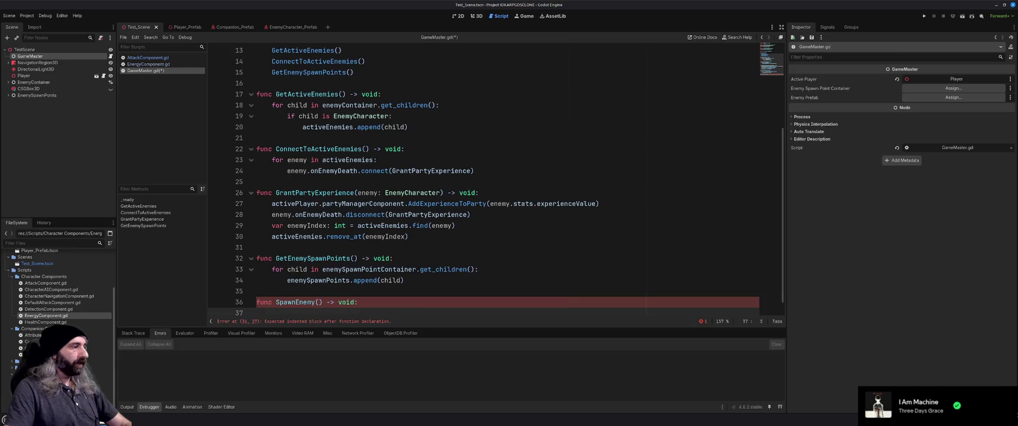
key("alt+Tab")
left_click(370, 5)
- Search Brave for 'gdscript random number' and expand the AI summary of GDScript's random functions
type("gdscript random number")
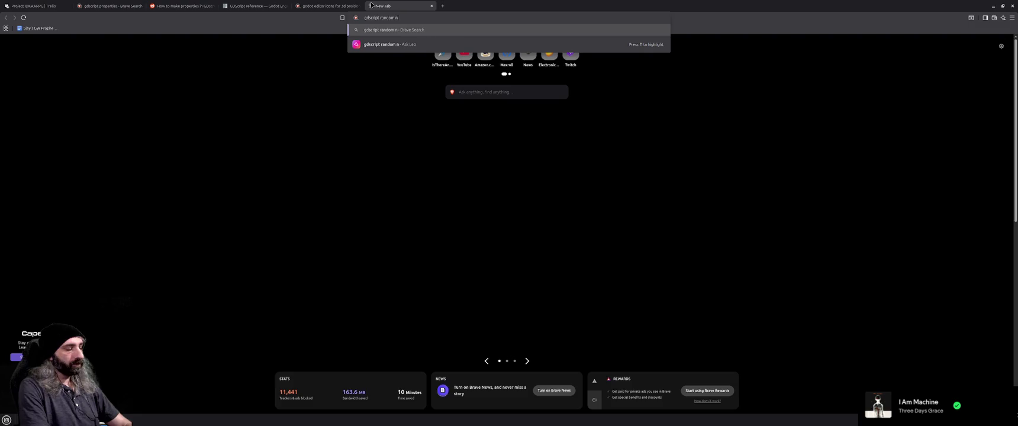
key("Return")
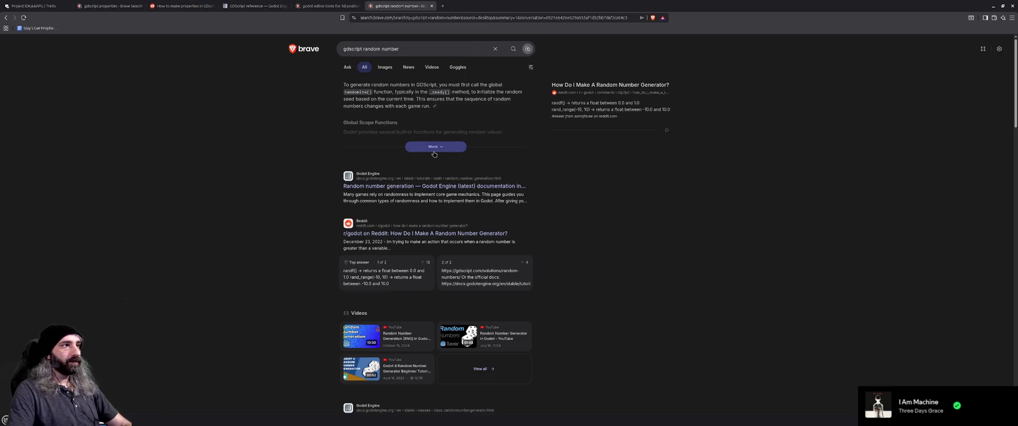
left_click(434, 148)
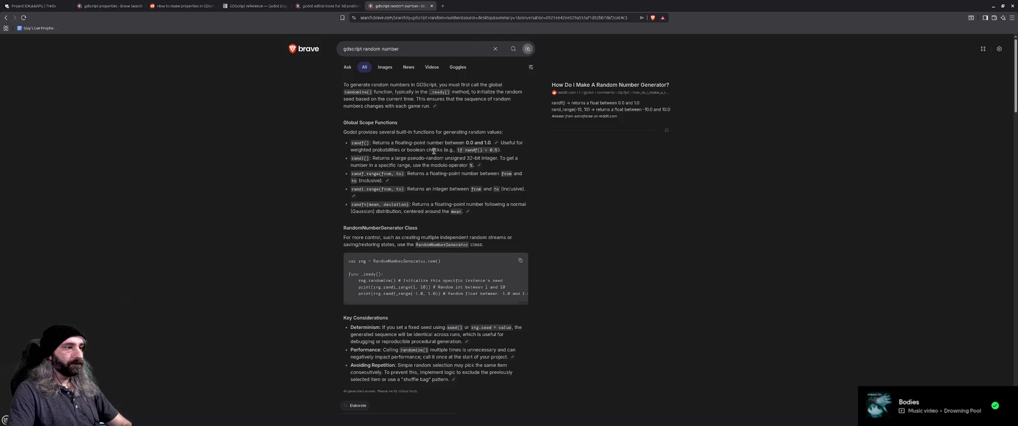
scroll(623, 234, "down", 2)
scroll(623, 235, "down", 3)
scroll(623, 235, "up", 5)
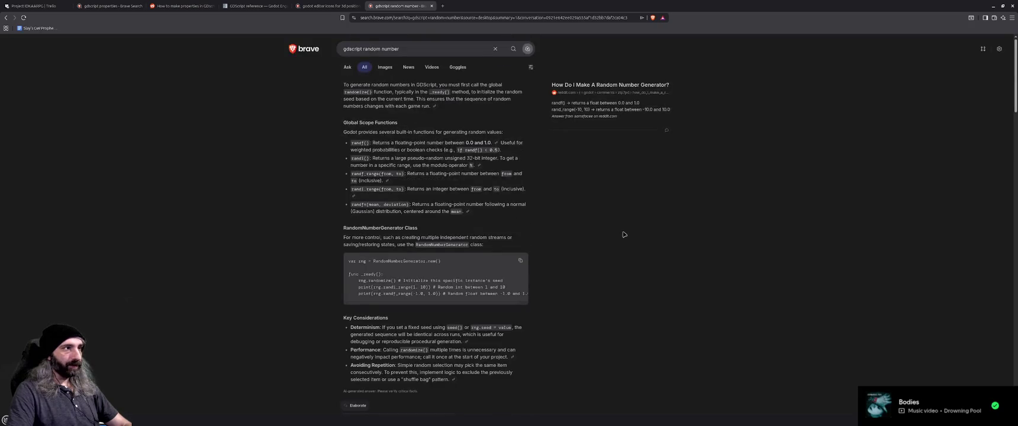
scroll(623, 234, "down", 1)
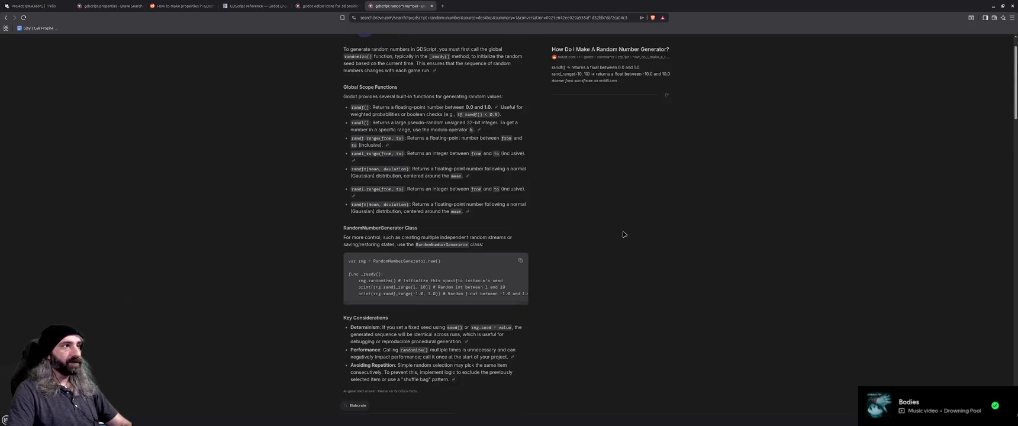
scroll(623, 234, "up", 1)
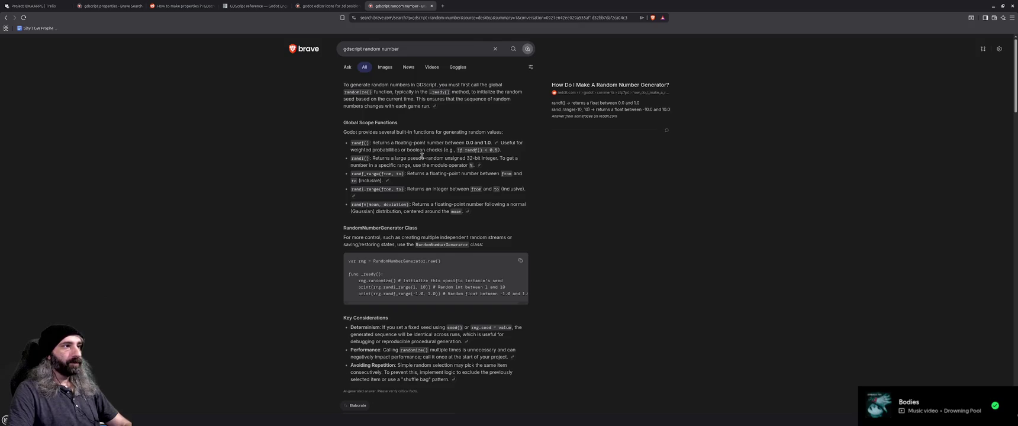
scroll(341, 231, "down", 5)
- Read the Godot docs Random number generation page down to the randi() examples, then minimize the browser
left_click(381, 320)
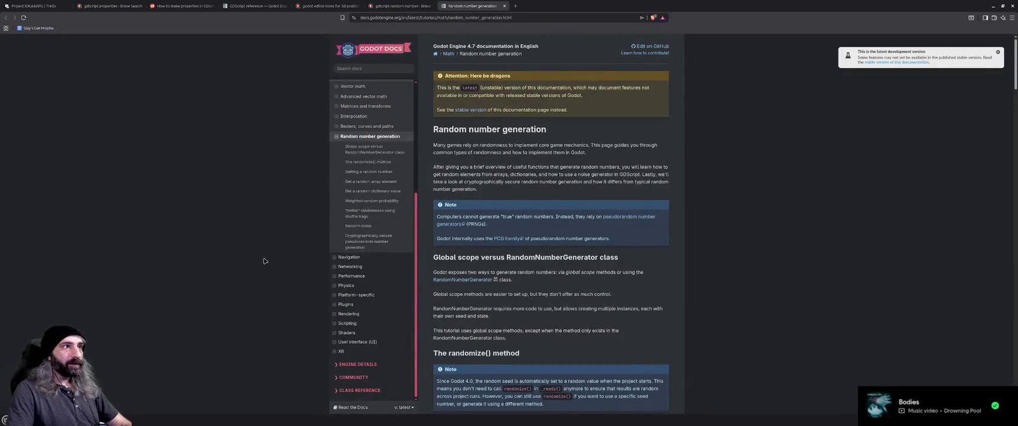
scroll(265, 261, "down", 1)
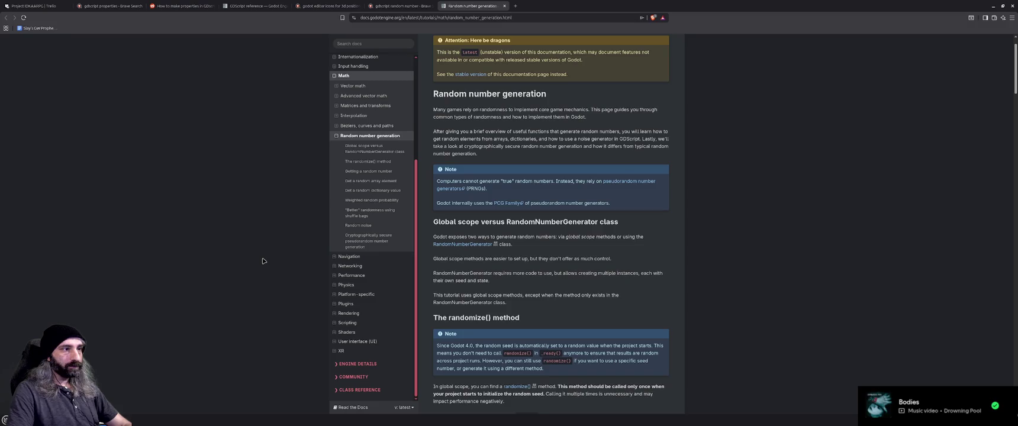
scroll(264, 261, "down", 2)
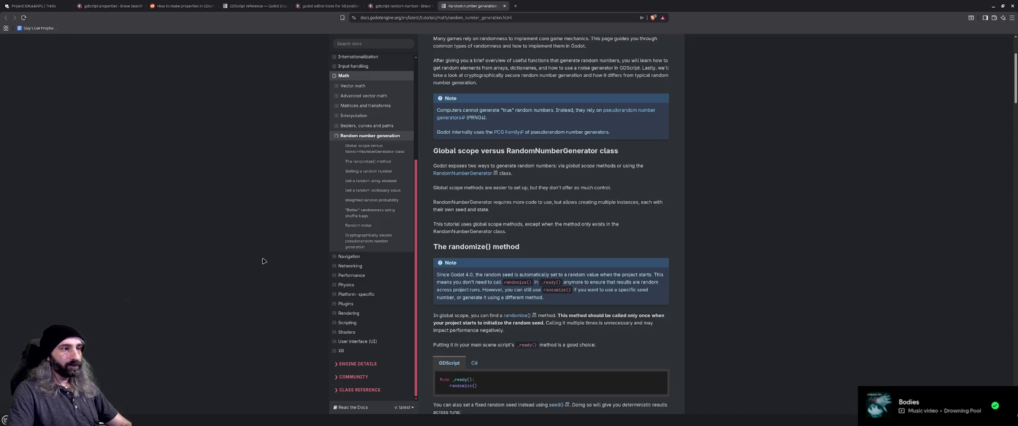
scroll(263, 261, "down", 2)
scroll(263, 261, "down", 1)
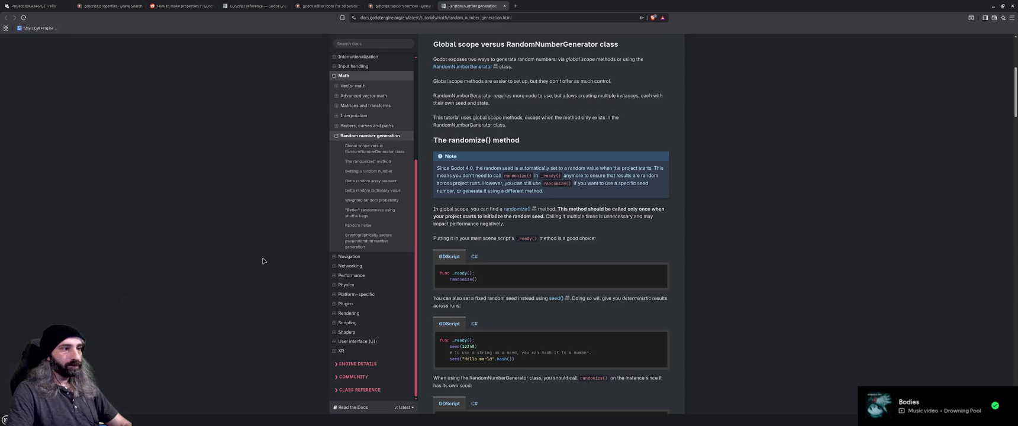
scroll(263, 261, "down", 2)
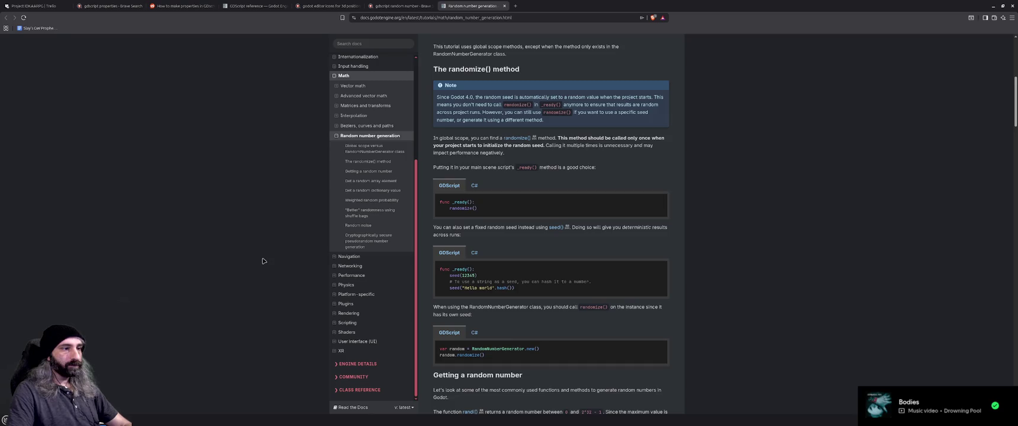
scroll(264, 261, "down", 1)
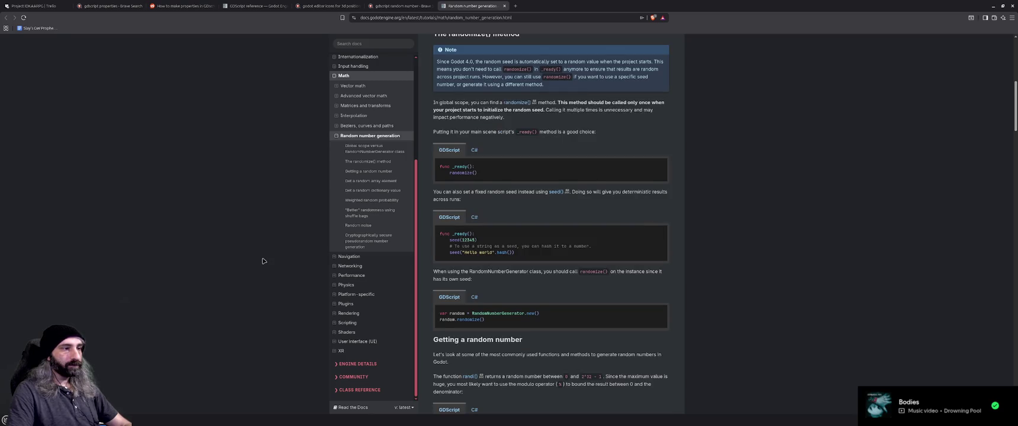
scroll(263, 261, "down", 2)
scroll(263, 261, "down", 1)
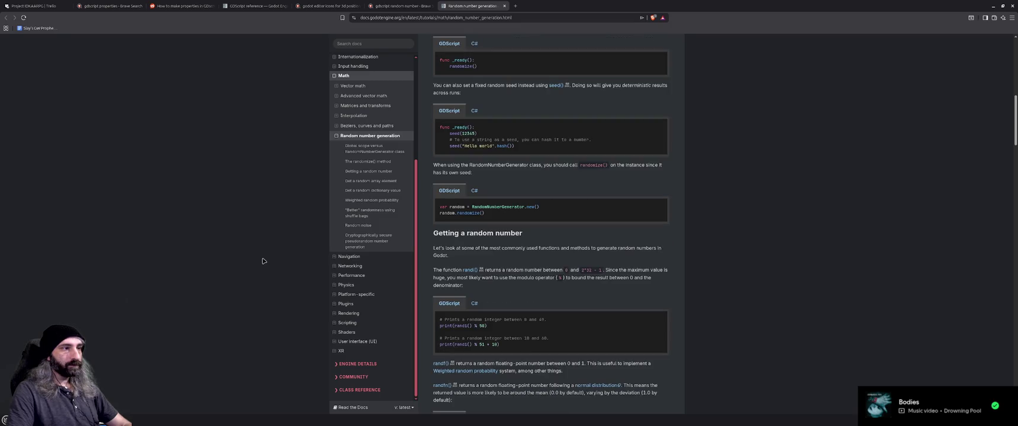
scroll(263, 261, "down", 1)
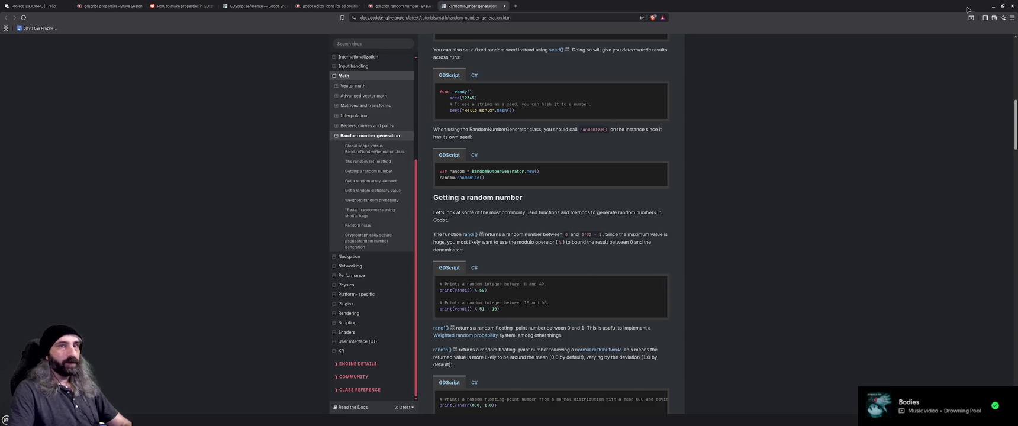
left_click(992, 6)
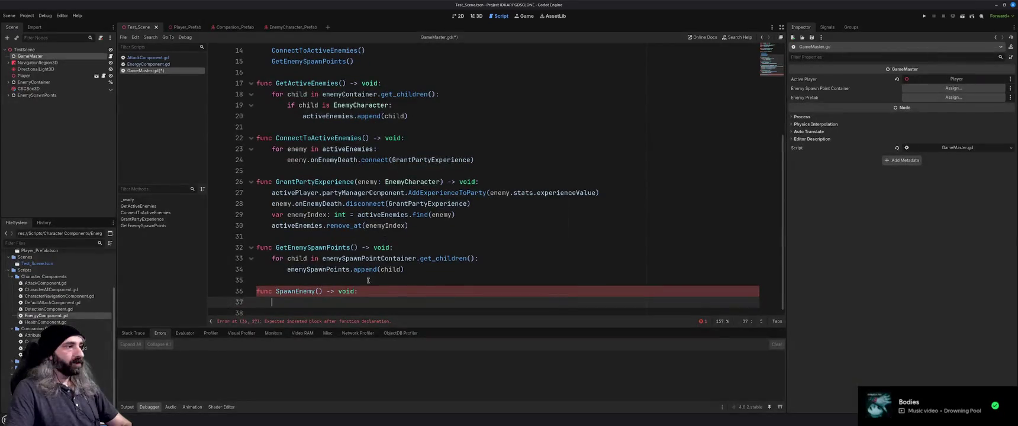
- Begin SpawnEnemy's line as var randomSpawnIndex = randi(), checking the random number docs midway
type("var random")
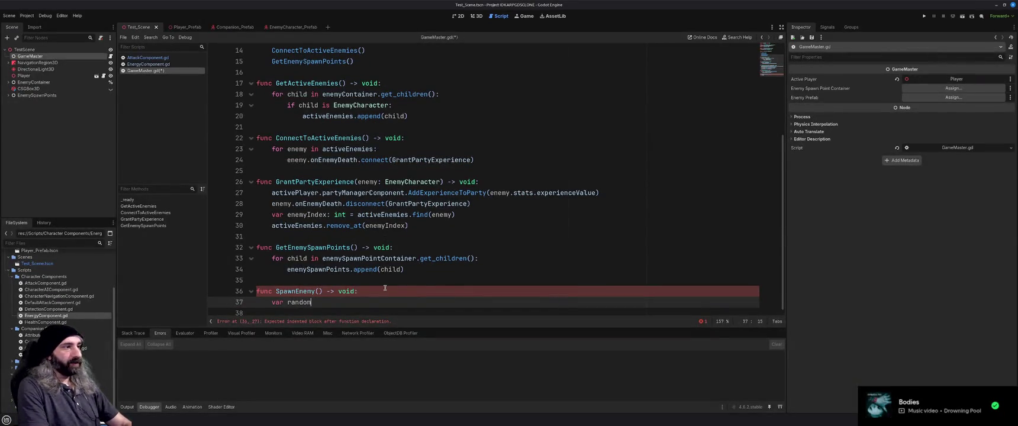
type("SpawnIndex =")
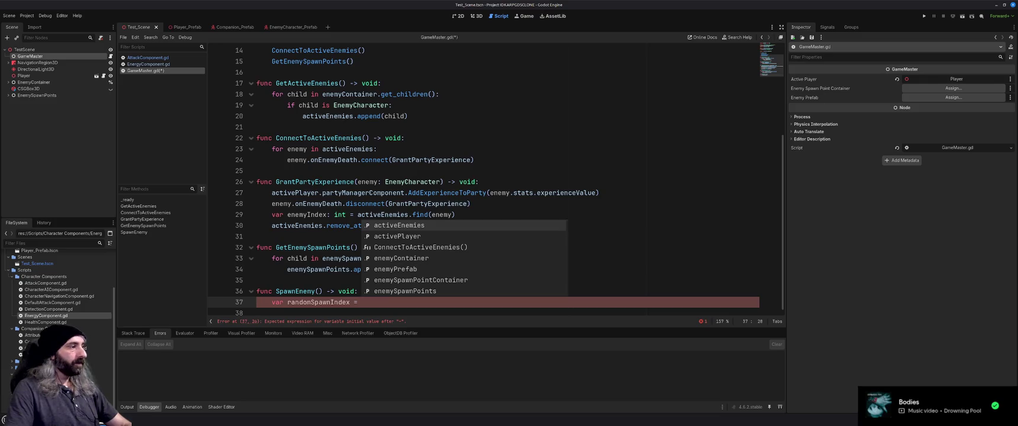
key("alt+Tab")
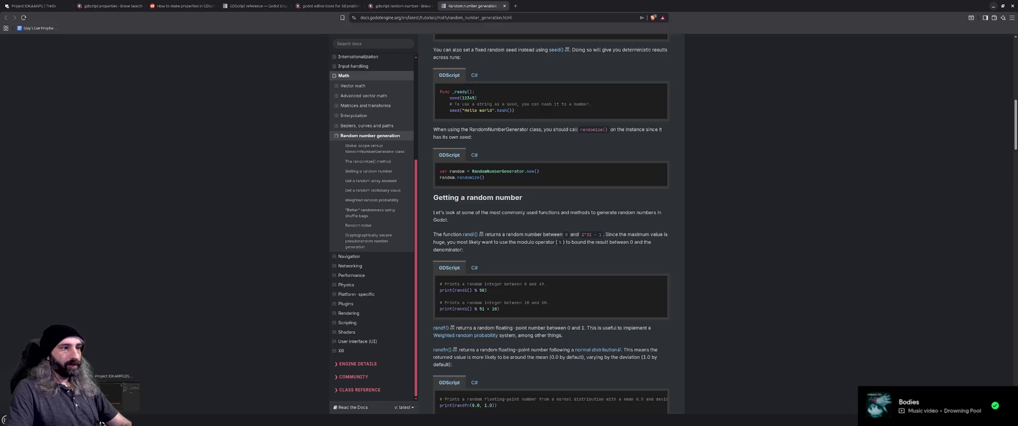
left_click(102, 424)
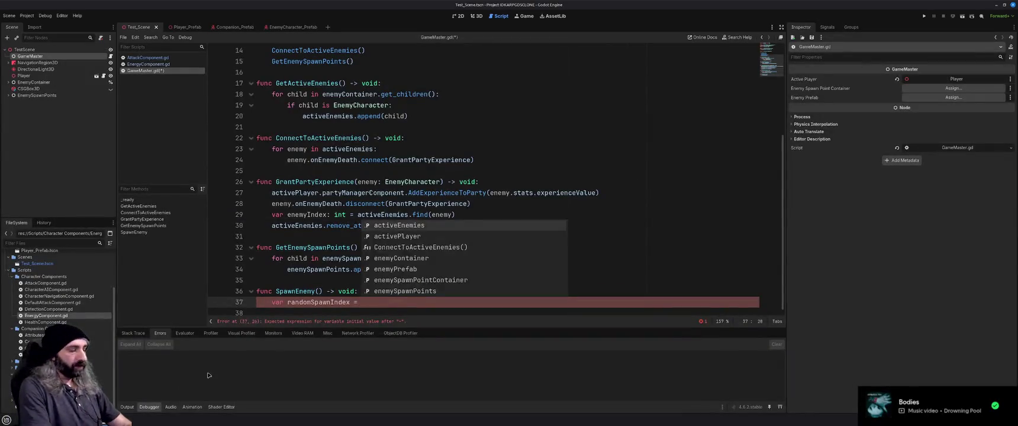
type("randi")
key("Return")
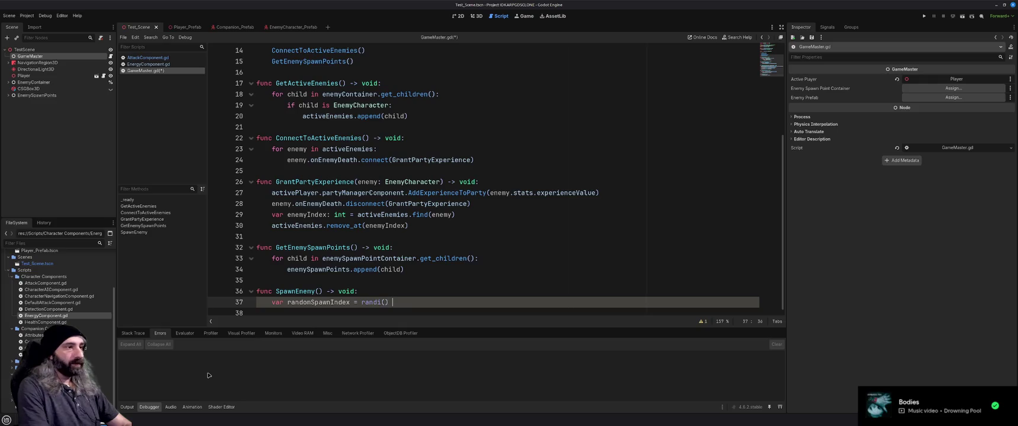
- Append % enemySpawnPoints to the line, replacing count() with length
type("% ")
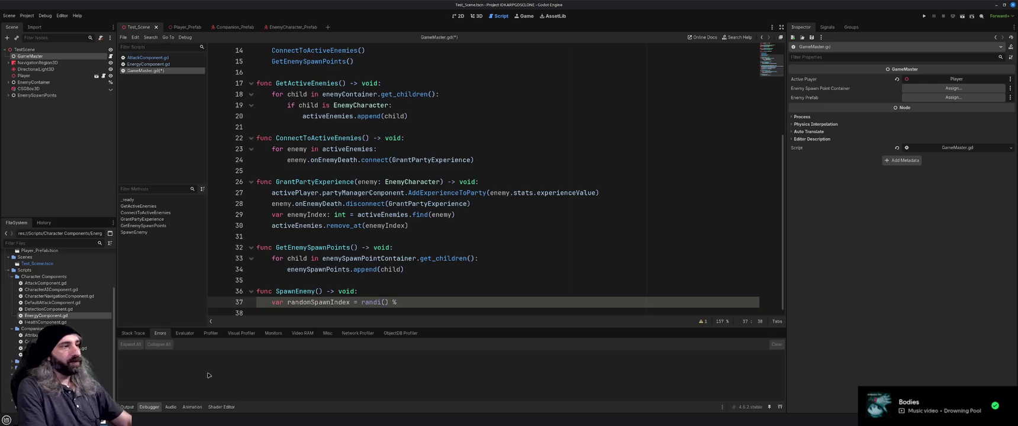
type("enemySpawnPoints.")
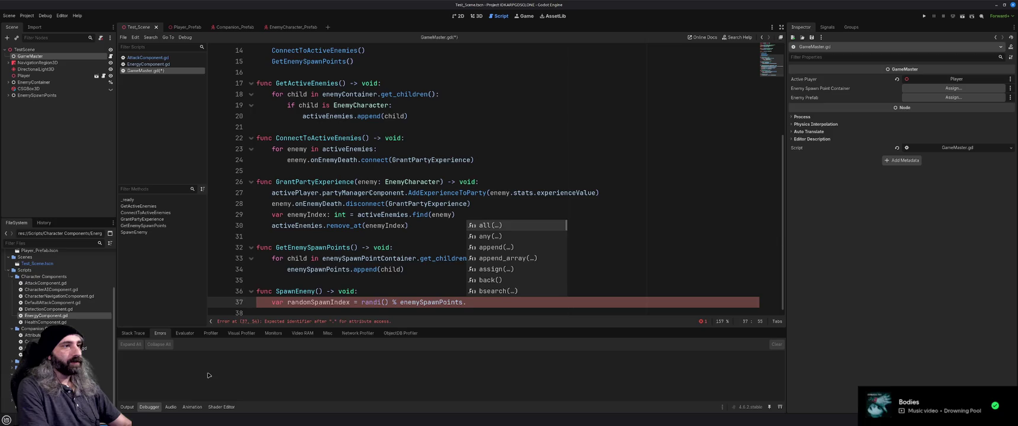
type("count(")
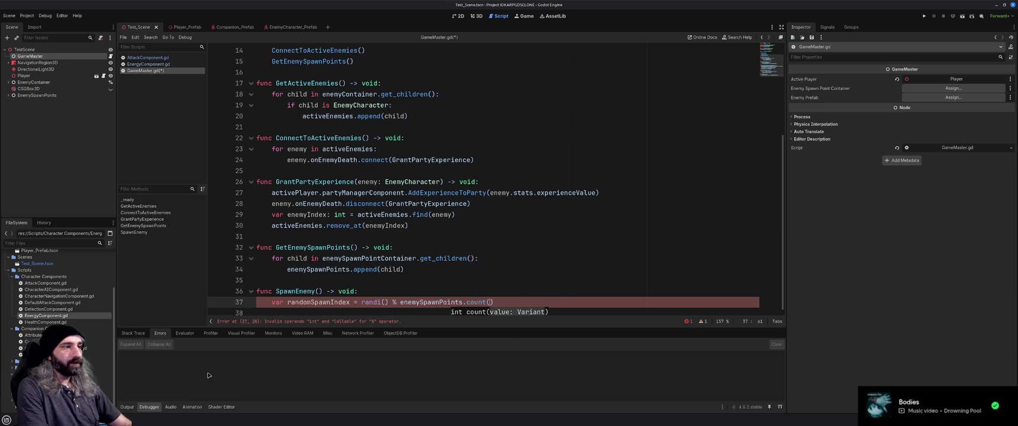
key("Right")
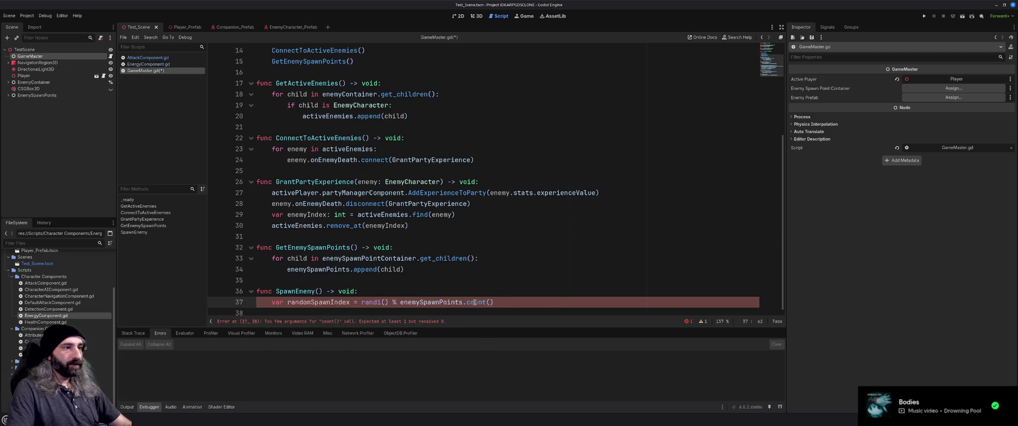
mouse_move(475, 302)
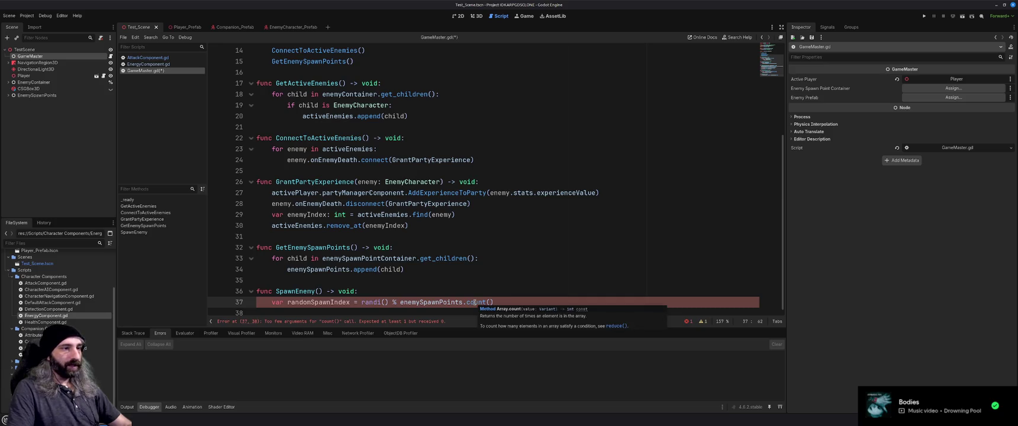
left_click_drag(497, 300, 467, 302)
type("length")
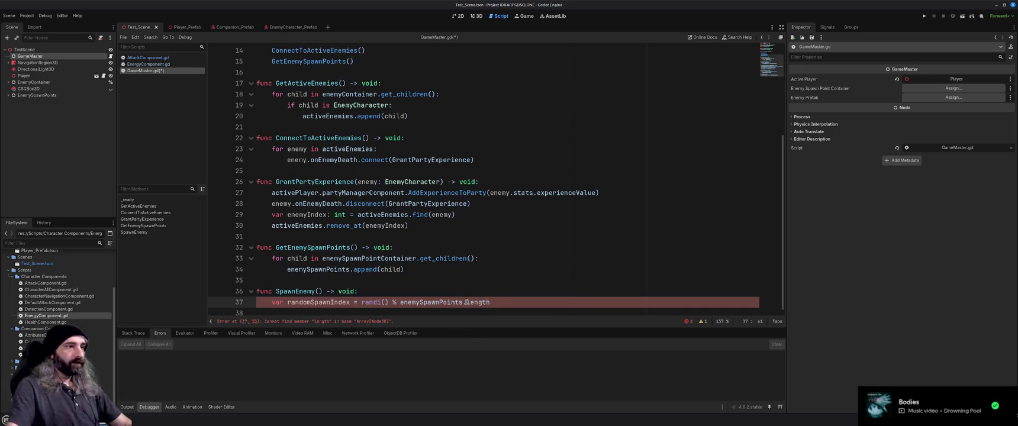
- Replace length with size() and append - 1, giving randi() % enemySpawnPoints.size() - 1
double_click(485, 301)
key("BackSpace")
type("len")
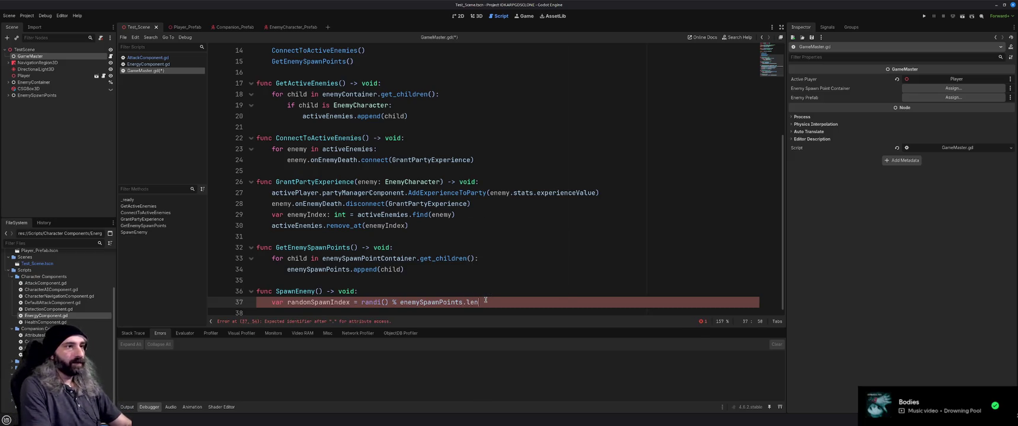
key("BackSpace")
key("BackSpace")
key("BackSpace")
type("size")
key("Return")
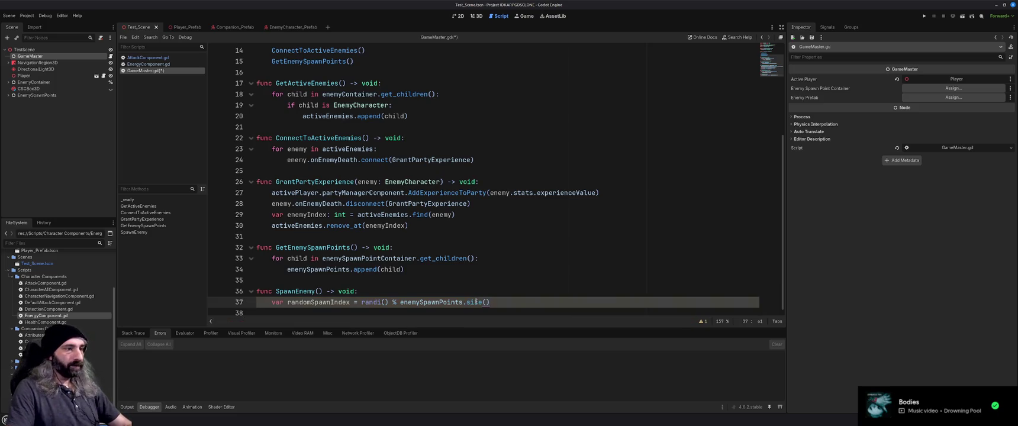
mouse_move(475, 302)
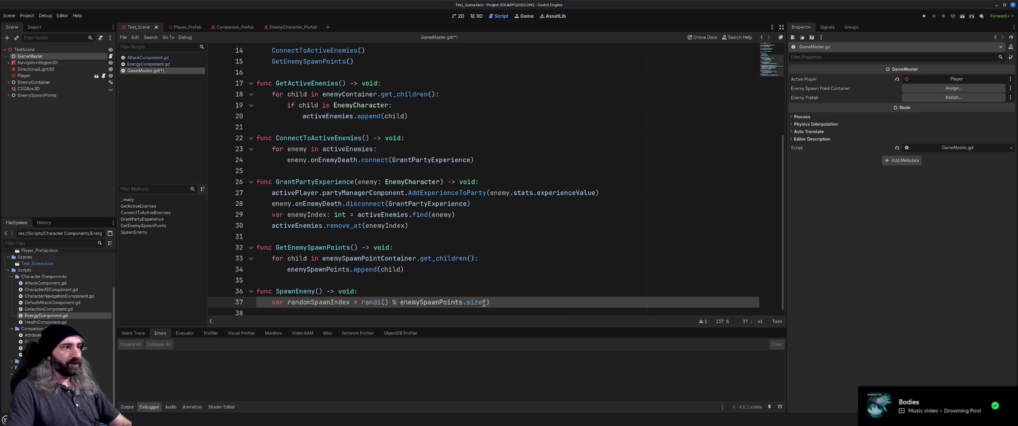
type("-1")
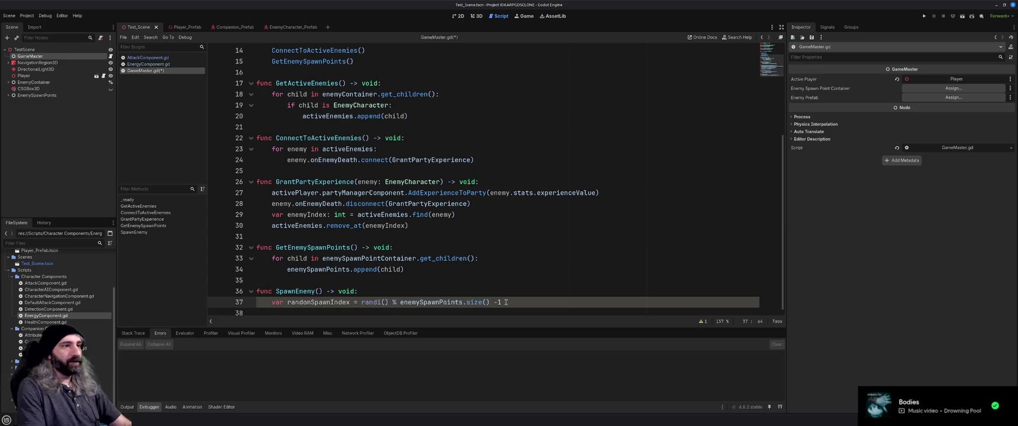
key("BackSpace")
type("1")
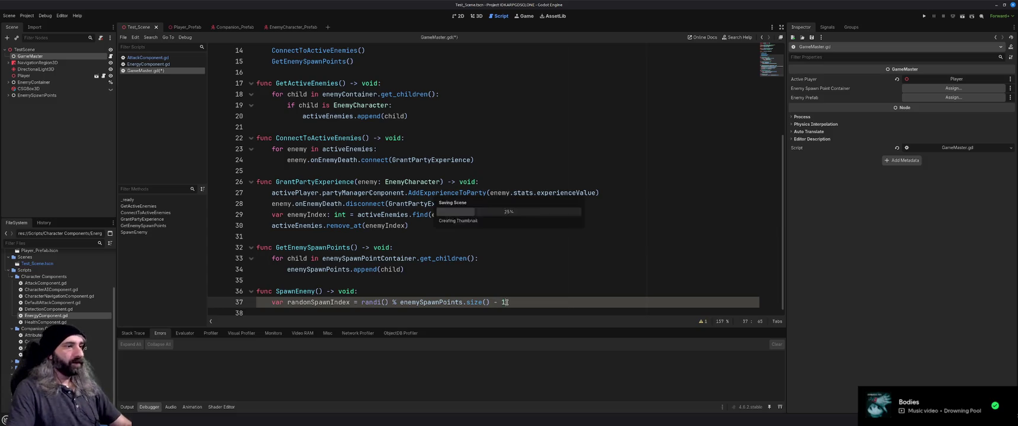
- Recheck the random number docs, add two blank lines in SpawnEnemy, then bring back the Brave search results
key("alt+Tab")
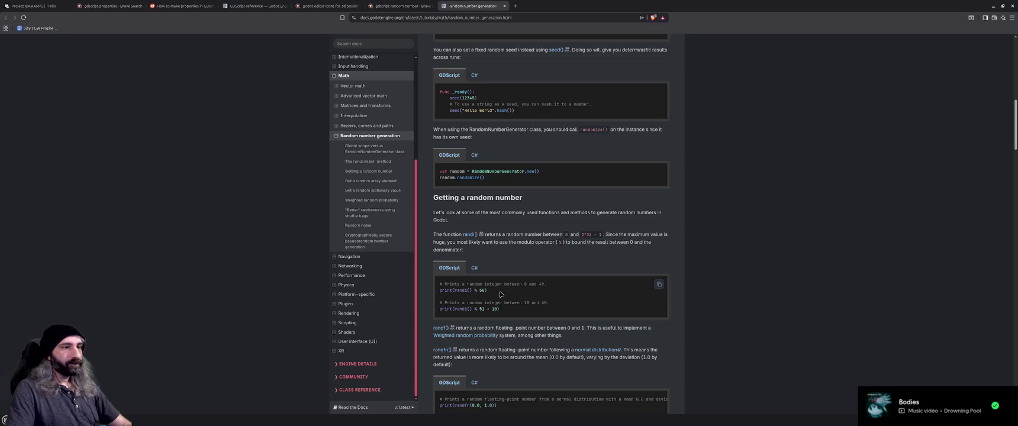
scroll(500, 294, "down", 3)
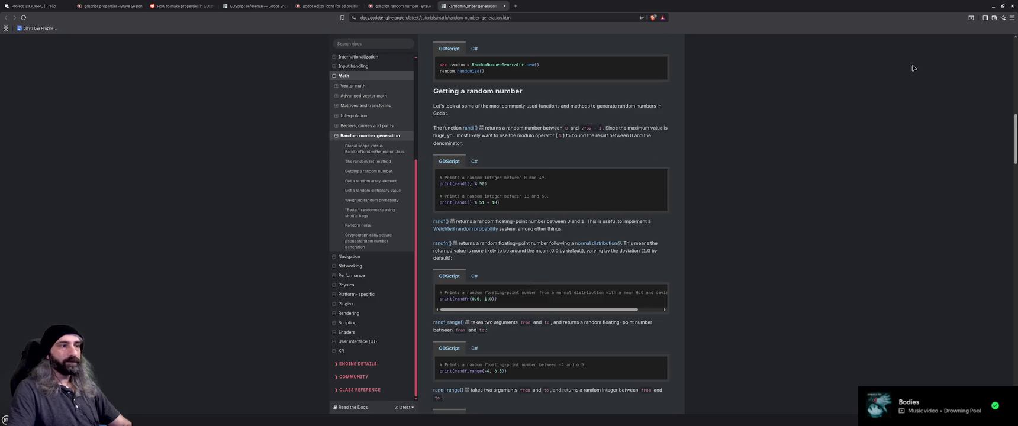
left_click(993, 6)
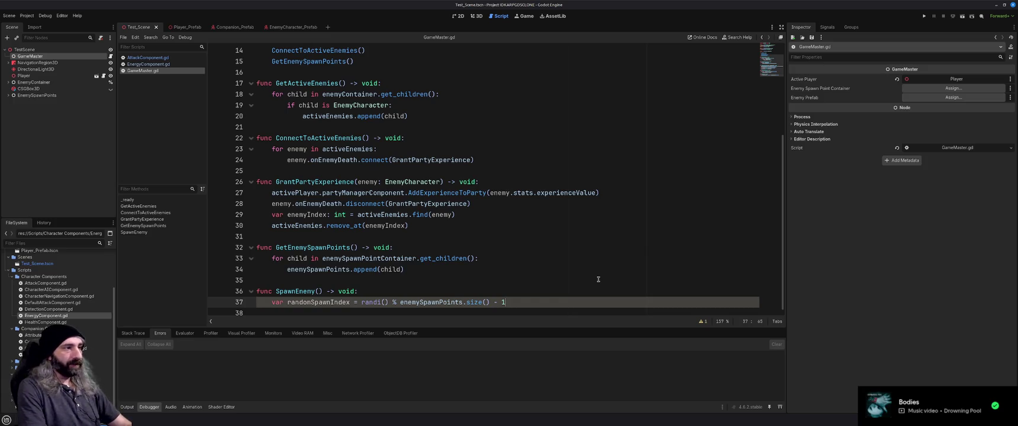
key("Return")
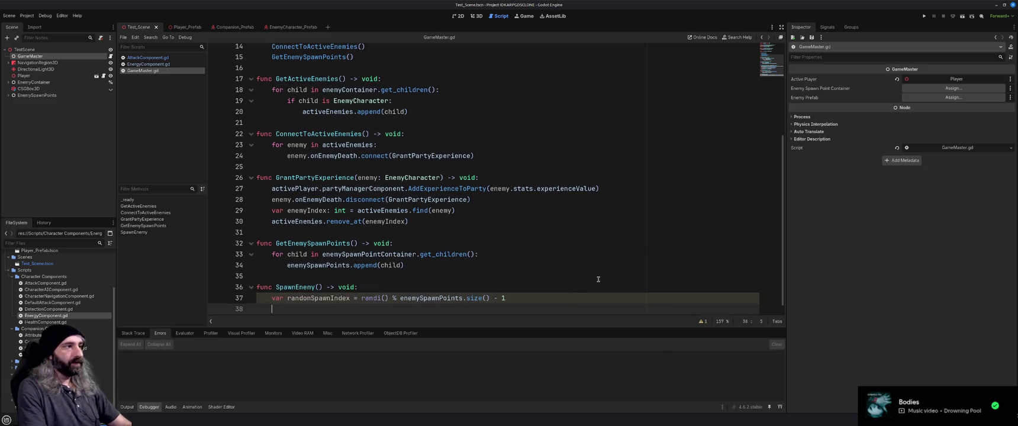
key("Return")
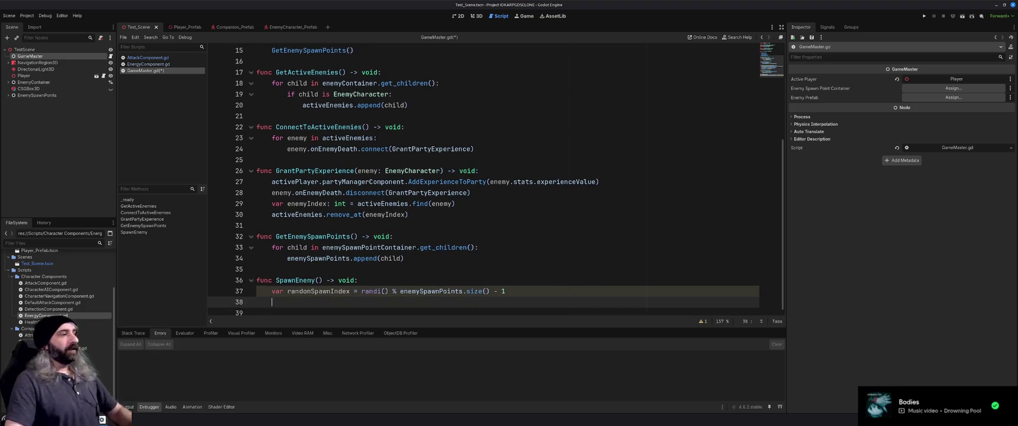
key("alt+Tab")
left_click(399, 6)
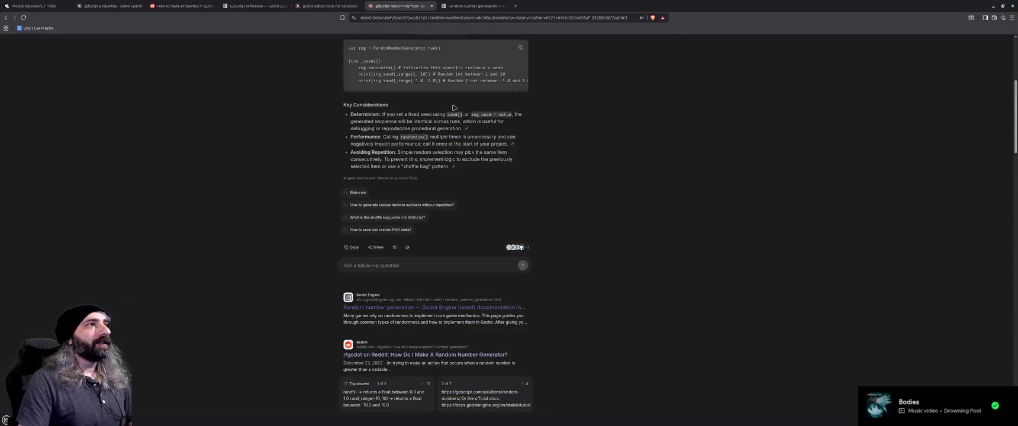
- Change the Brave query to 'gdscript instantiate' and expand its AI summary
scroll(408, 82, "up", 5)
left_click_drag(412, 50, 362, 49)
type("instantiate")
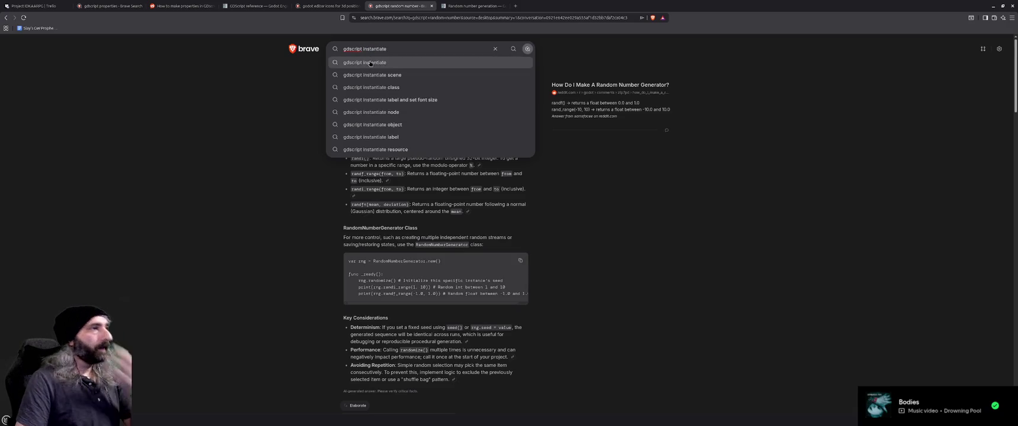
left_click(369, 63)
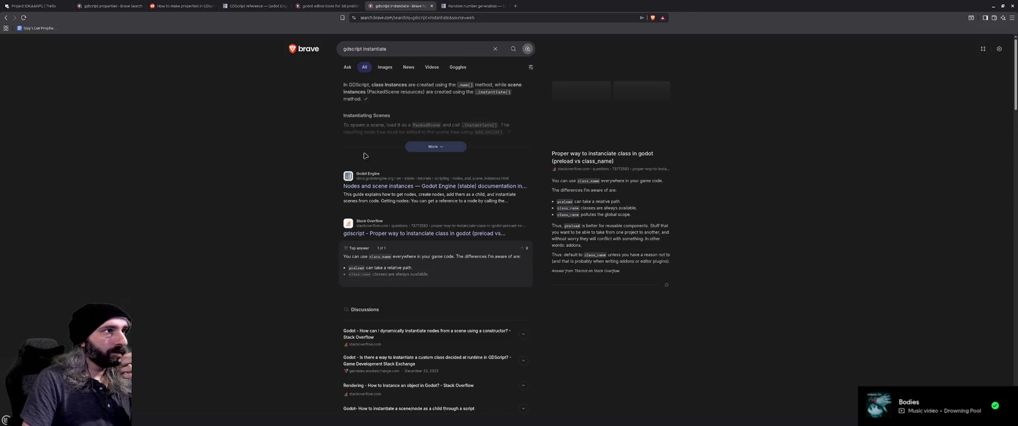
left_click(438, 148)
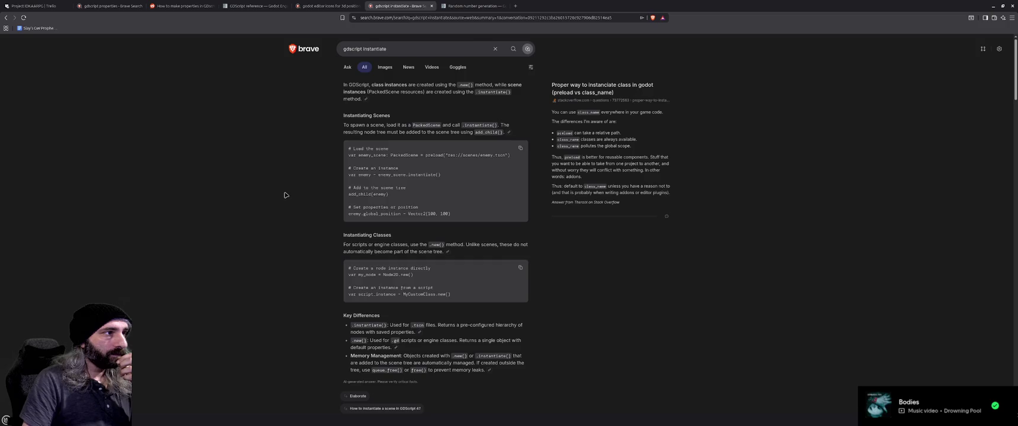
- Open the Godot docs 'Nodes and scene instances' result in a new tab and switch to it
scroll(284, 194, "down", 3)
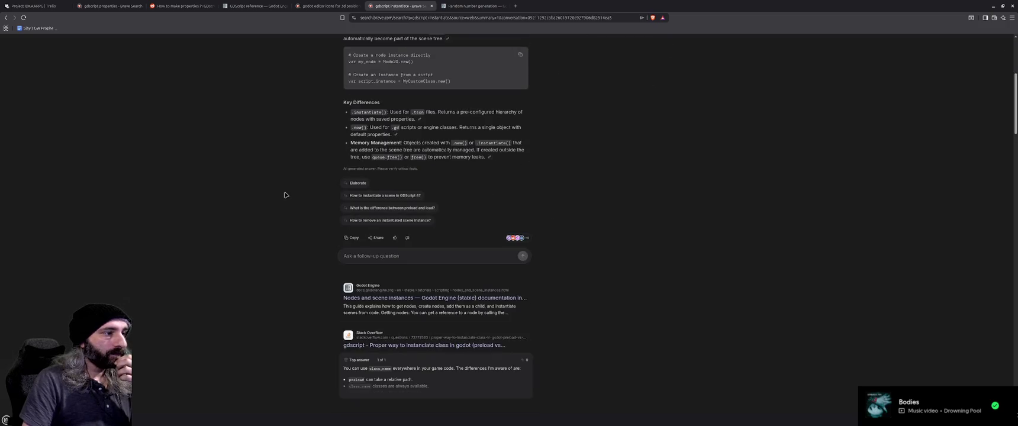
middle_click(397, 298)
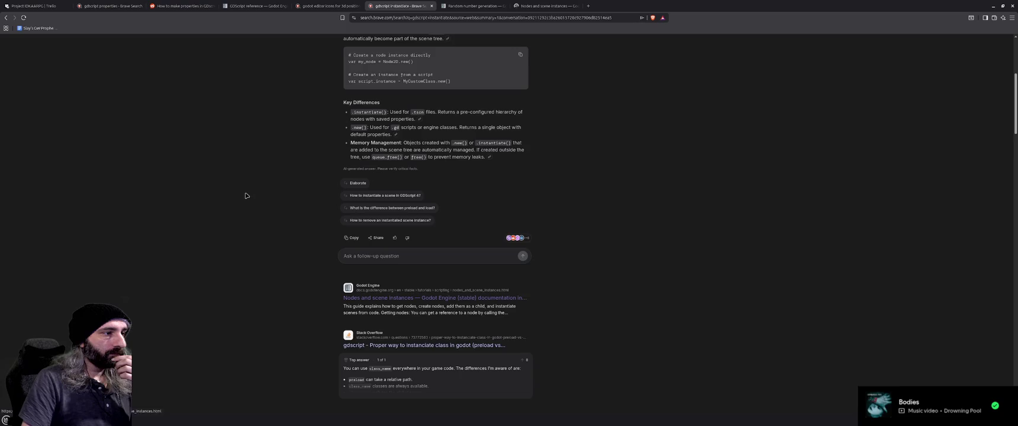
left_click(473, 6)
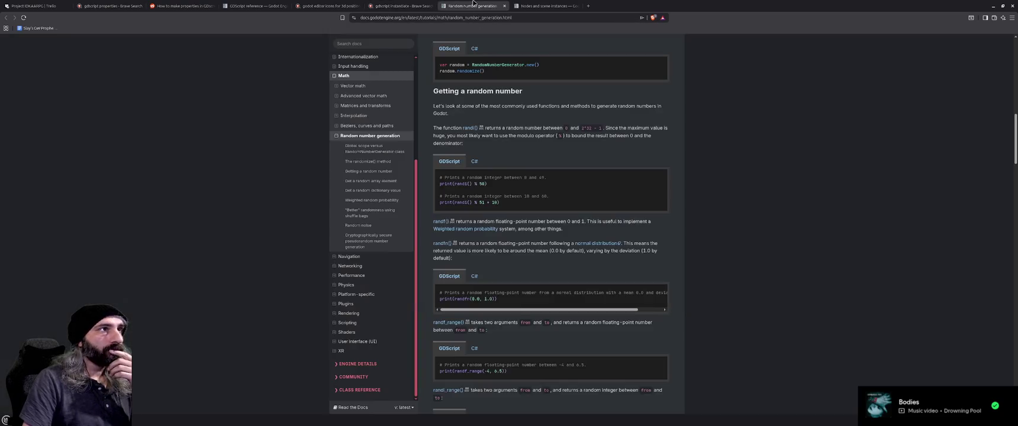
left_click(554, 6)
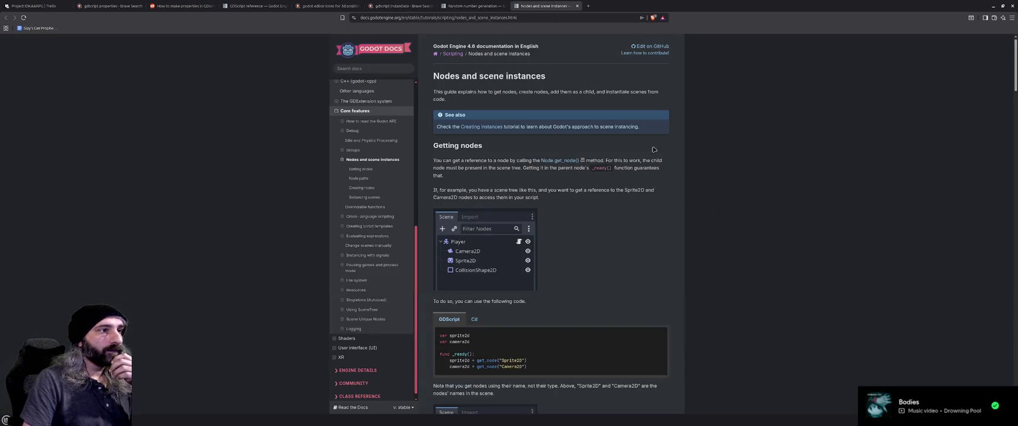
- Scroll the Nodes and scene instances guide through creating nodes, then view Brave's PackedScene/instantiate() summary
key("ctrl+shift+Tab")
left_click(549, 6)
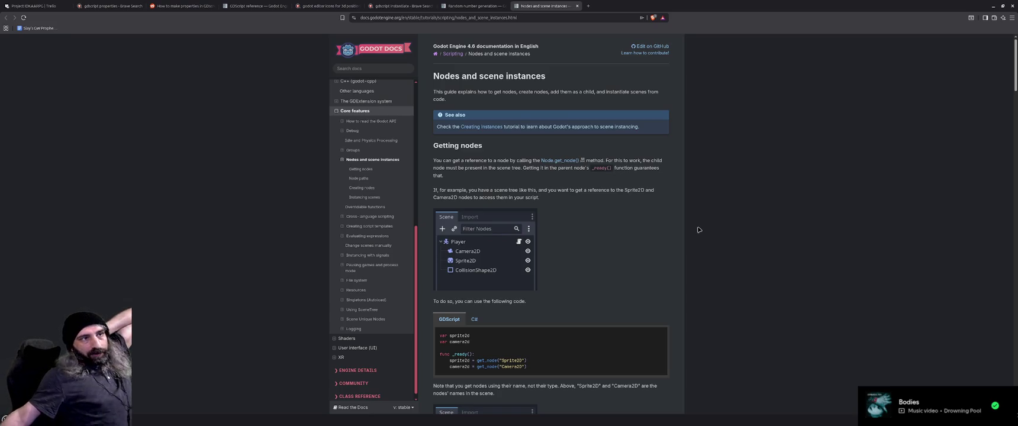
scroll(693, 236, "down", 2)
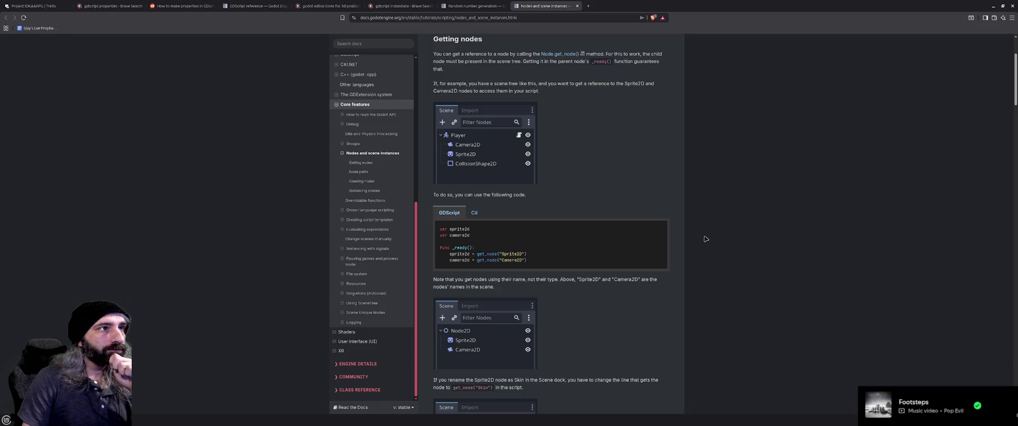
scroll(705, 239, "down", 1)
scroll(705, 239, "down", 8)
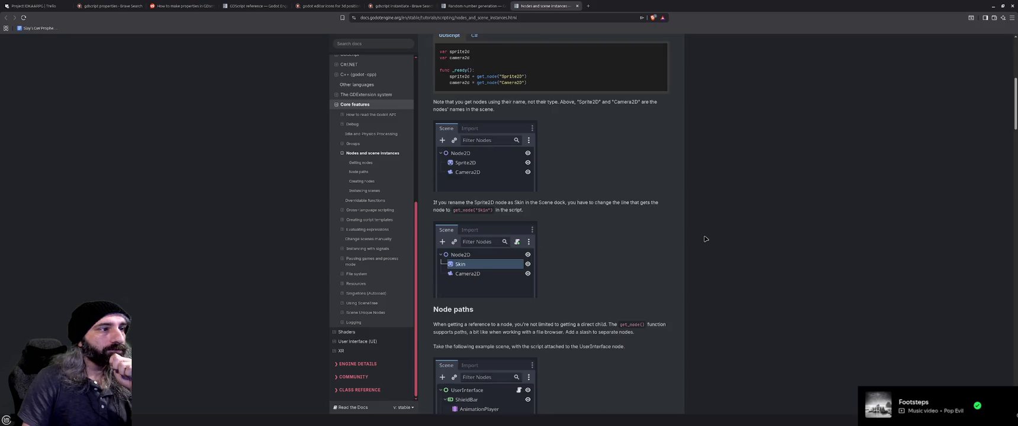
scroll(705, 239, "down", 7)
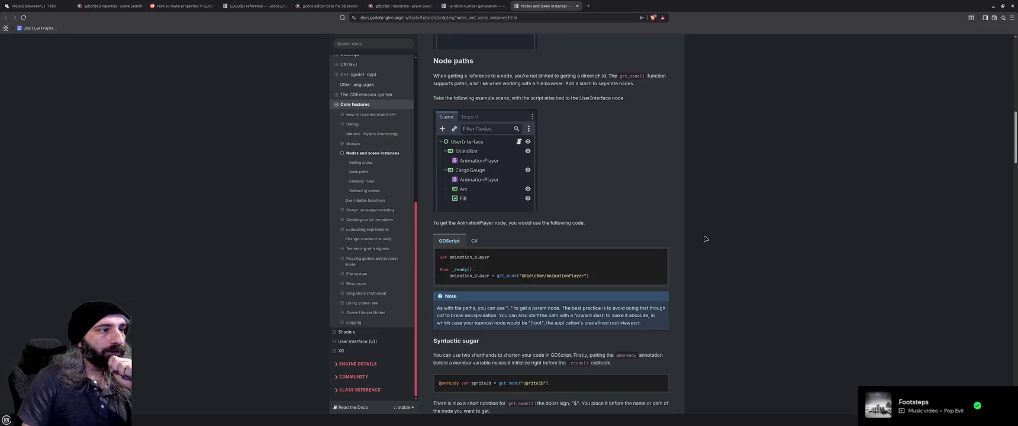
scroll(706, 239, "down", 4)
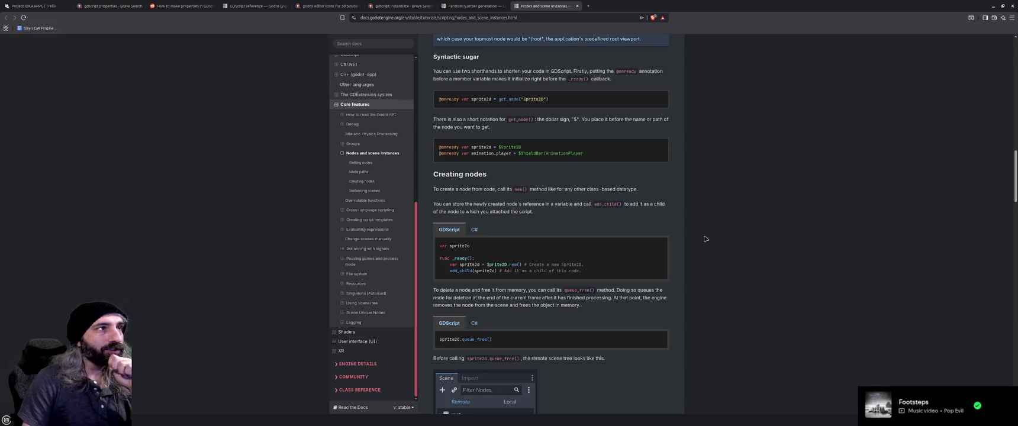
scroll(453, 64, "down", 5)
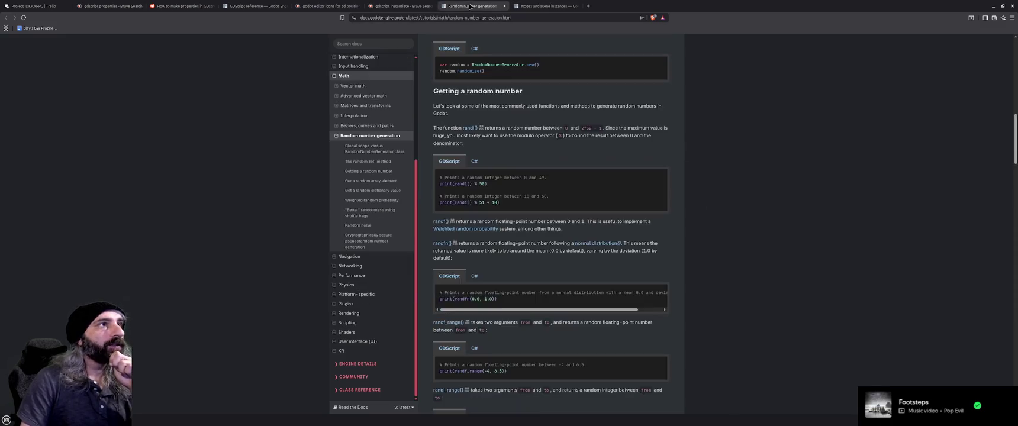
left_click(399, 5)
scroll(292, 263, "up", 5)
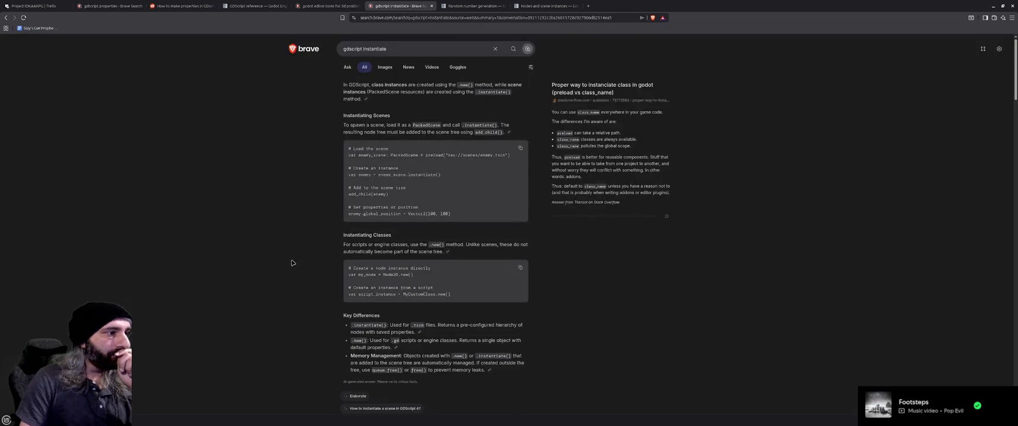
scroll(292, 262, "down", 1)
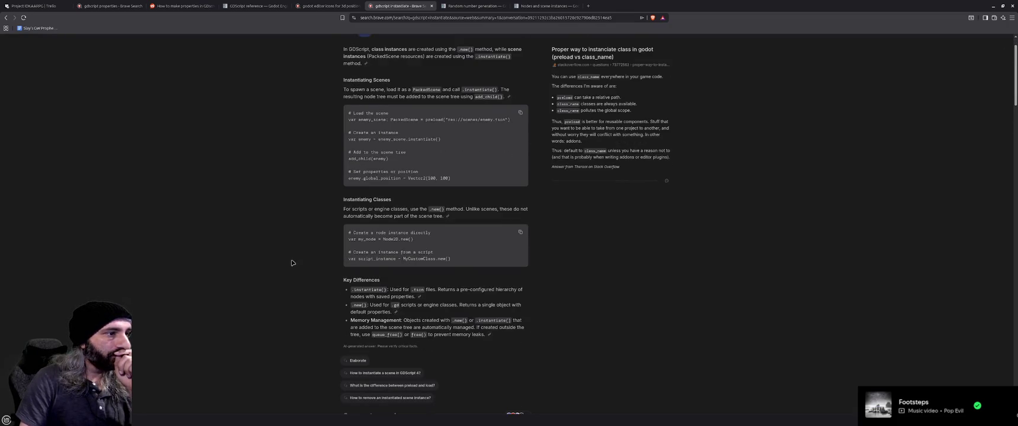
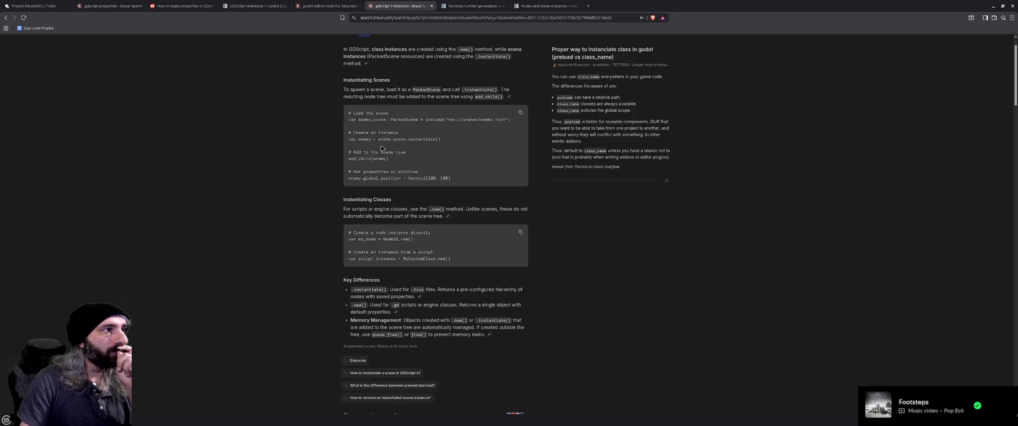
- Change enemyPrefab's type on line 10 from EnemyCharacter to PackedScene and save the script
left_click(993, 6)
scroll(329, 174, "up", 5)
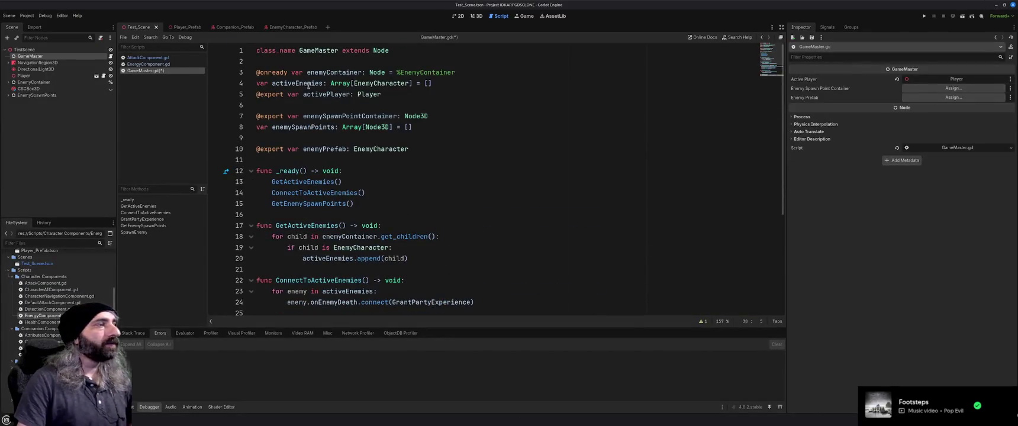
double_click(324, 150)
double_click(380, 149)
type("PackedSce")
key("Return")
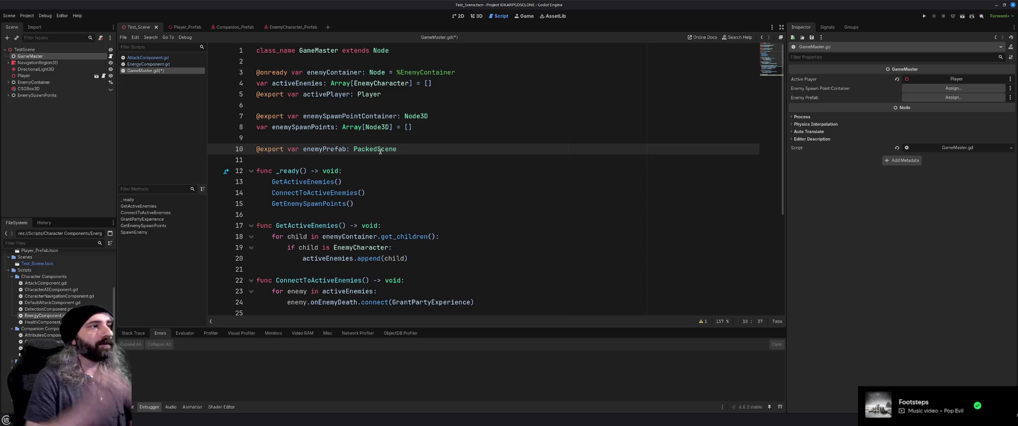
key("ctrl+s")
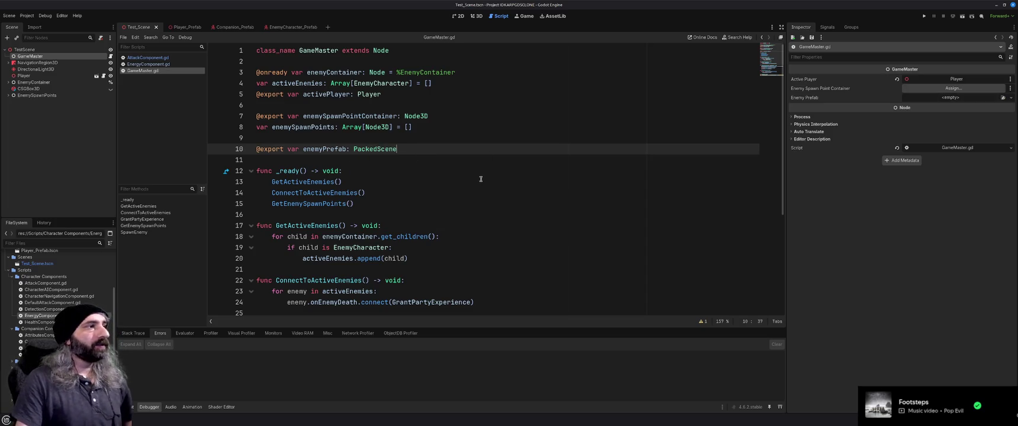
- Write enemyPrefab.instantiate() on line 38 inside SpawnEnemy
scroll(480, 179, "down", 5)
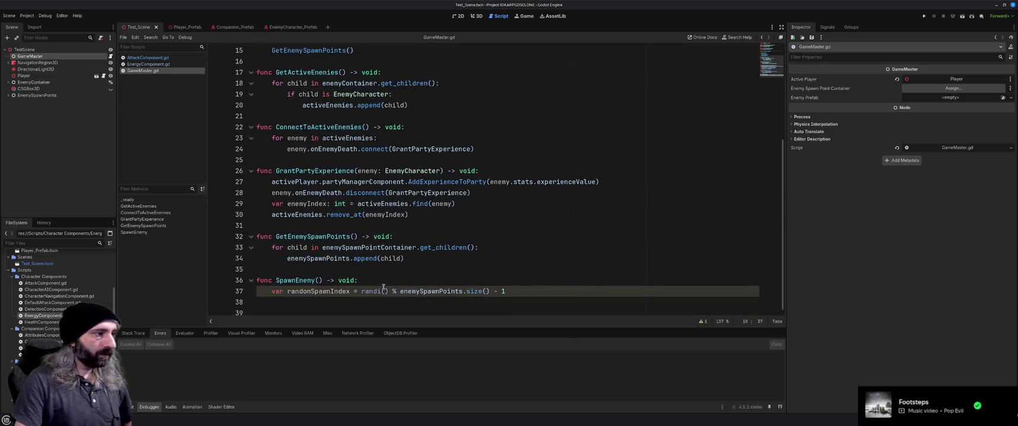
scroll(407, 289, "up", 5)
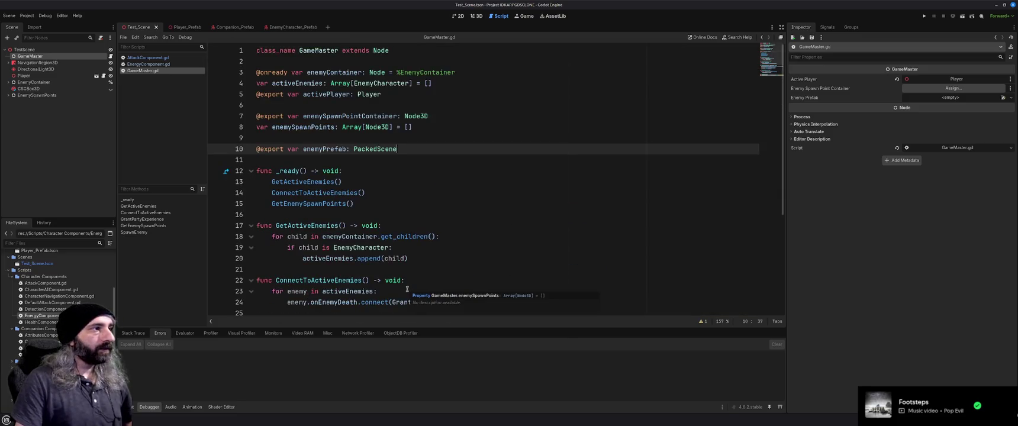
scroll(423, 260, "down", 5)
left_click(382, 304)
type("enemyPrefab.instantiate(")
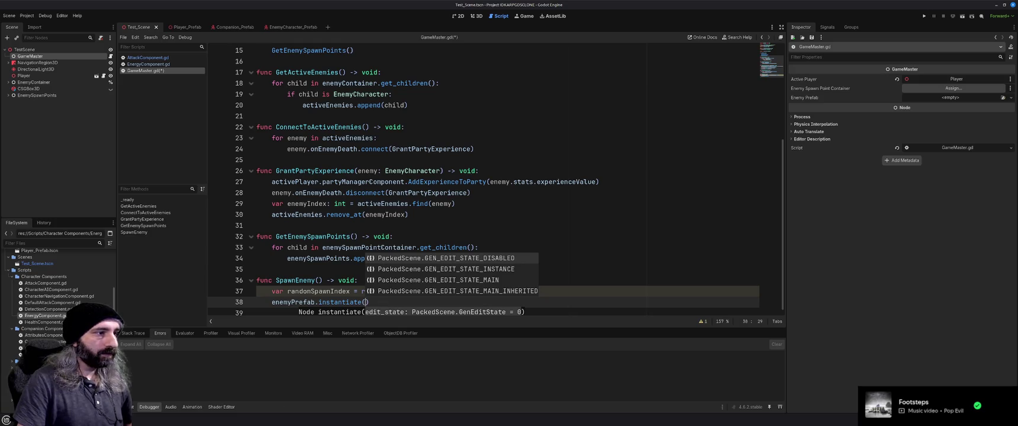
key("alt+Tab")
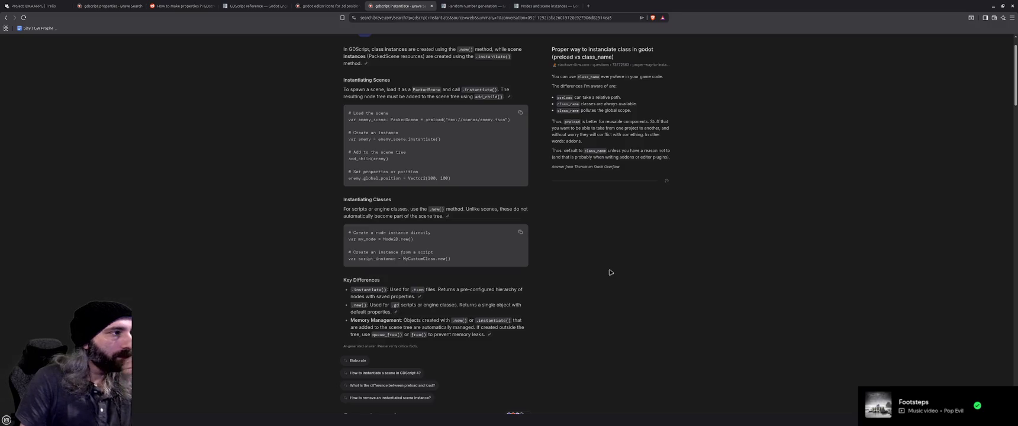
- Read the Reddit thread on instantiate from the search results, then close it
scroll(610, 272, "down", 1)
scroll(610, 272, "down", 10)
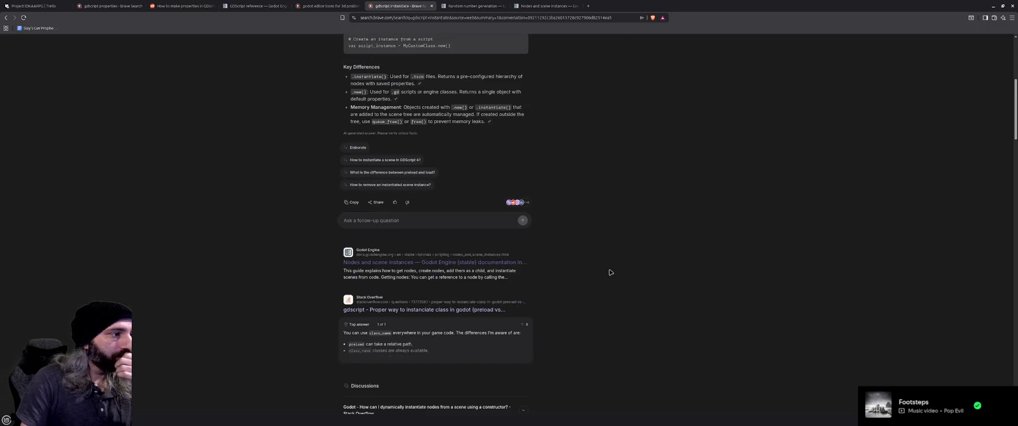
scroll(611, 272, "down", 2)
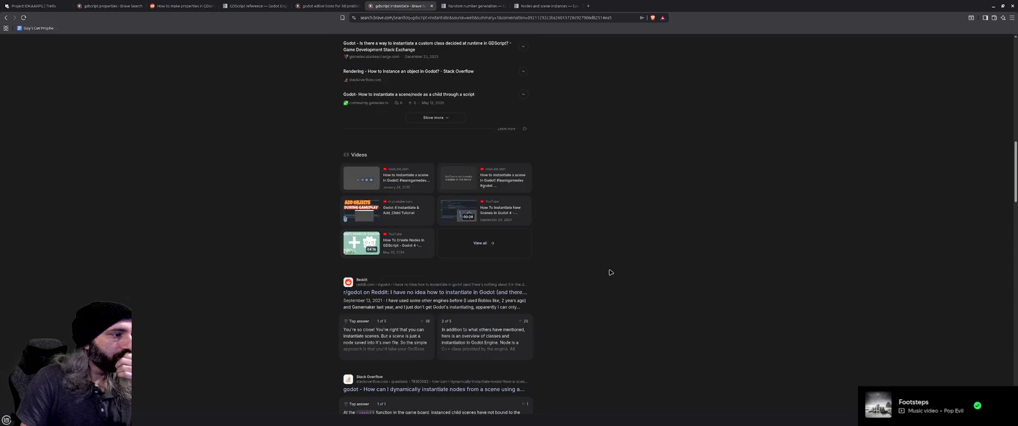
middle_click(435, 292)
left_click(609, 7)
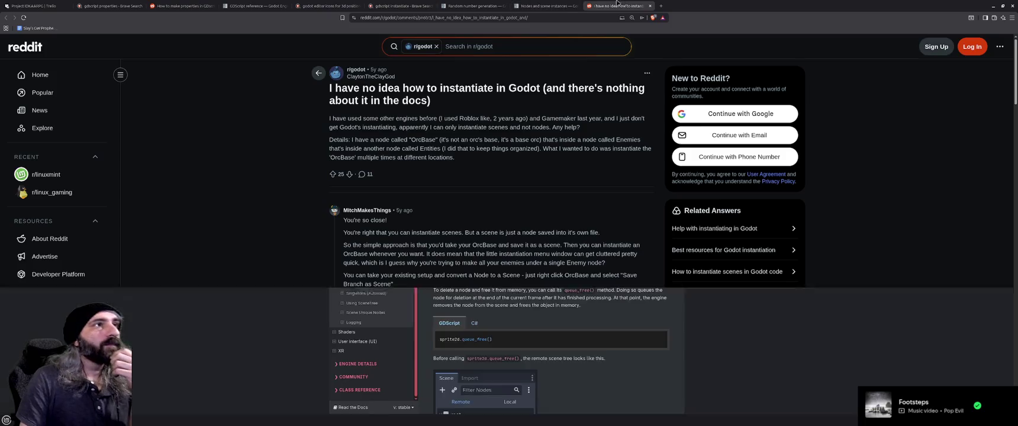
key("ctrl+w")
- Open the Godot docs 'Nodes and scene instances' result
scroll(409, 104, "up", 10)
scroll(469, 261, "down", 3)
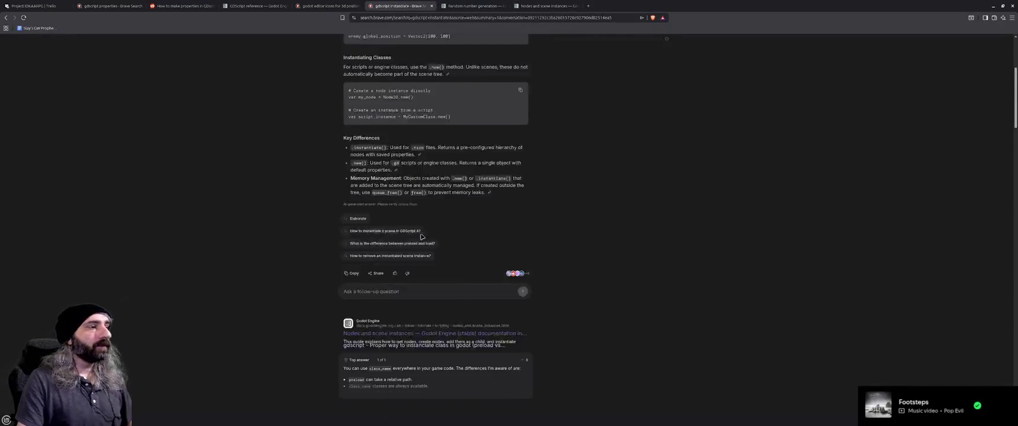
left_click(469, 261)
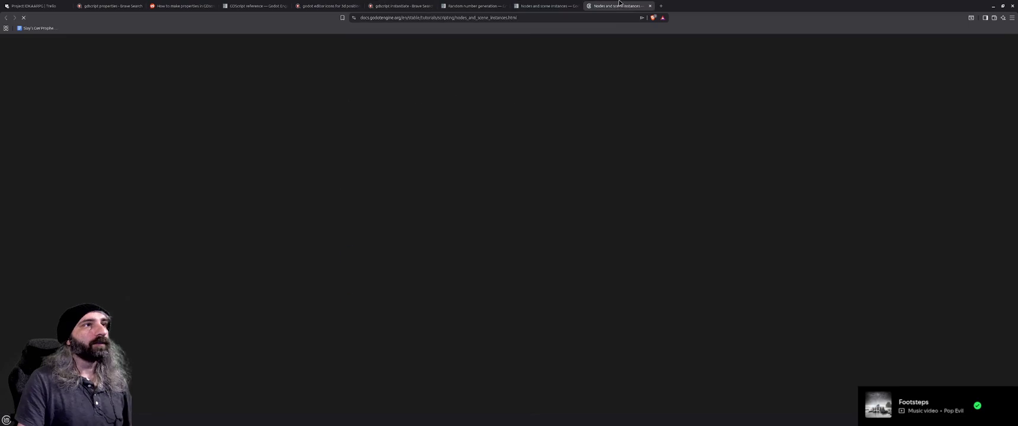
- Search the Godot docs for 'instantiate' and read the Testing our player's movement result
left_click(359, 70)
type("in")
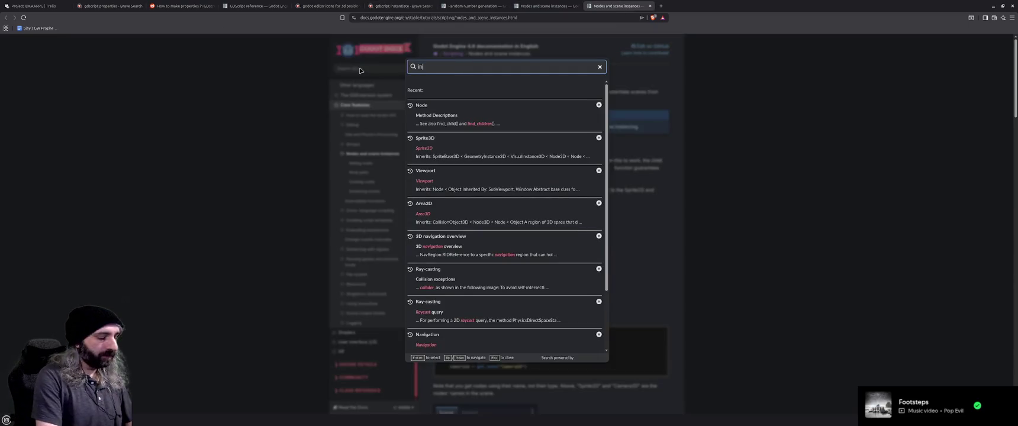
type("stantiate")
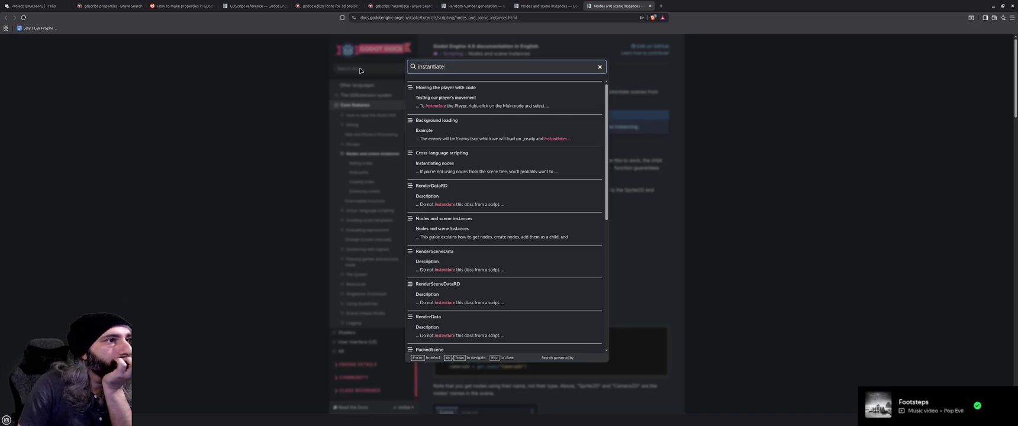
left_click(436, 107)
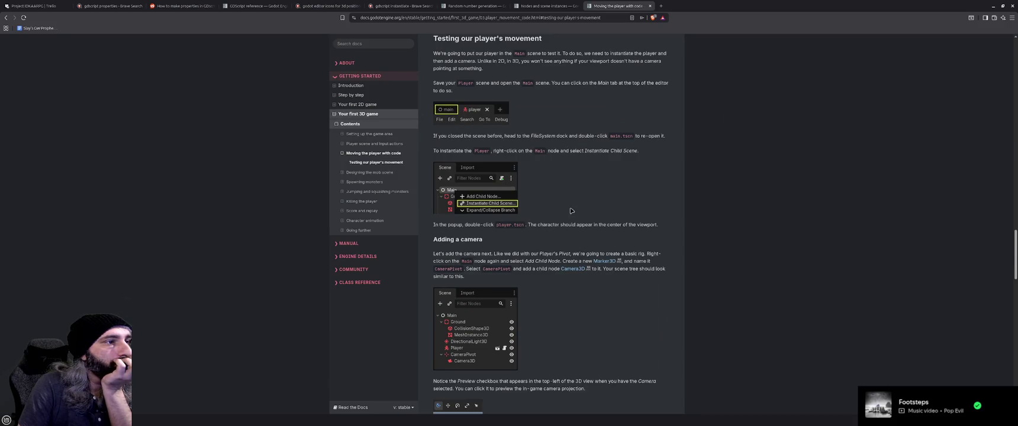
scroll(572, 211, "down", 10)
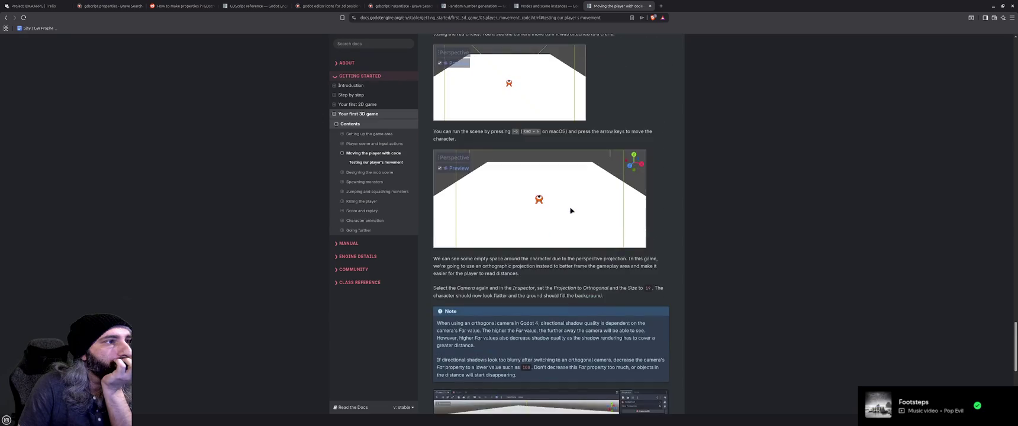
scroll(571, 210, "down", 5)
scroll(571, 210, "down", 5)
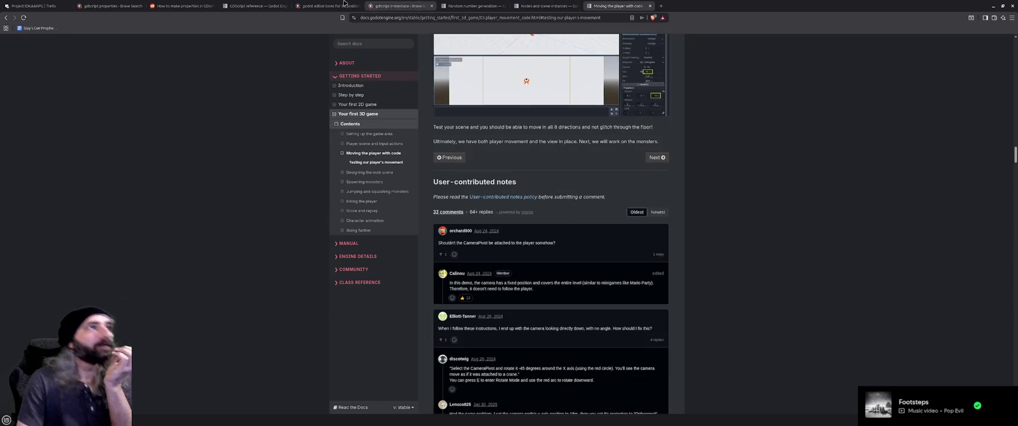
left_click(396, 6)
left_click(410, 46)
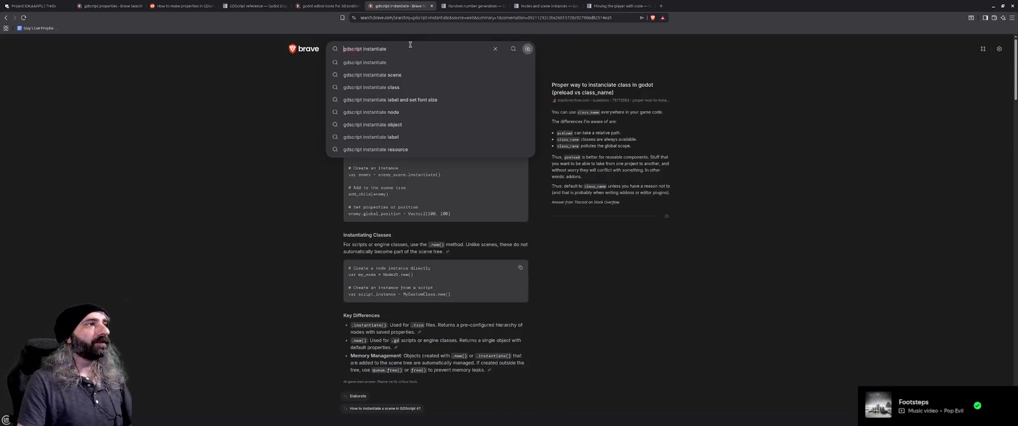
- Search 'gdscript instantiate at runtime' and read the expanded AI summary answer
type("at r")
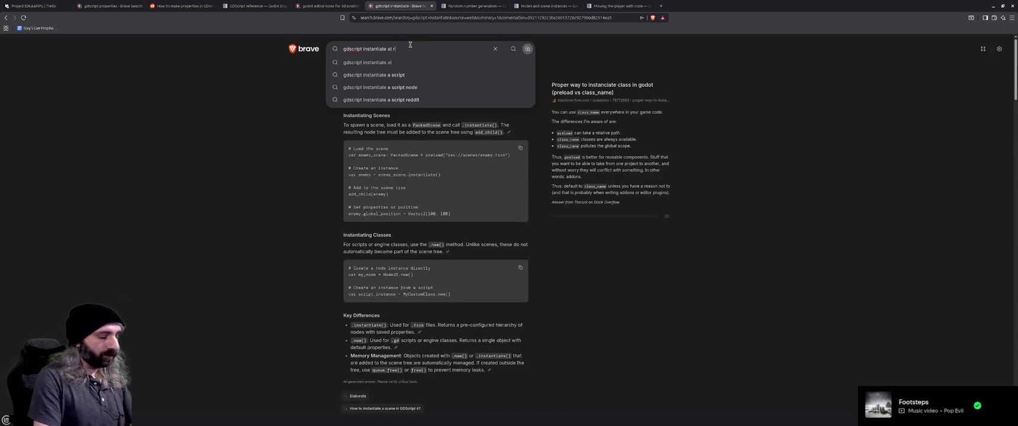
type("untime")
key("Return")
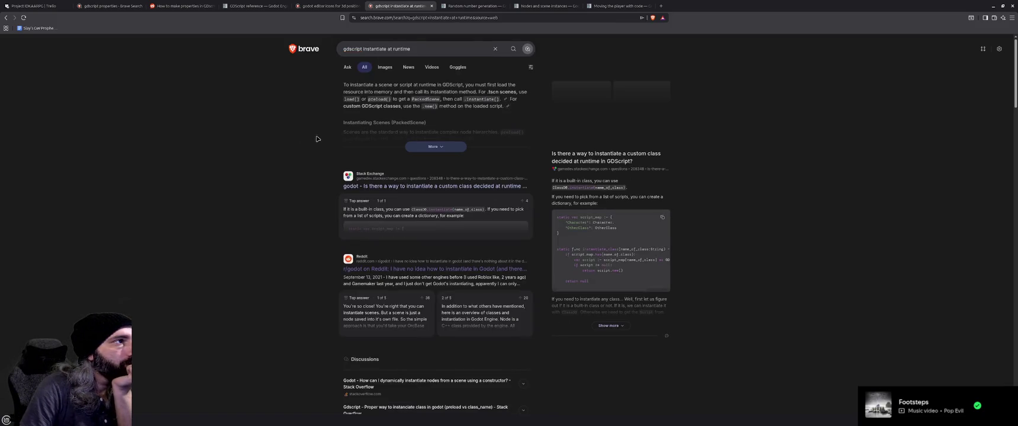
left_click(431, 148)
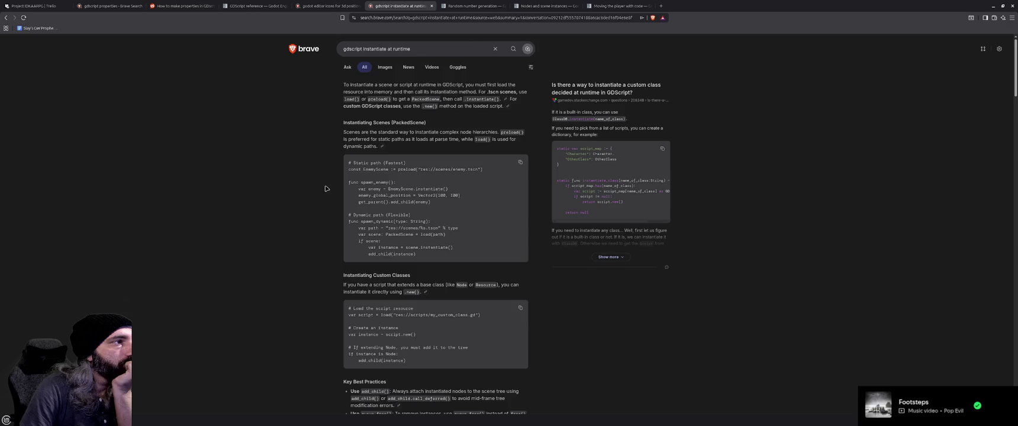
scroll(325, 188, "down", 1)
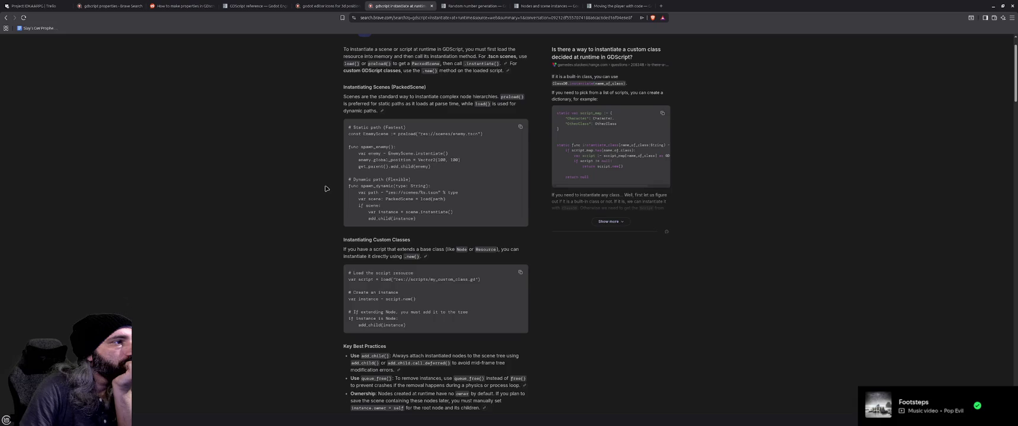
scroll(326, 188, "down", 1)
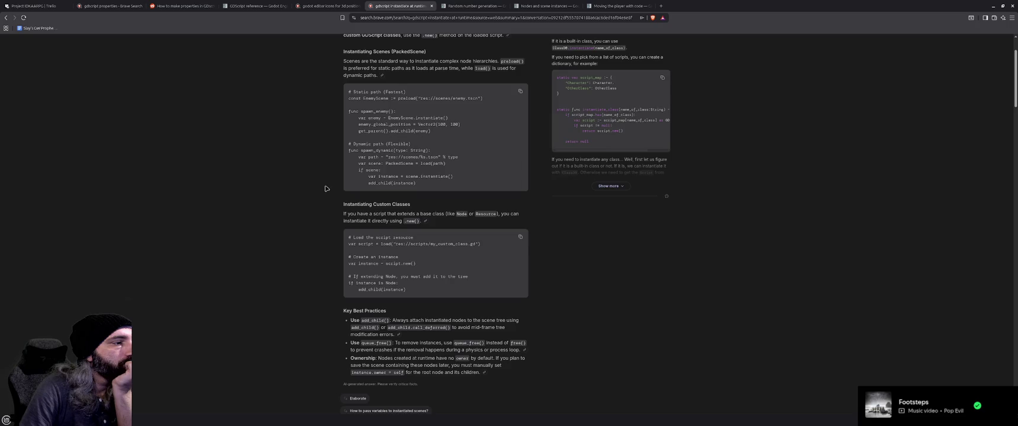
scroll(325, 188, "down", 1)
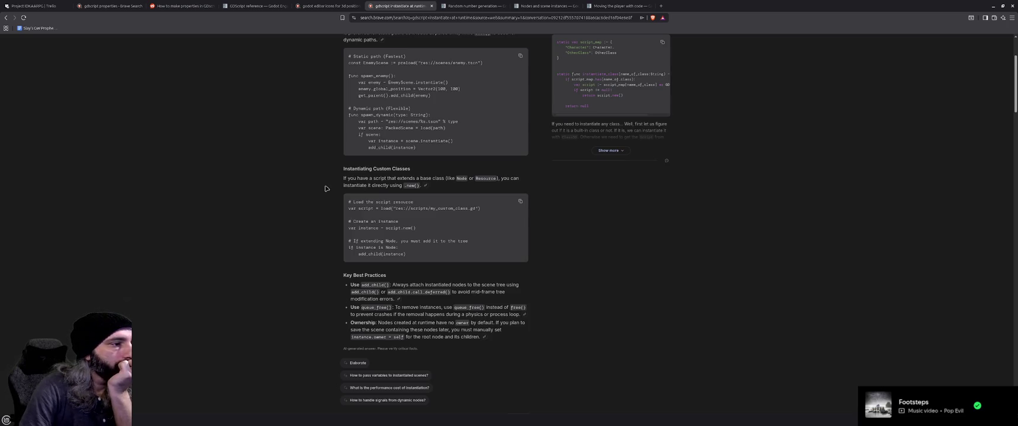
scroll(325, 189, "down", 3)
scroll(325, 188, "down", 1)
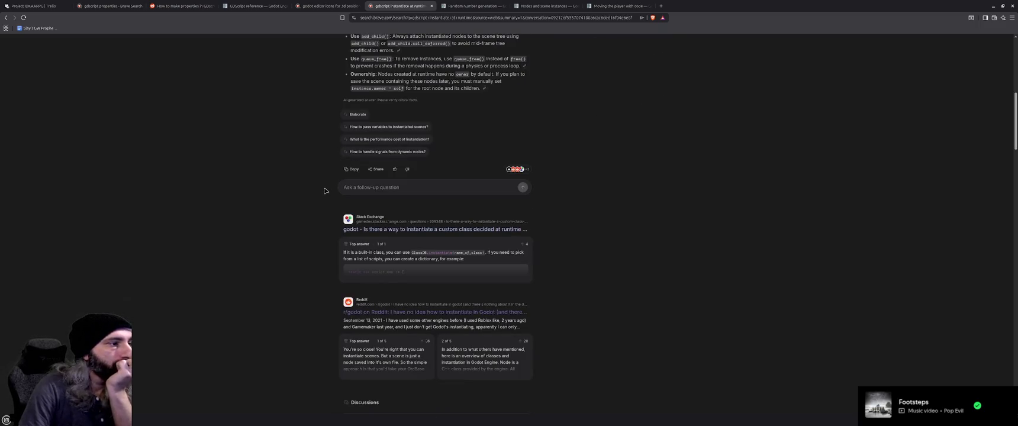
scroll(325, 191, "down", 6)
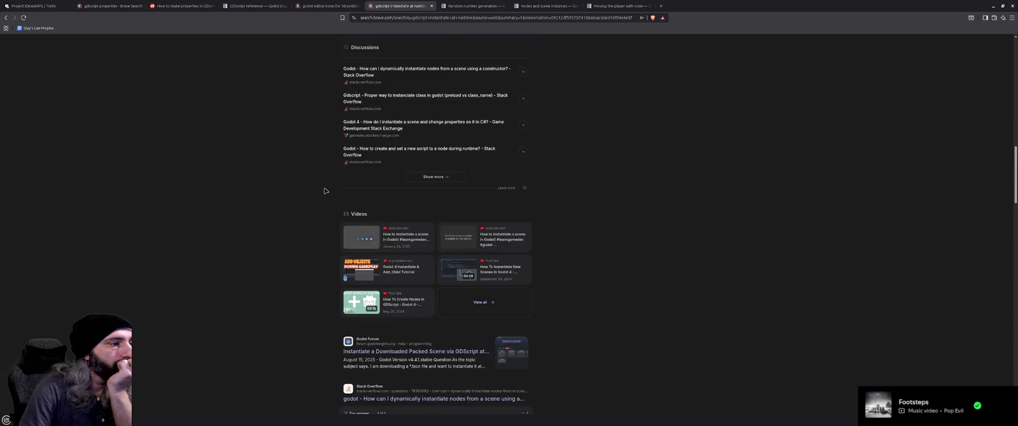
scroll(325, 191, "down", 2)
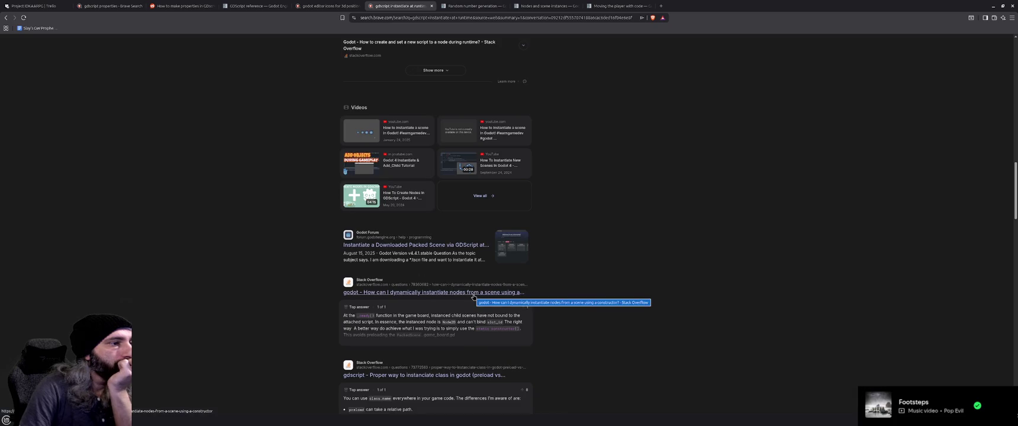
- Look through the open Godot docs tabs, ending on 'Moving the player with code', then return to the editor
left_click(473, 5)
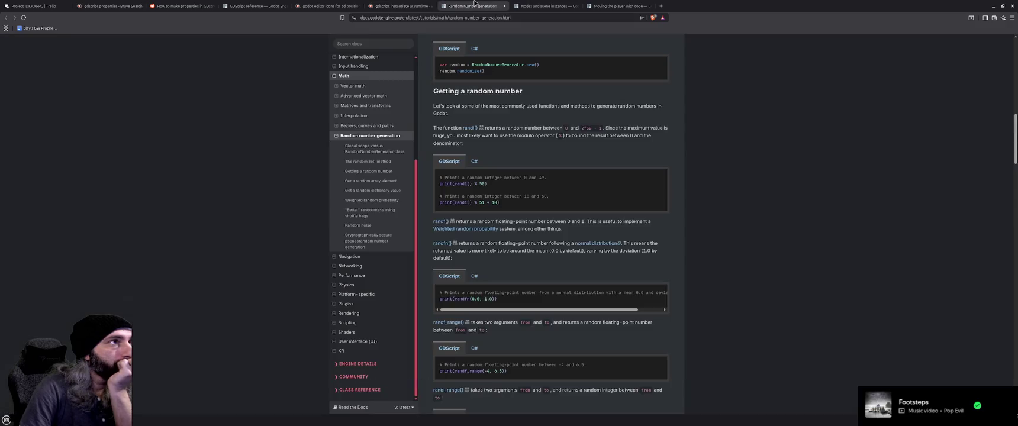
left_click(538, 5)
left_click(618, 5)
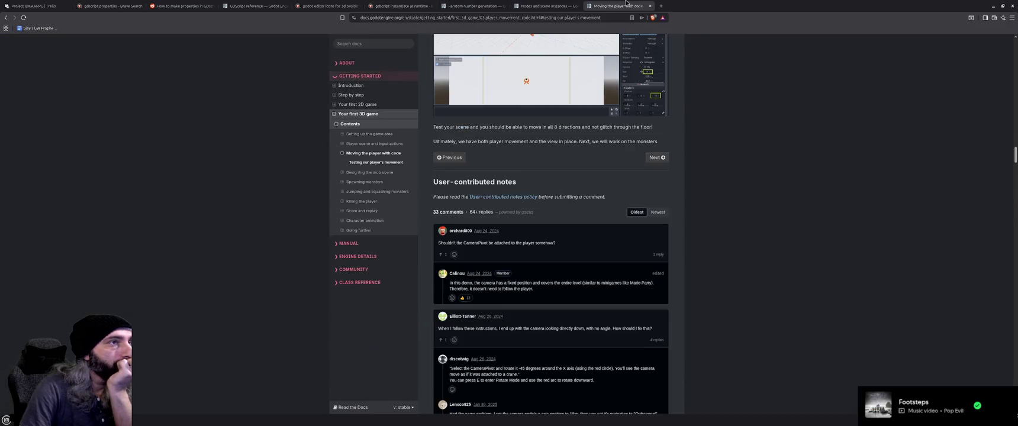
key("alt+Tab")
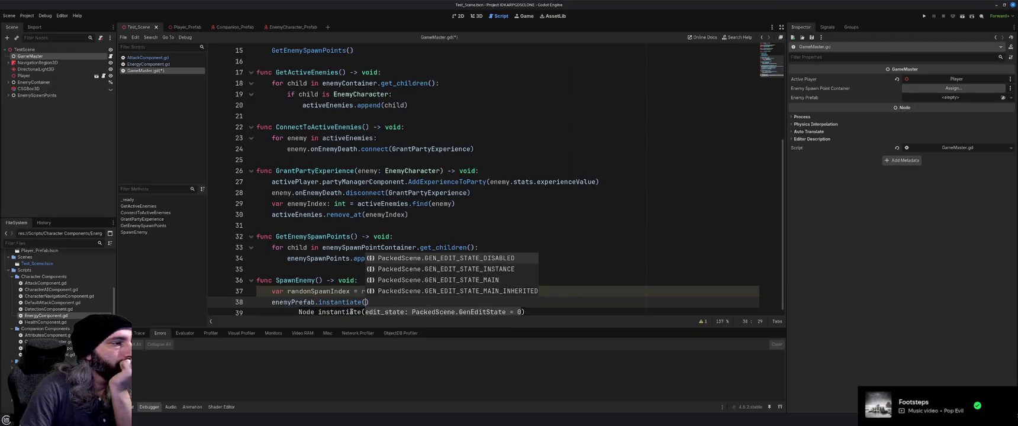
- Check the tooltip for the enemyPrefab.instantiate() call in SpawnEnemy, then return to the docs
left_click(349, 302)
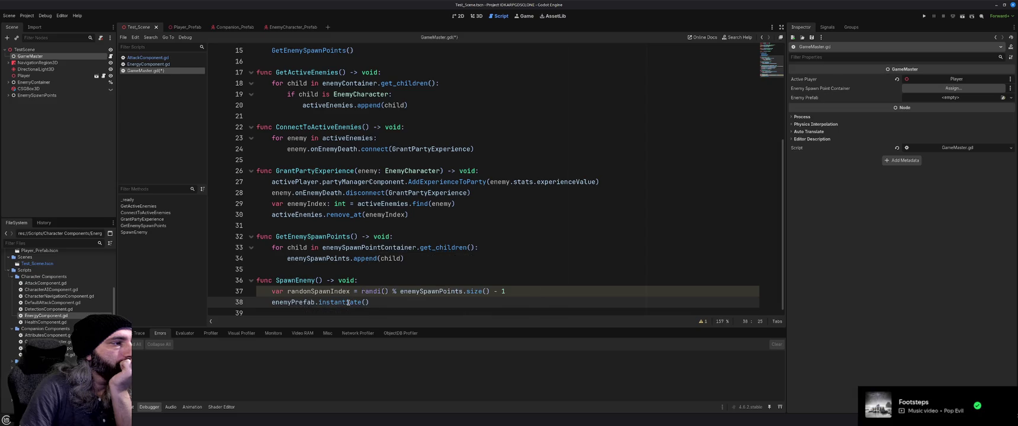
mouse_move(345, 301)
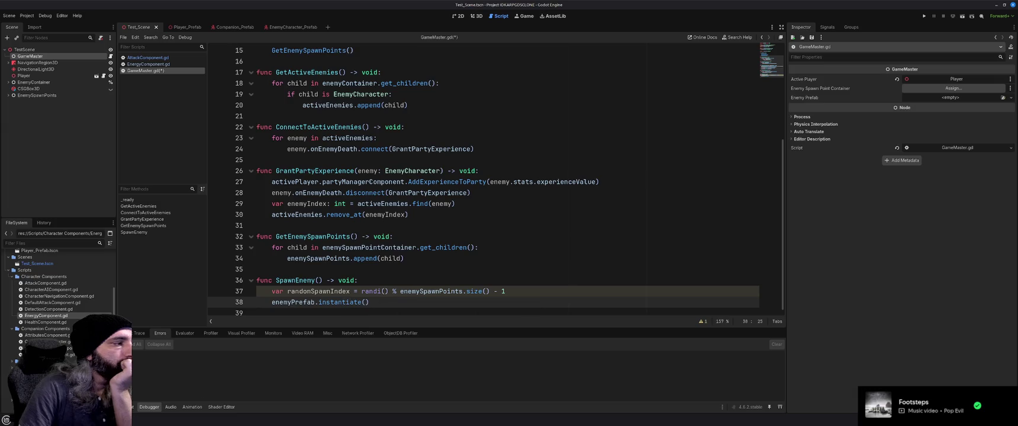
key("alt+Tab")
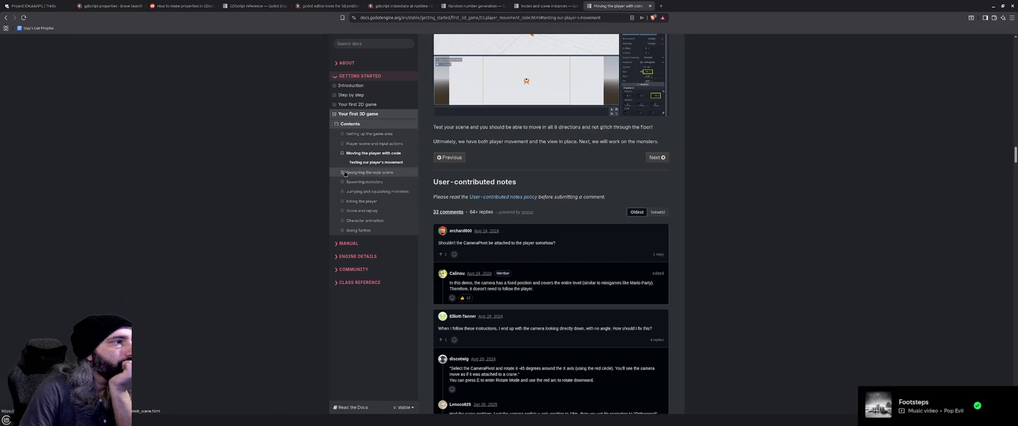
- Open the Spawning monsters 'Creating the spawn path' section and read its _on_mob_timer_timeout spawning code
left_click(342, 181)
left_click(367, 183)
scroll(293, 216, "down", 4)
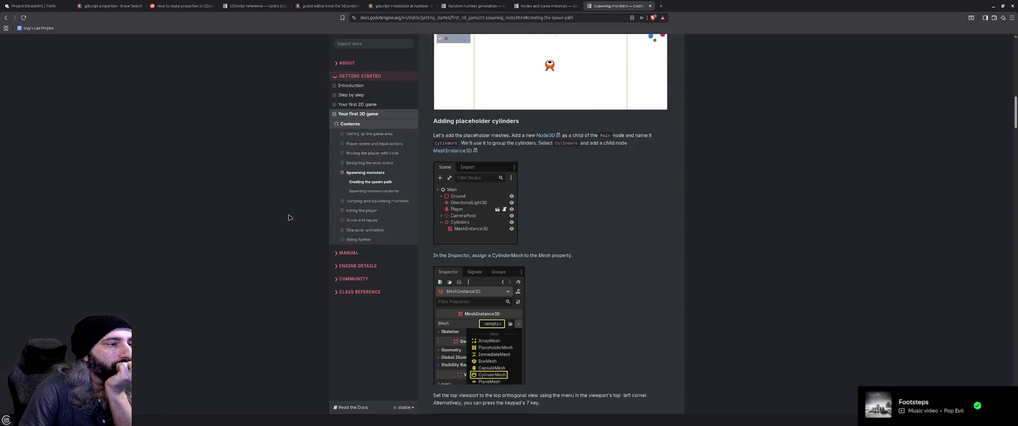
scroll(290, 218, "down", 4)
scroll(290, 217, "down", 3)
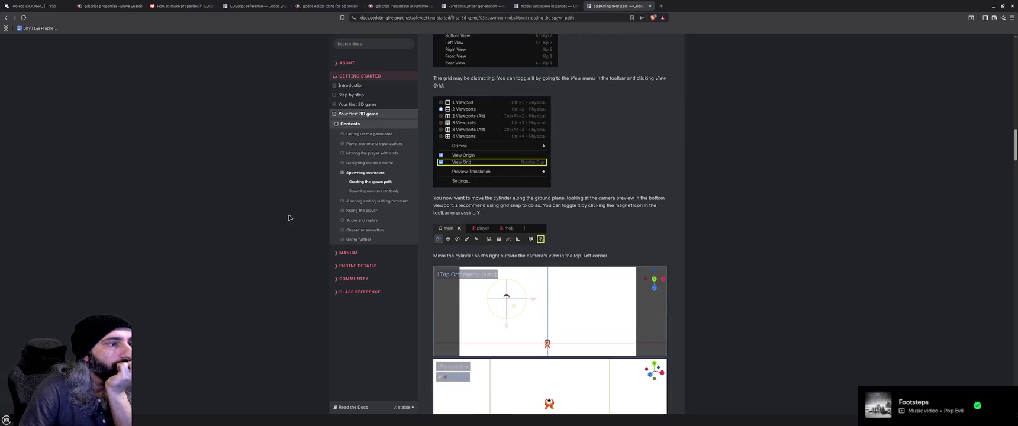
scroll(289, 217, "down", 2)
scroll(289, 218, "down", 1)
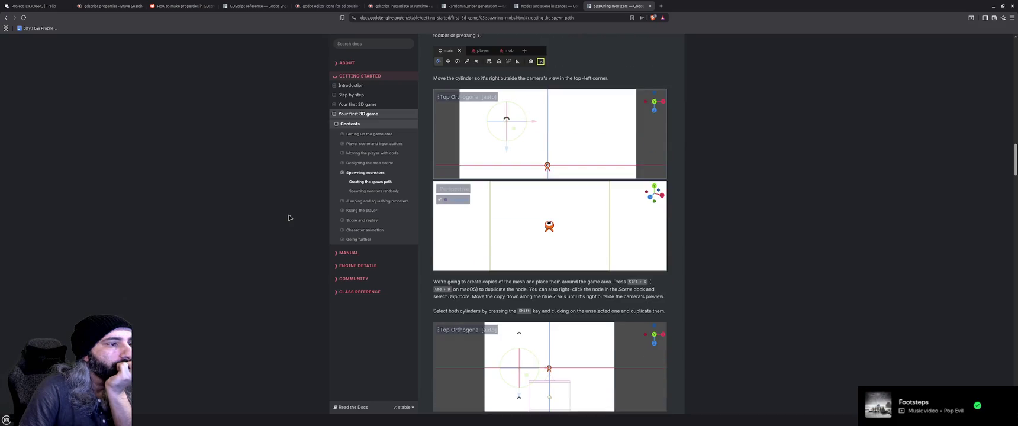
scroll(290, 218, "down", 10)
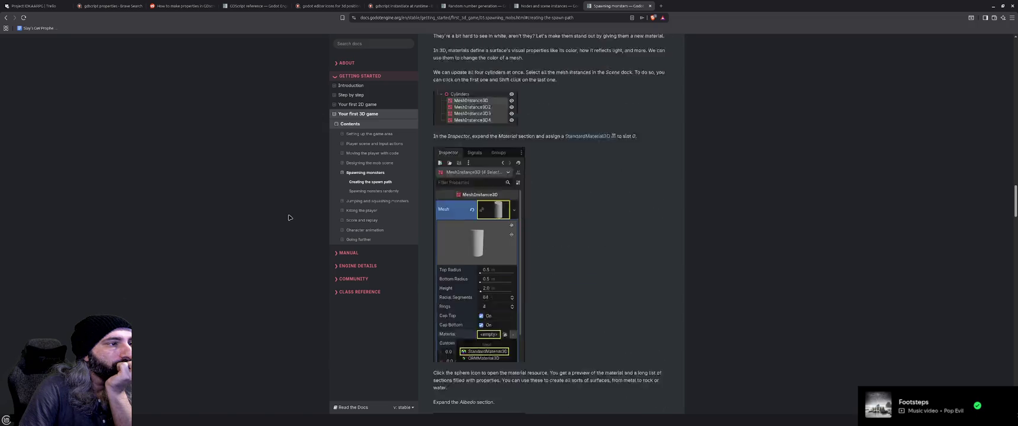
scroll(290, 217, "down", 6)
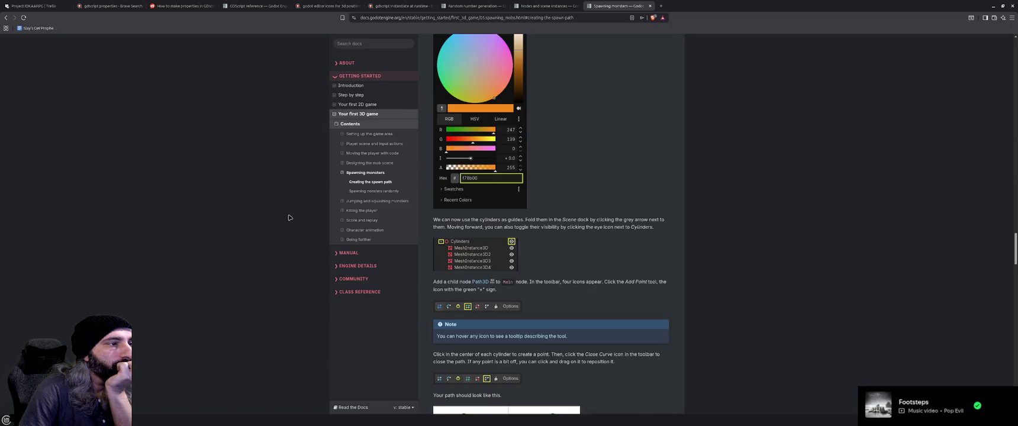
scroll(289, 218, "down", 3)
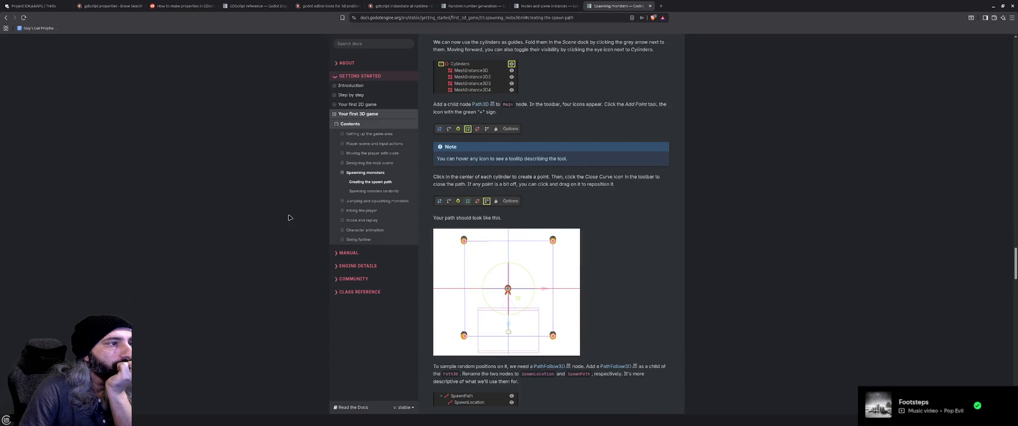
scroll(289, 218, "down", 4)
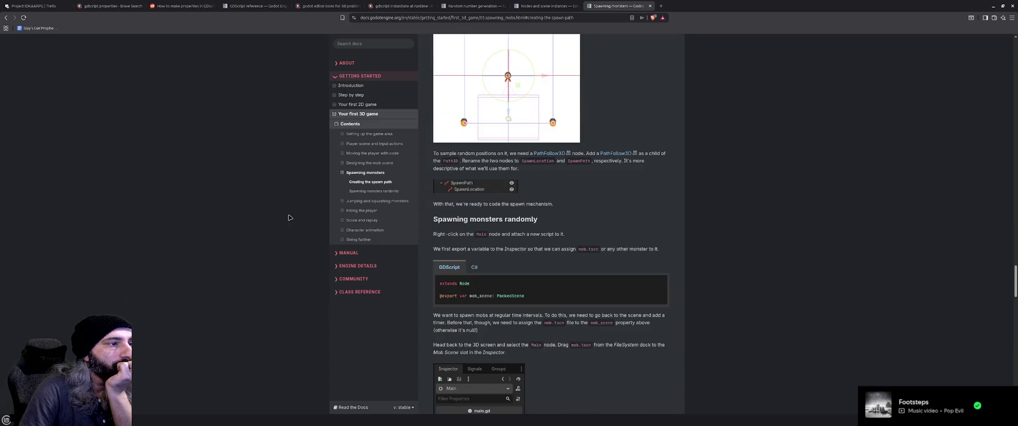
scroll(289, 217, "down", 1)
scroll(290, 218, "down", 2)
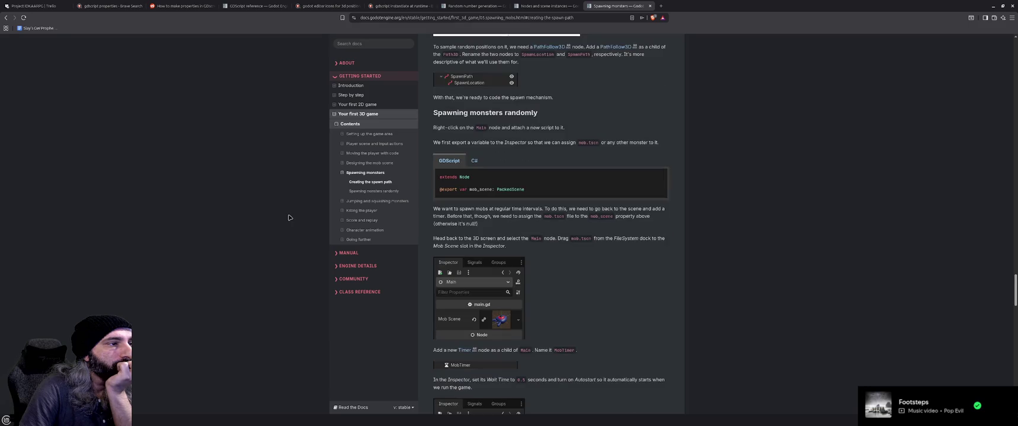
scroll(290, 218, "down", 1)
scroll(289, 218, "down", 8)
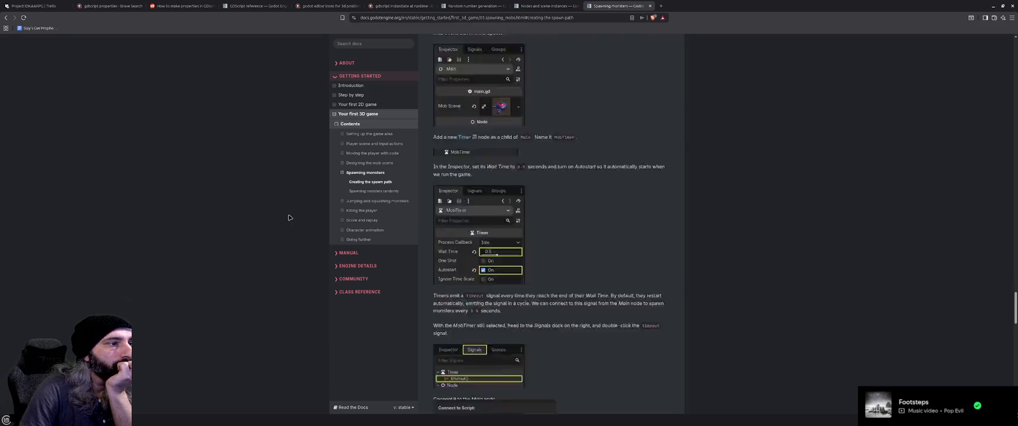
scroll(290, 217, "down", 1)
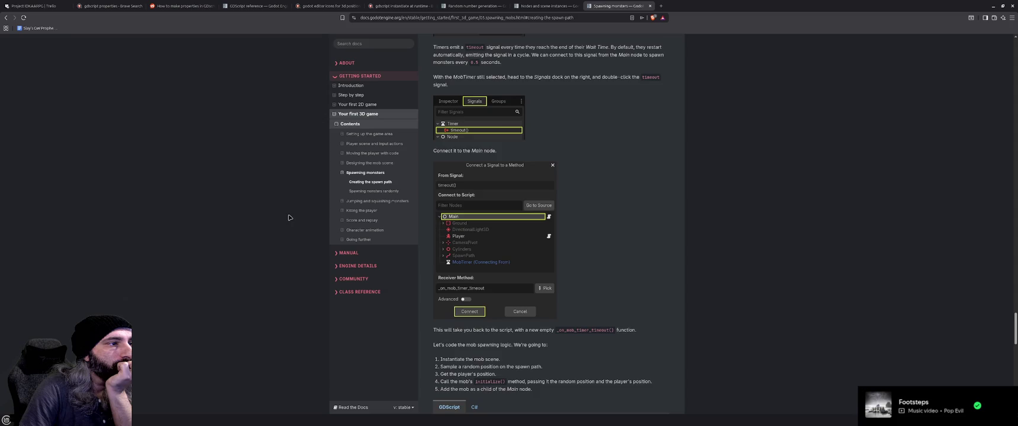
scroll(289, 218, "down", 2)
scroll(290, 218, "down", 2)
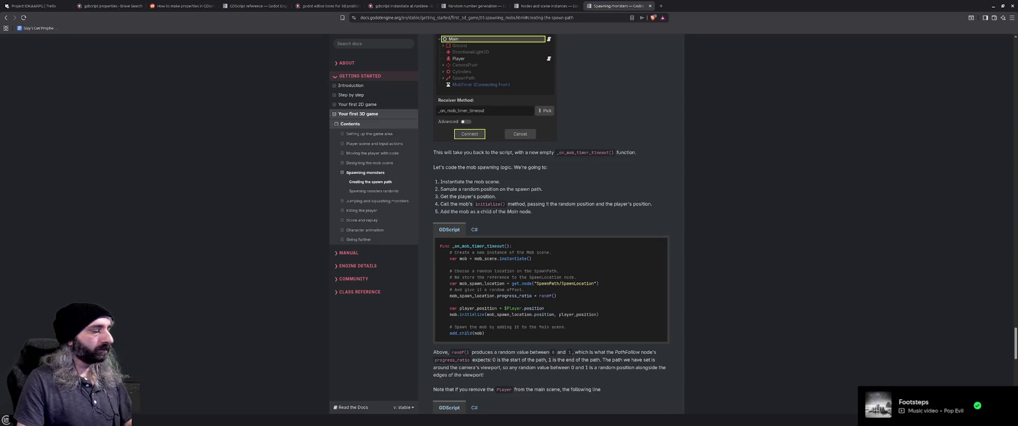
key("alt+Tab")
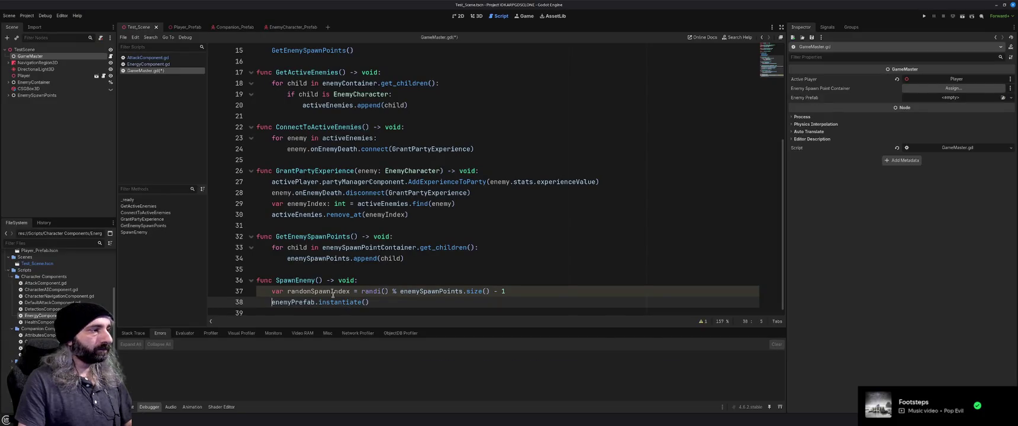
- Store the instantiated prefab with 'var enemy =' on line 38 and start an 'enemy.initi' line below
type("var enemy =")
key("End")
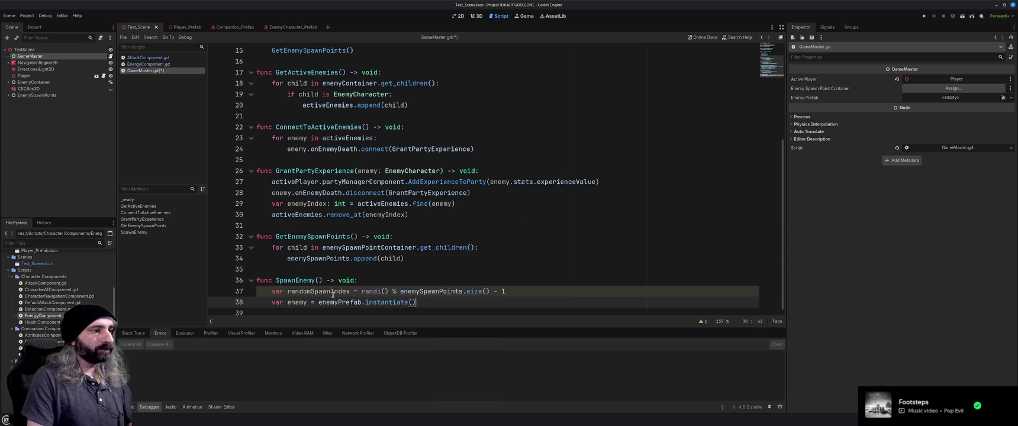
key("Return")
type("enemy")
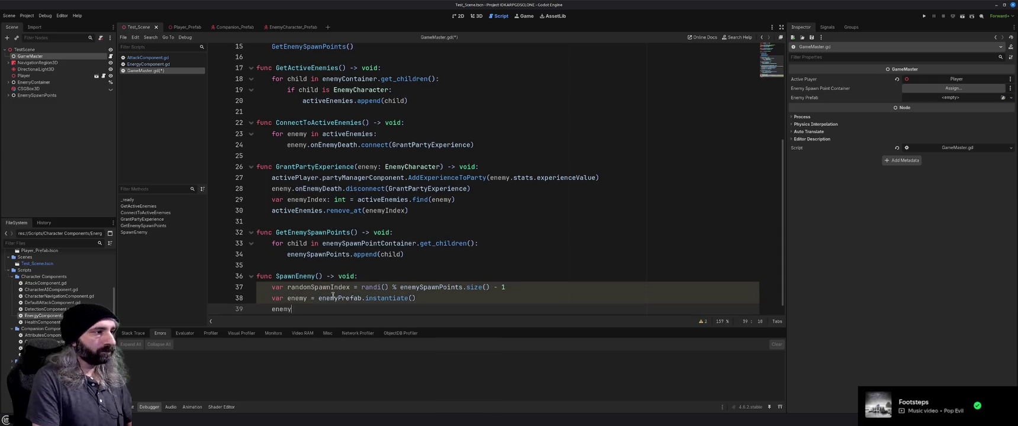
type(".initialize")
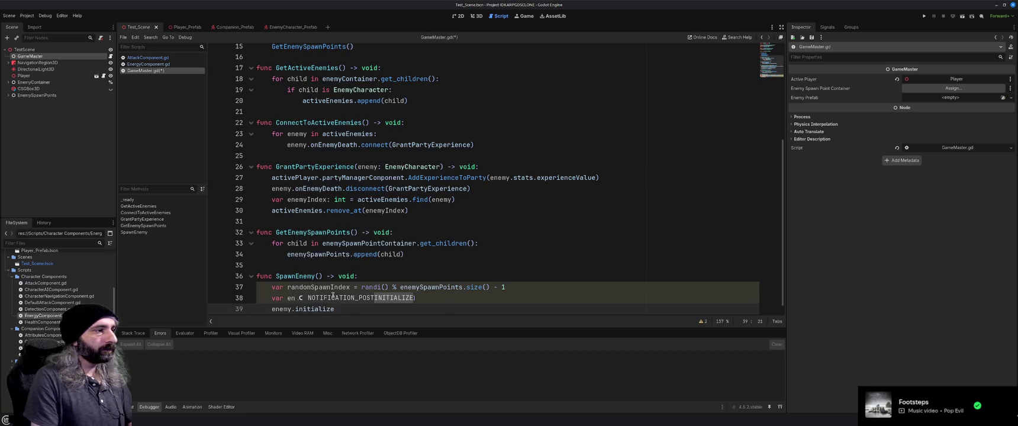
key("BackSpace")
key("BackSpace")
key("BackSpace")
key("BackSpace")
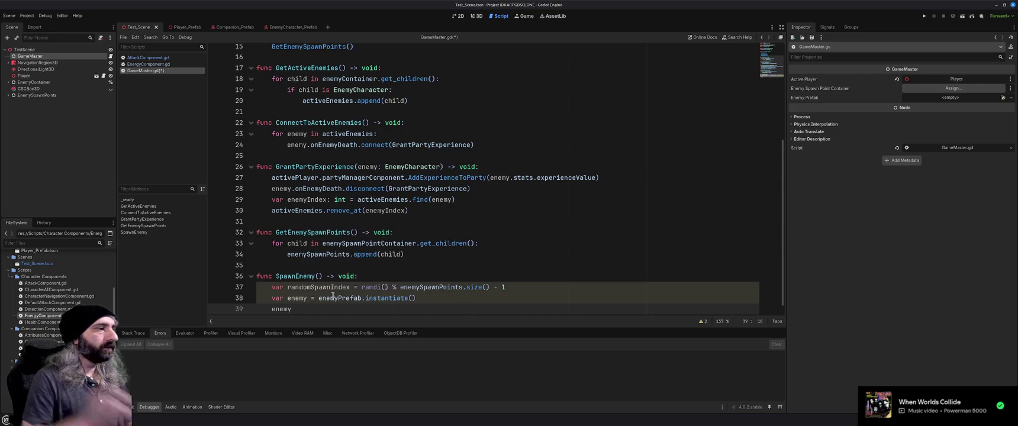
key("alt+Tab")
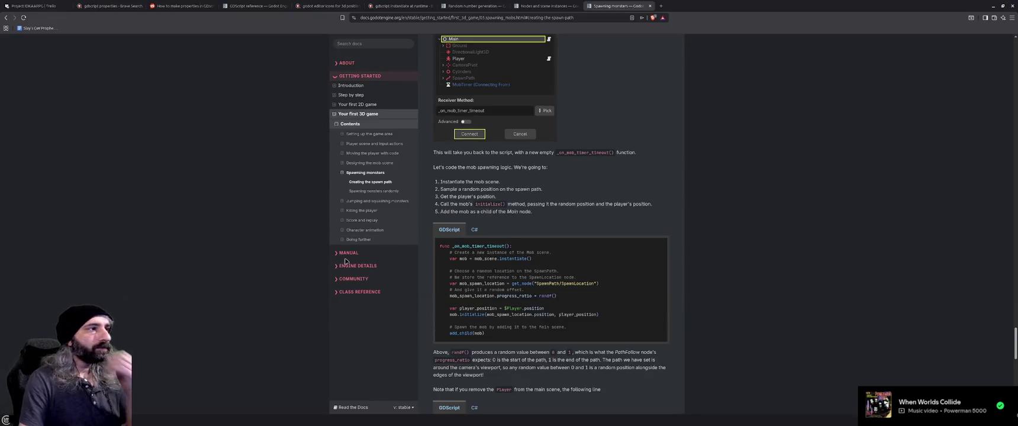
- Scroll through the Spawning monsters page to review the complete main.gd script
left_click(365, 172)
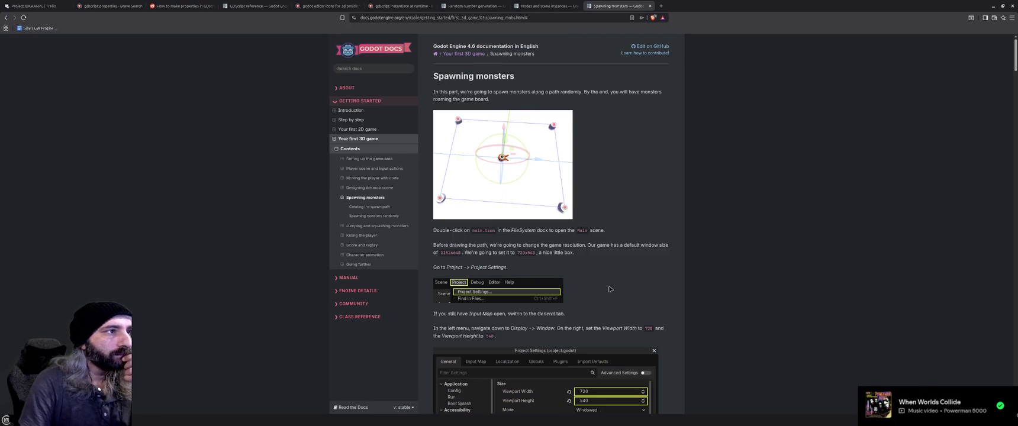
scroll(609, 288, "down", 2)
scroll(610, 288, "down", 1)
scroll(610, 289, "down", 8)
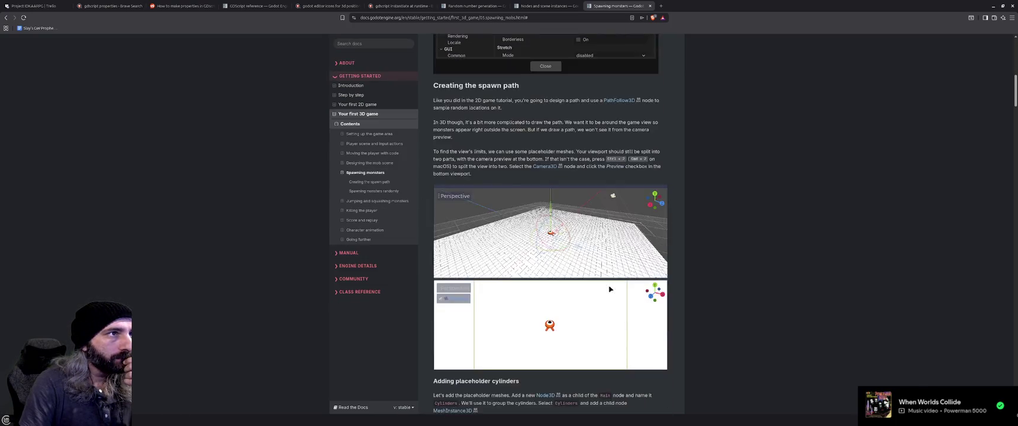
scroll(610, 289, "down", 12)
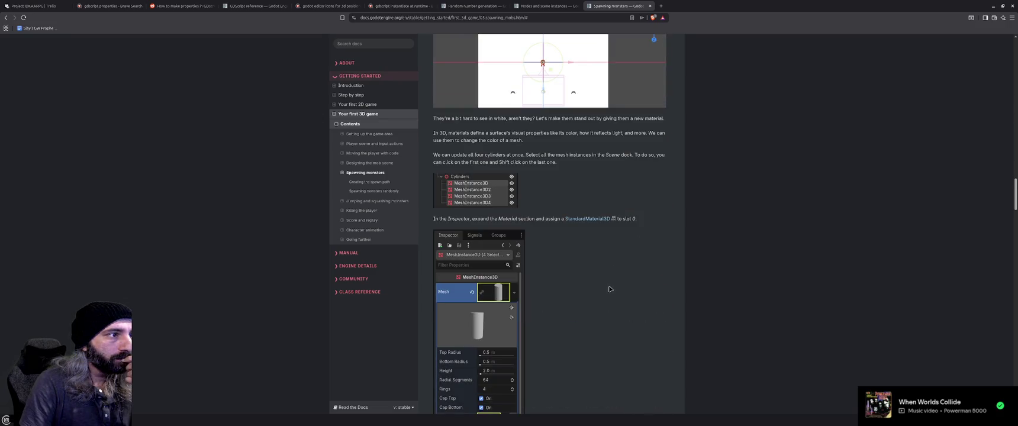
scroll(609, 288, "down", 15)
scroll(609, 288, "down", 10)
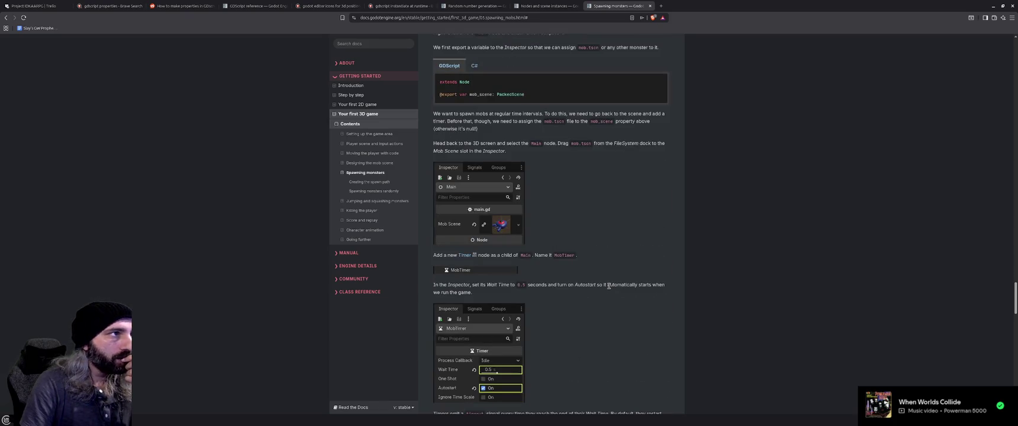
scroll(608, 286, "up", 1)
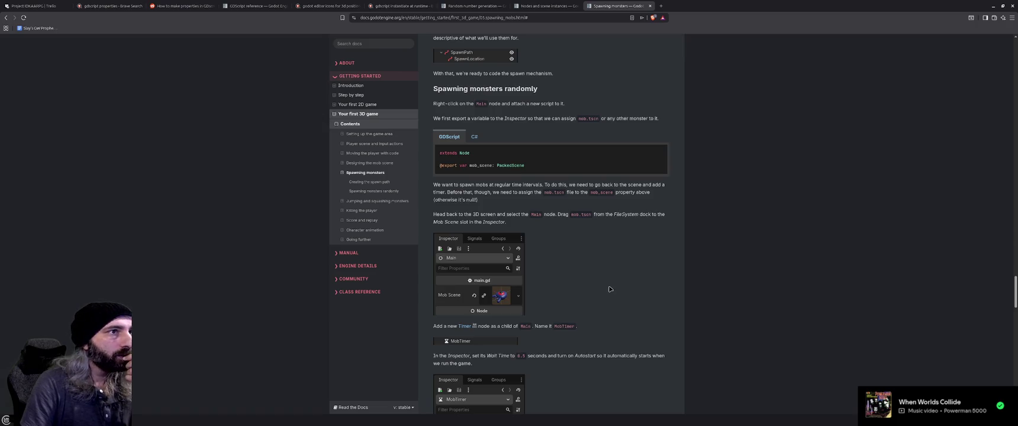
scroll(610, 289, "down", 2)
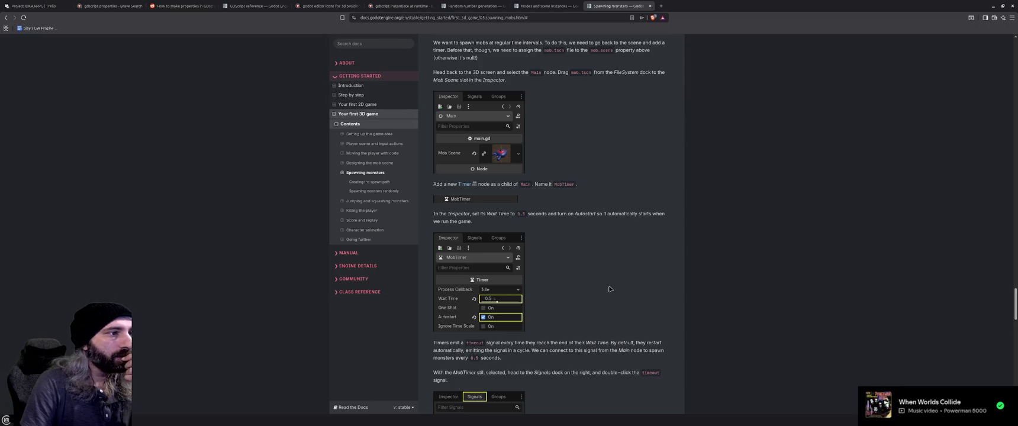
scroll(609, 289, "down", 9)
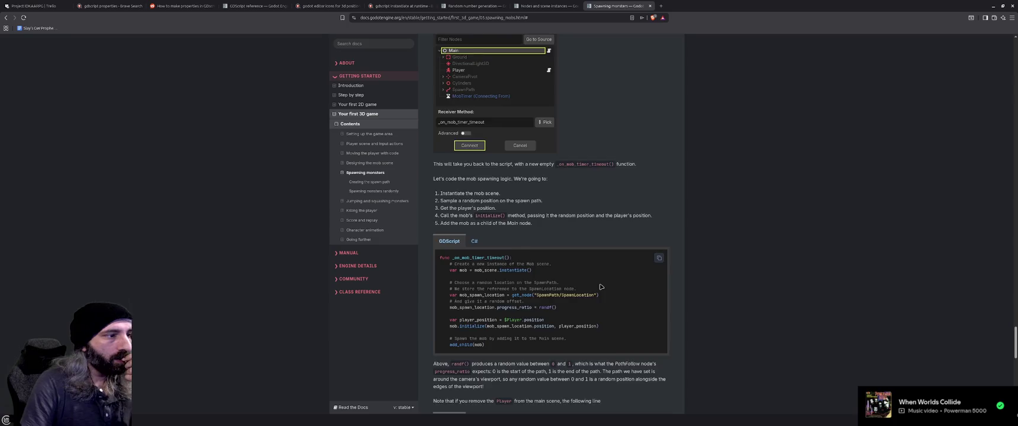
scroll(600, 287, "down", 1)
scroll(600, 287, "down", 2)
scroll(600, 287, "down", 2)
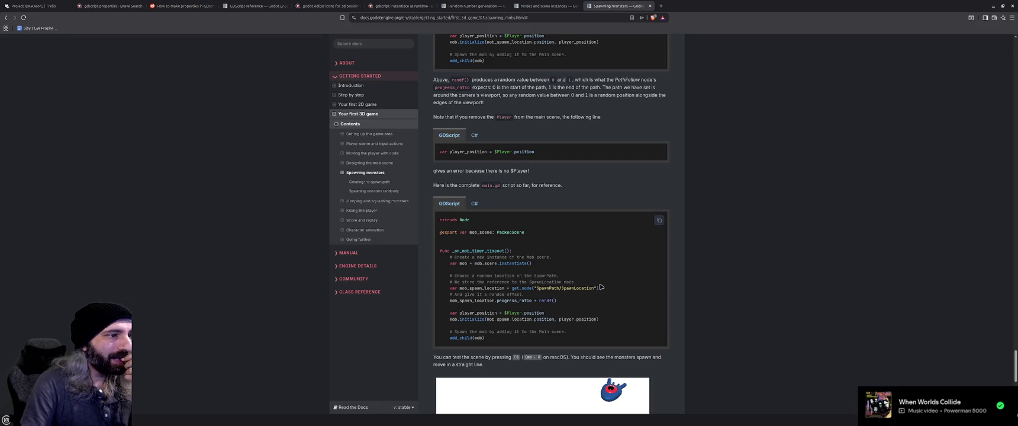
scroll(601, 287, "down", 5)
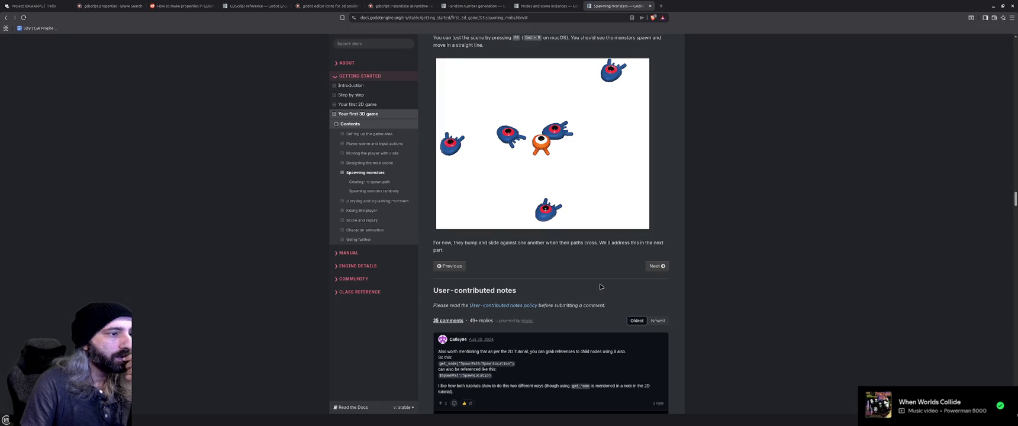
scroll(600, 287, "up", 5)
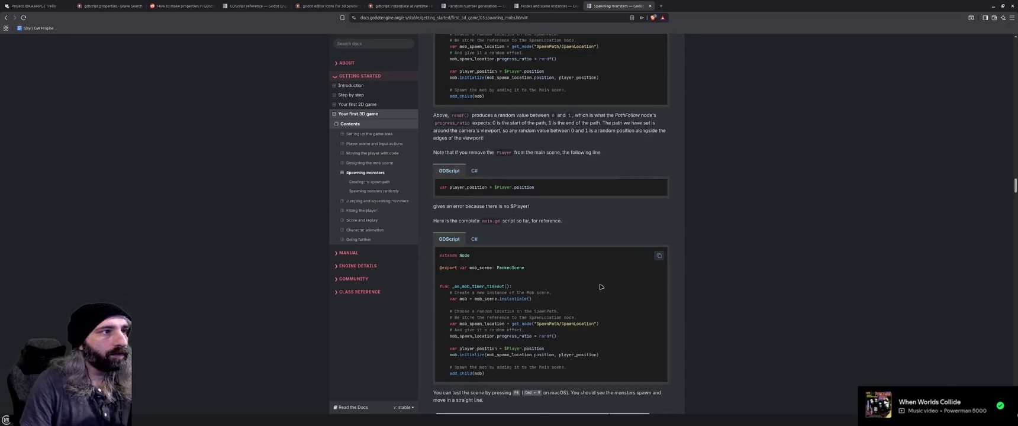
key("ctrl+f")
- Search the page for 'initialize' and step through the matches back to the first one
type("initialize")
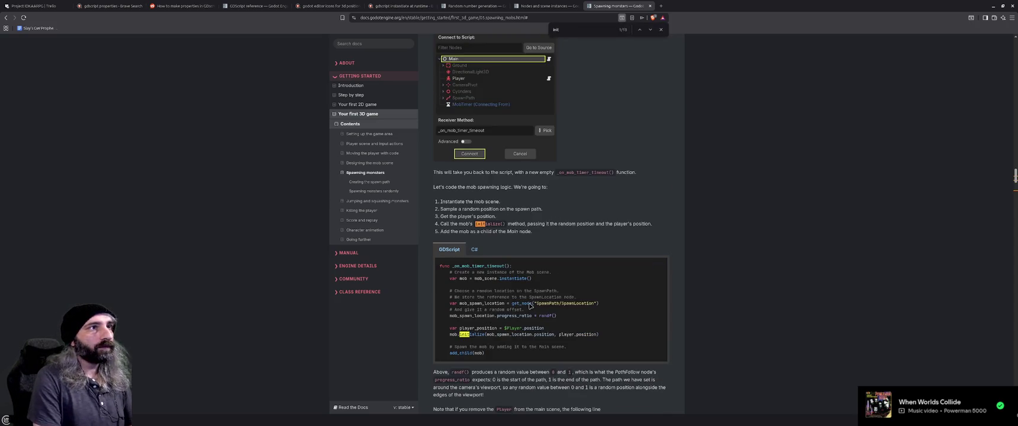
key("Return")
key("Return")
key("Return")
key("Return")
key("Return")
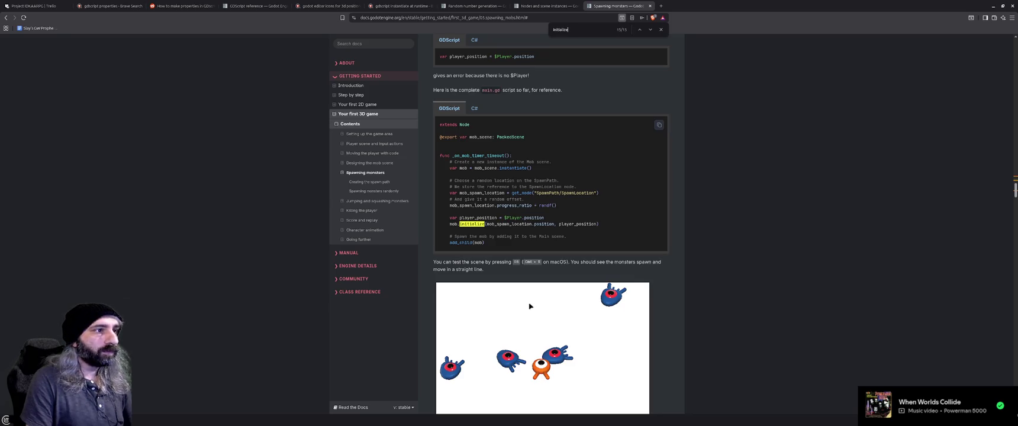
key("Return")
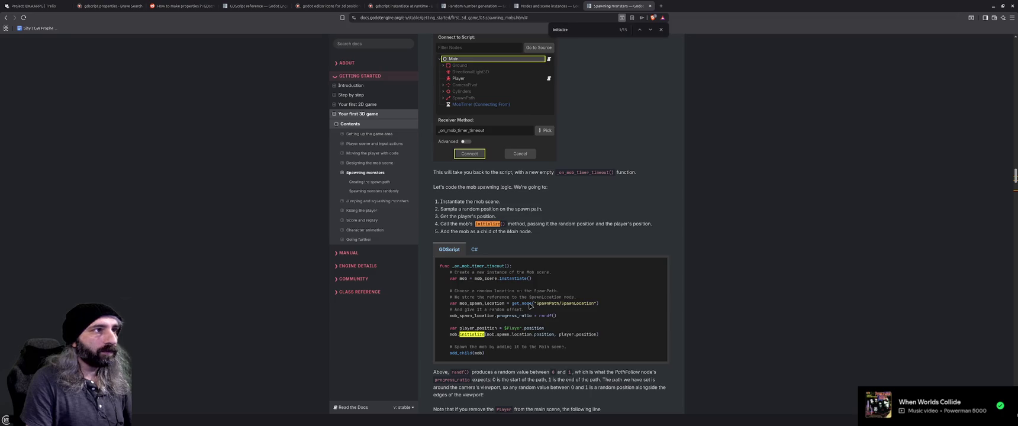
left_click(368, 165)
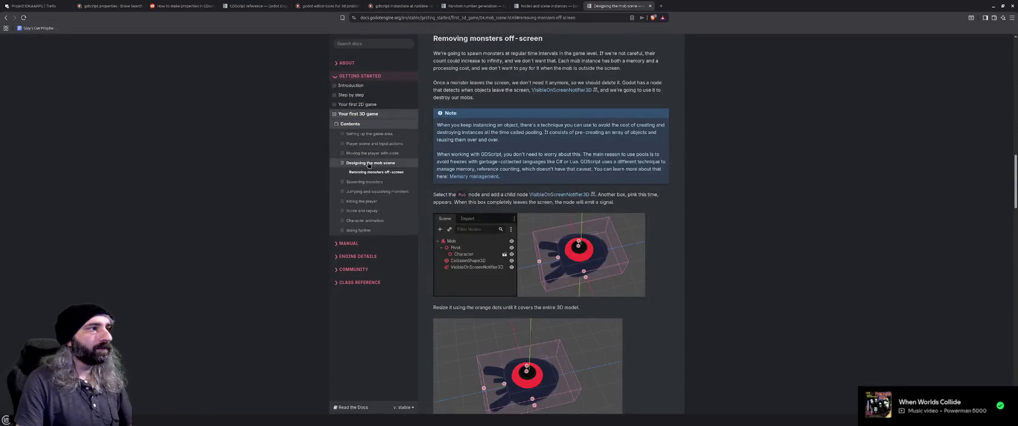
- Read the mob movement and initialize() code on the Designing the mob scene page
scroll(652, 252, "up", 10)
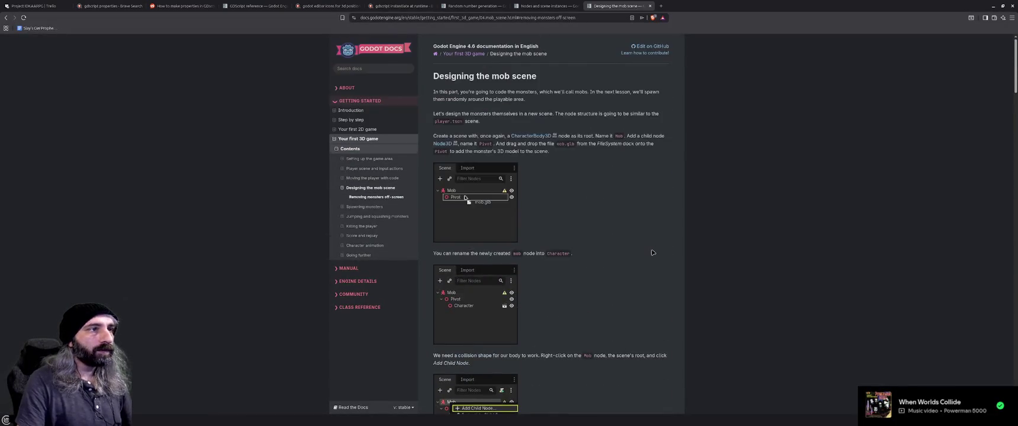
scroll(652, 252, "down", 5)
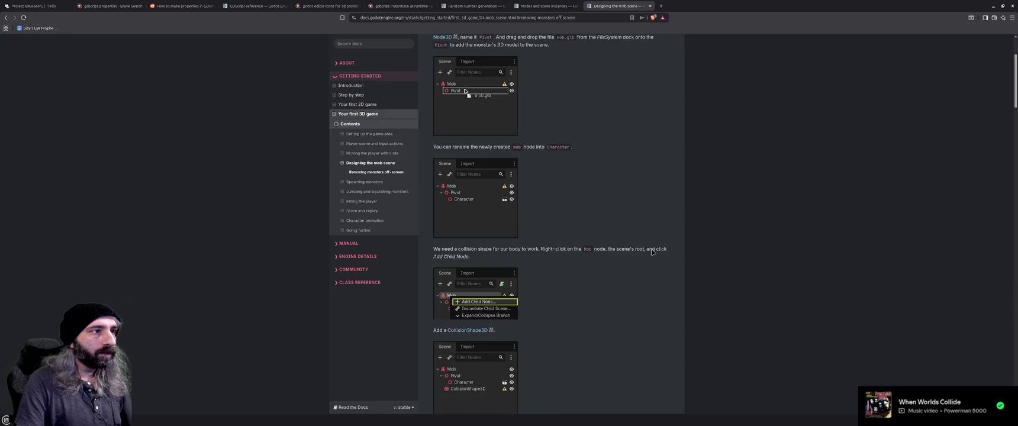
scroll(652, 253, "down", 10)
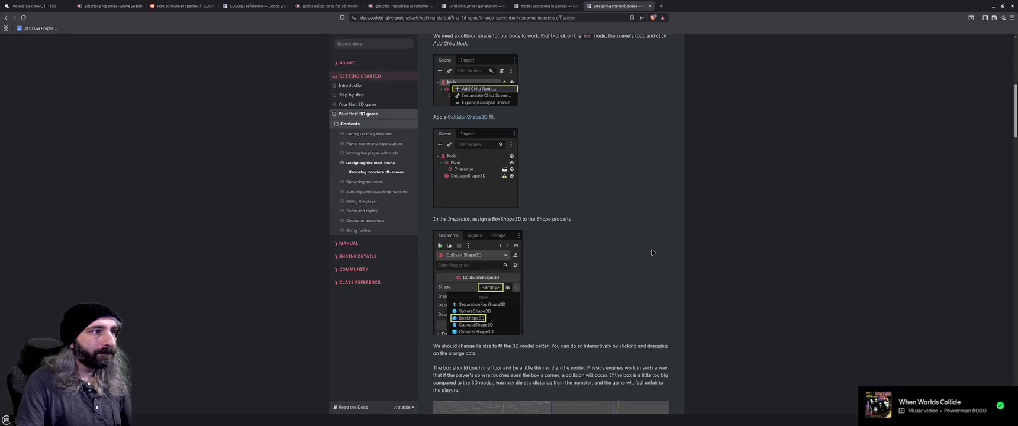
scroll(653, 253, "down", 5)
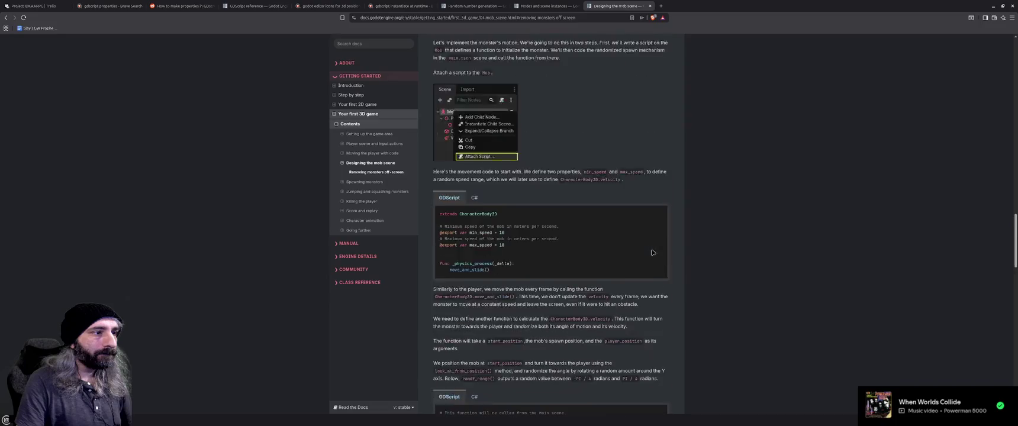
scroll(652, 253, "down", 3)
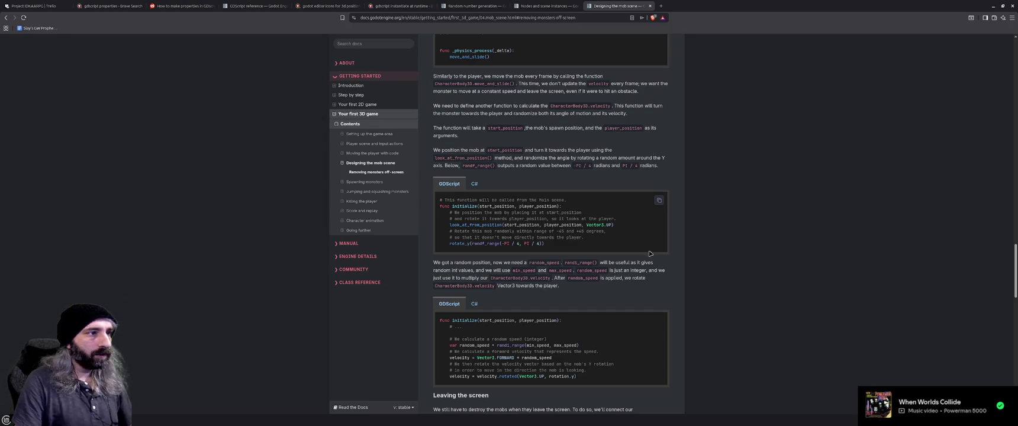
scroll(649, 256, "down", 3)
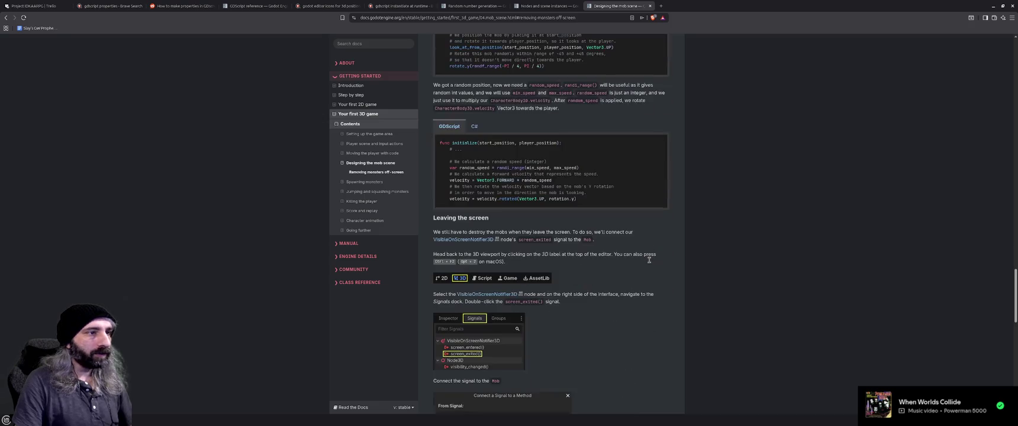
scroll(649, 262, "up", 3)
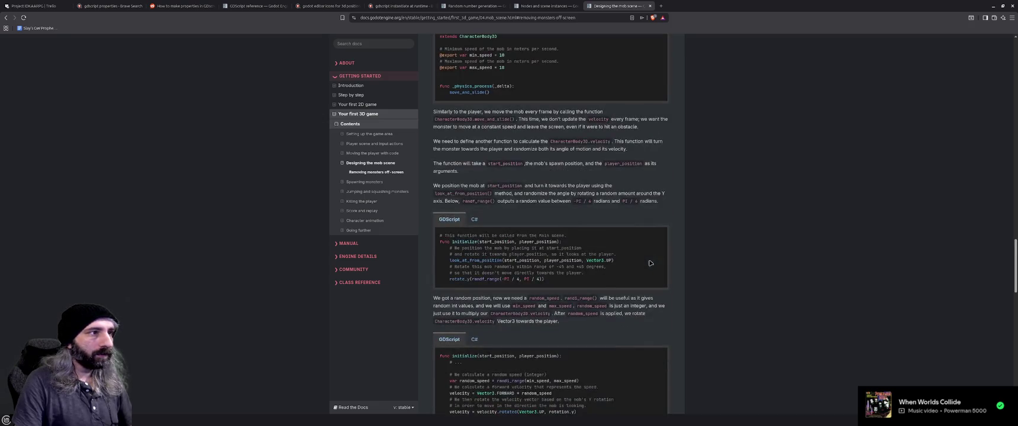
scroll(650, 263, "up", 2)
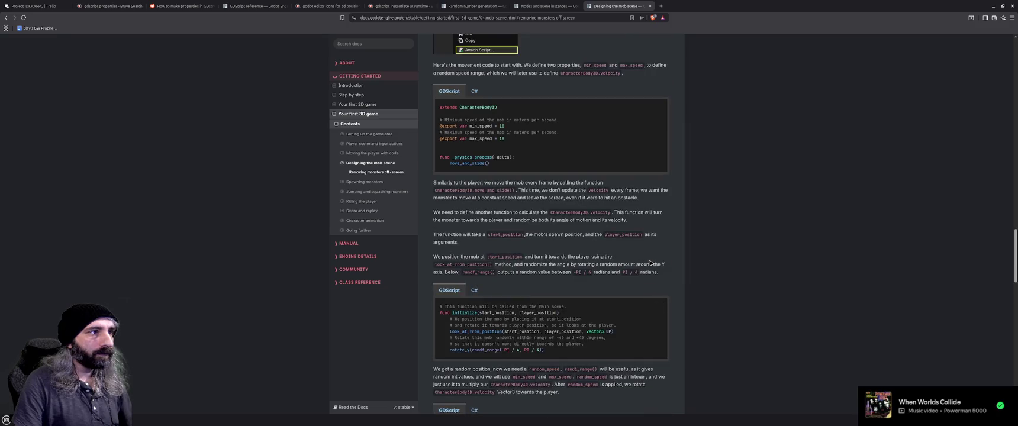
left_click(373, 183)
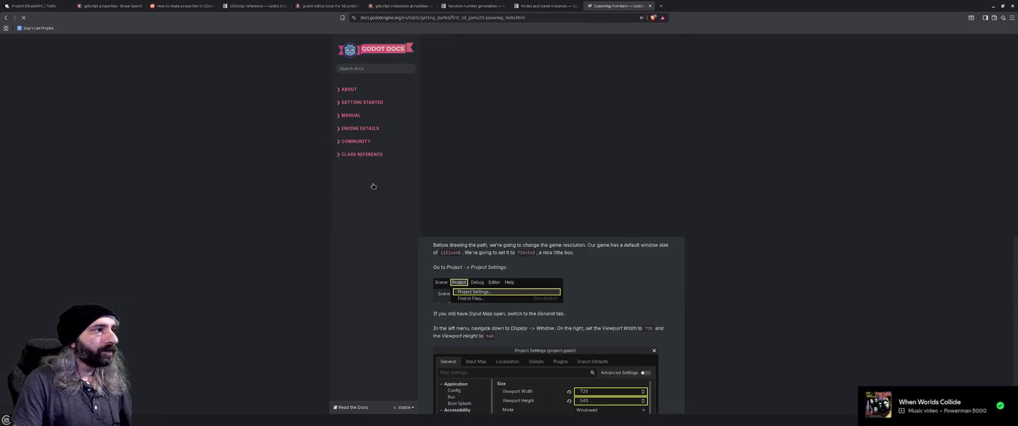
- Scroll the Spawning monsters page down to the _on_mob_timer_timeout() mob-spawning code
scroll(614, 253, "down", 10)
scroll(614, 253, "down", 20)
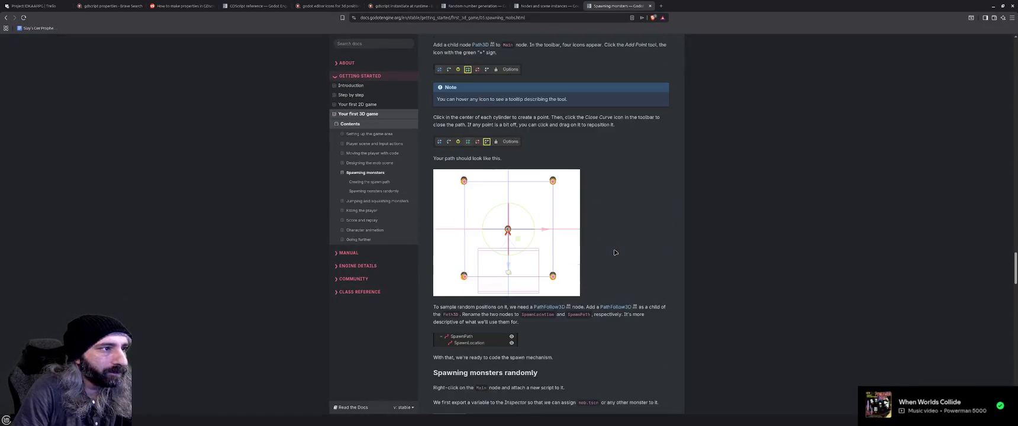
scroll(614, 253, "down", 1)
scroll(614, 253, "down", 2)
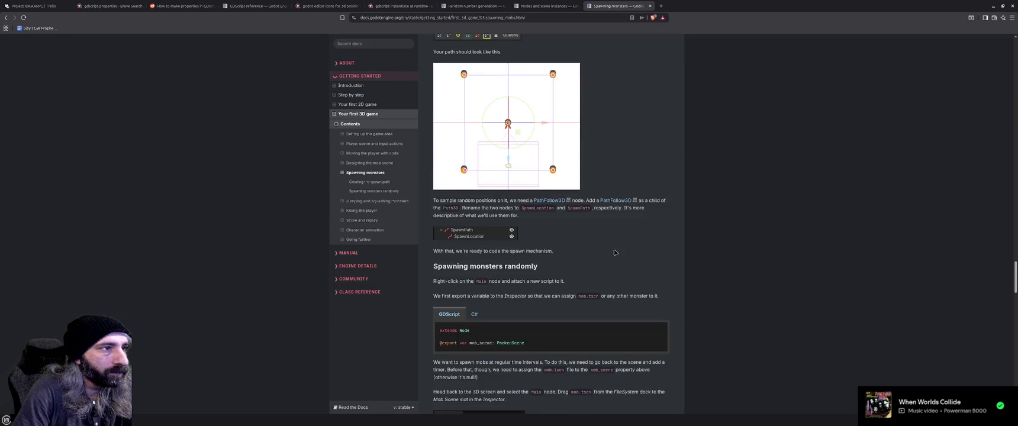
scroll(614, 253, "down", 15)
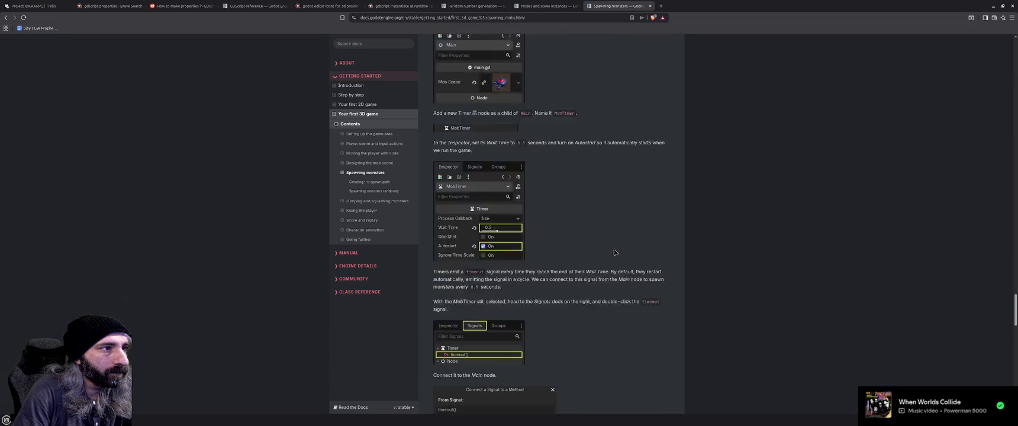
scroll(614, 252, "down", 8)
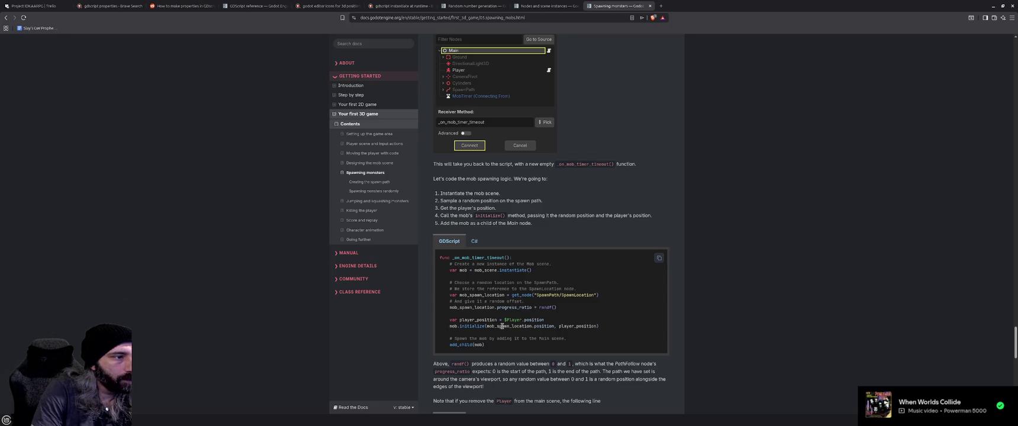
- Highlight the mob_spawn_location.position argument in the initialize() call, then deselect it
double_click(489, 327)
left_click_drag(542, 326, 552, 327)
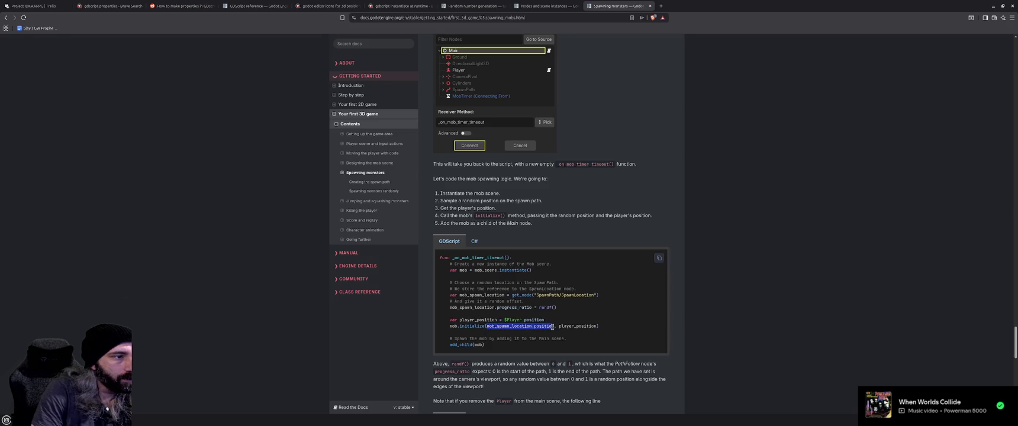
left_click(621, 329)
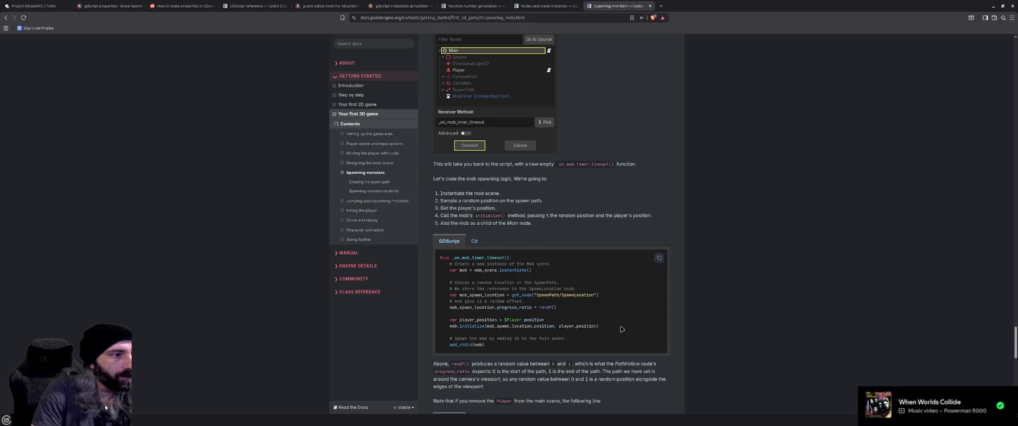
- Scroll down to the complete main.gd script and the straight-line spawning note
scroll(622, 329, "down", 1)
scroll(621, 329, "down", 2)
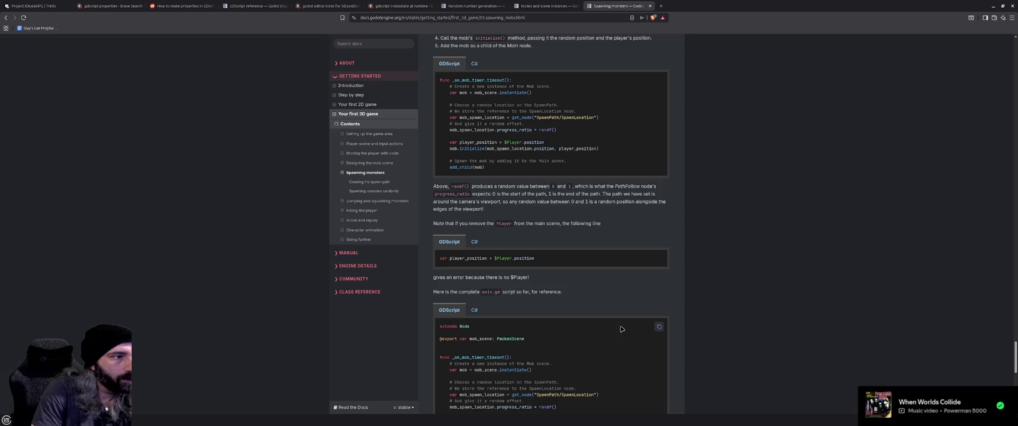
scroll(621, 329, "down", 2)
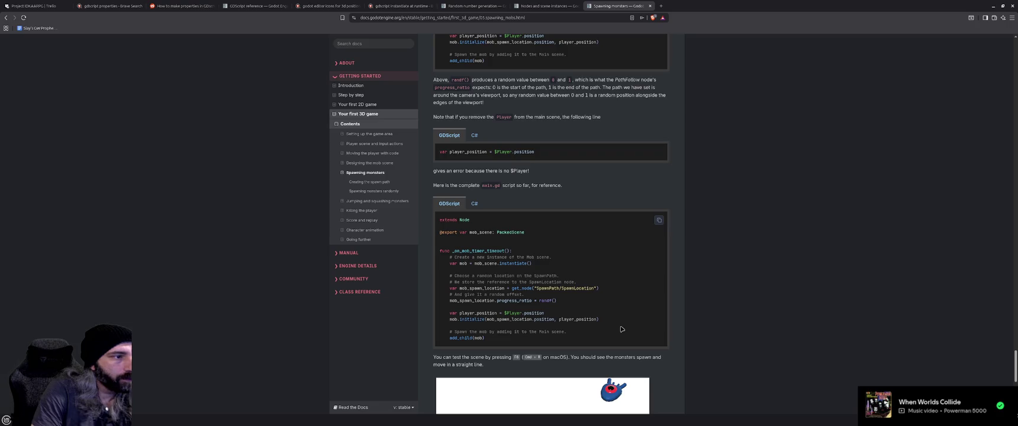
scroll(621, 329, "down", 2)
scroll(622, 329, "up", 1)
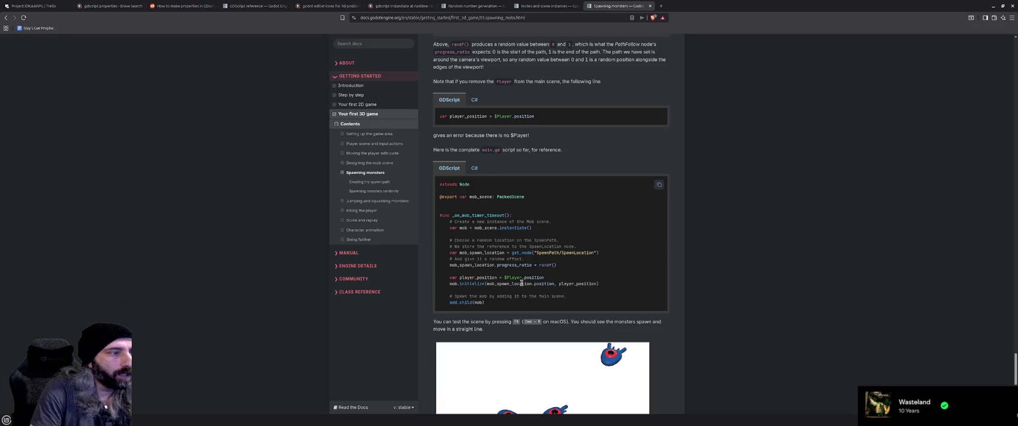
- Read the look_at_from_position initialize() example on 'Designing the mob scene', then return to Godot
left_click(378, 163)
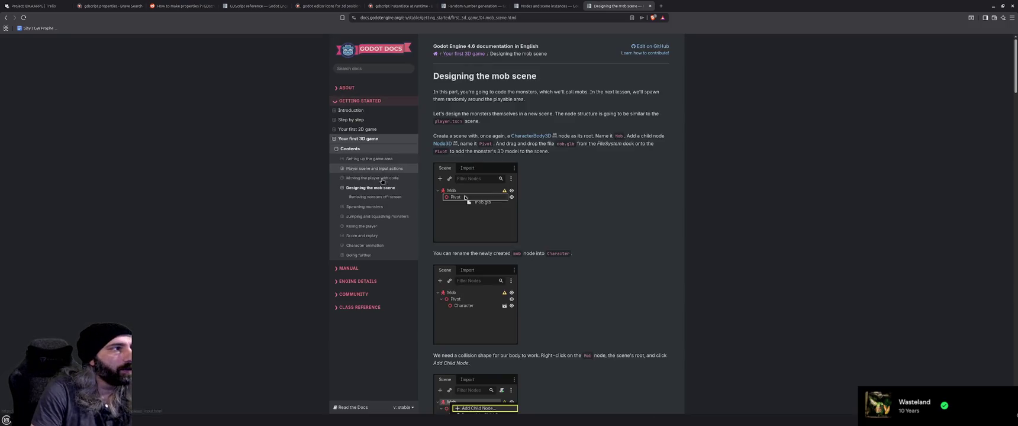
scroll(633, 260, "down", 10)
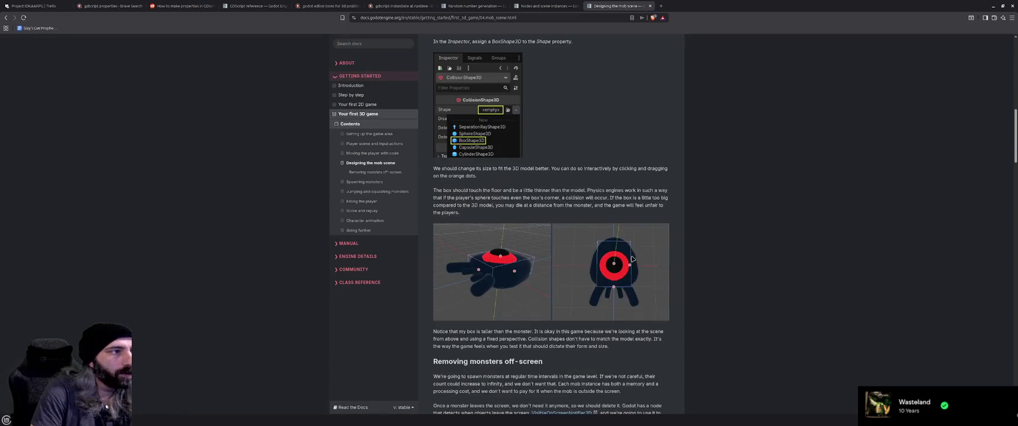
scroll(632, 259, "down", 3)
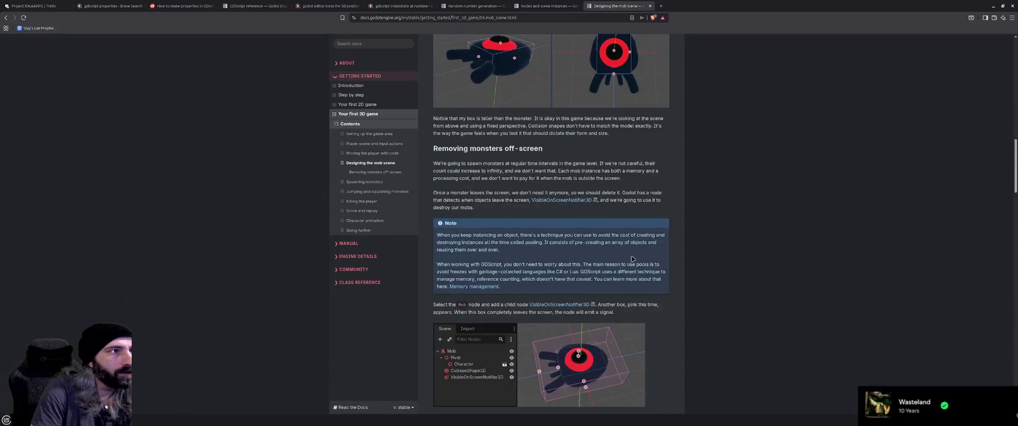
scroll(632, 259, "down", 6)
scroll(632, 260, "down", 4)
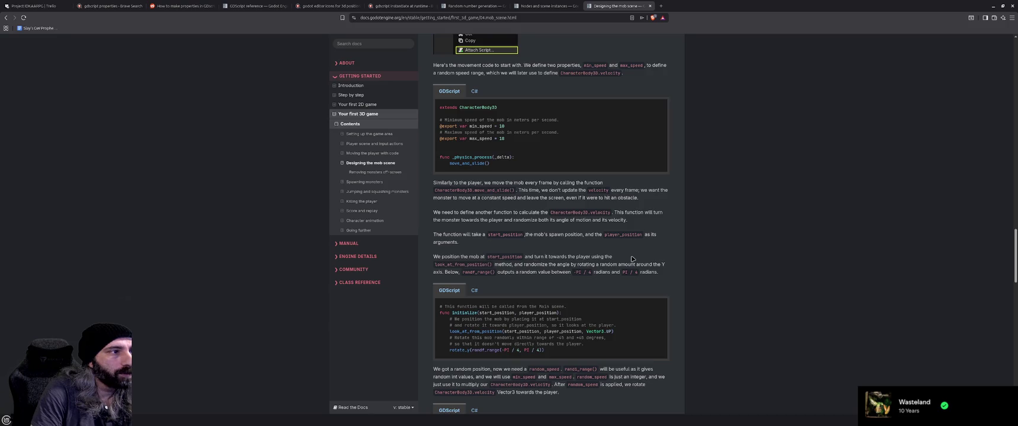
double_click(515, 258)
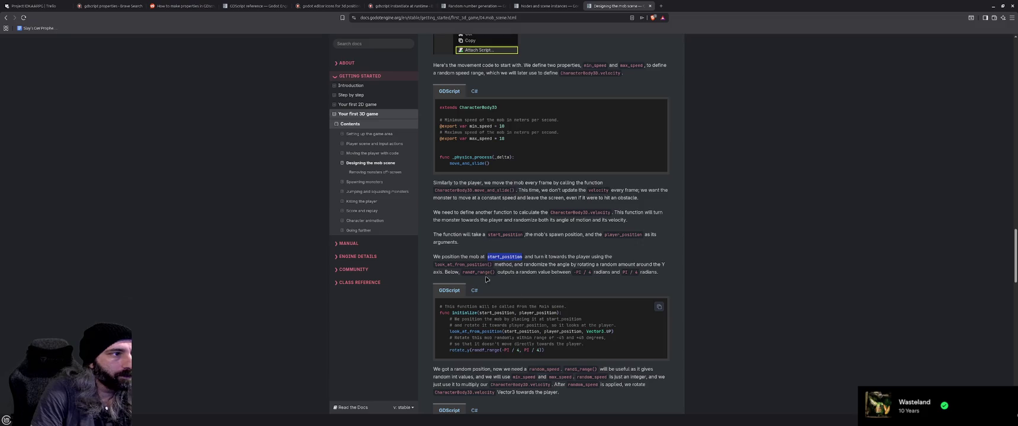
key("alt+Tab")
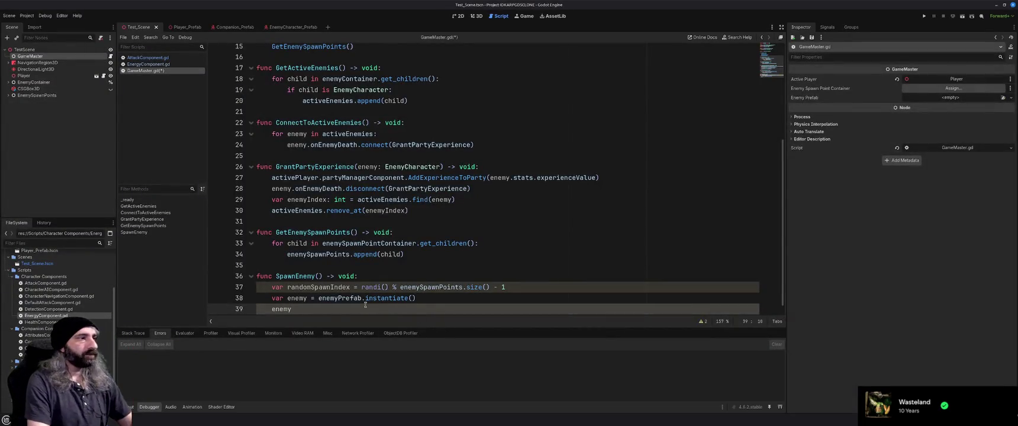
- Delete the partial 'enemy' on GameMaster.gd line 39, try typing look_at_from, then remove it
key("ctrl+shift+Left")
key("BackSpace")
type("lo")
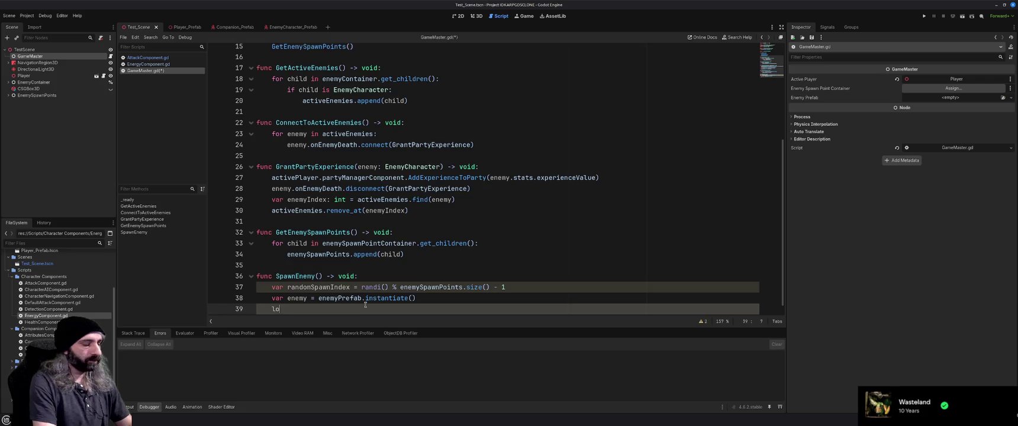
type("ok_at")
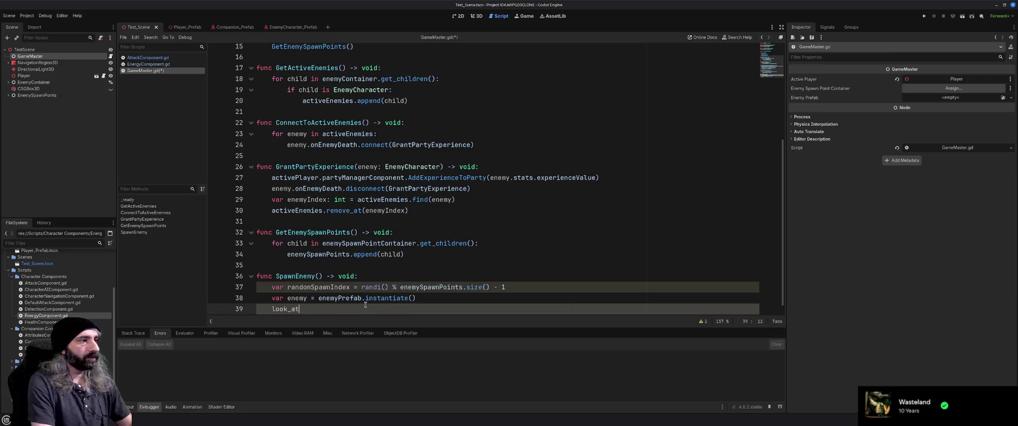
type("_from")
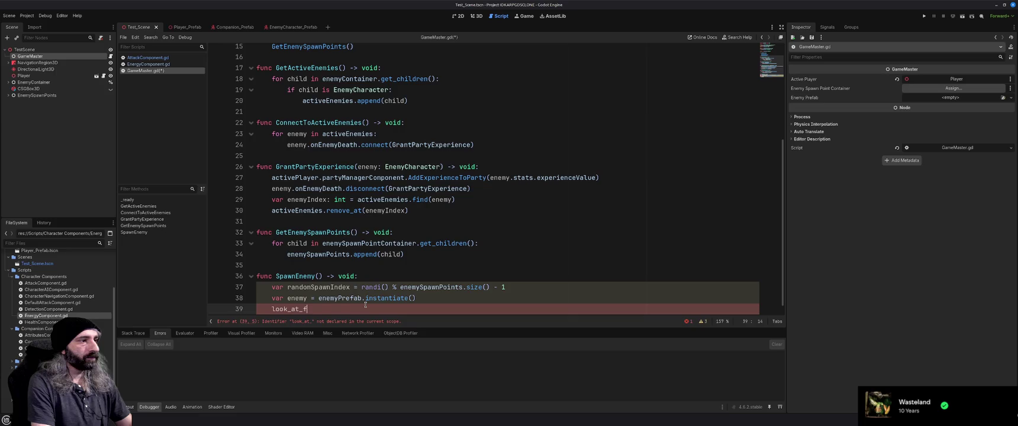
key("ctrl+shift+Left")
key("BackSpace")
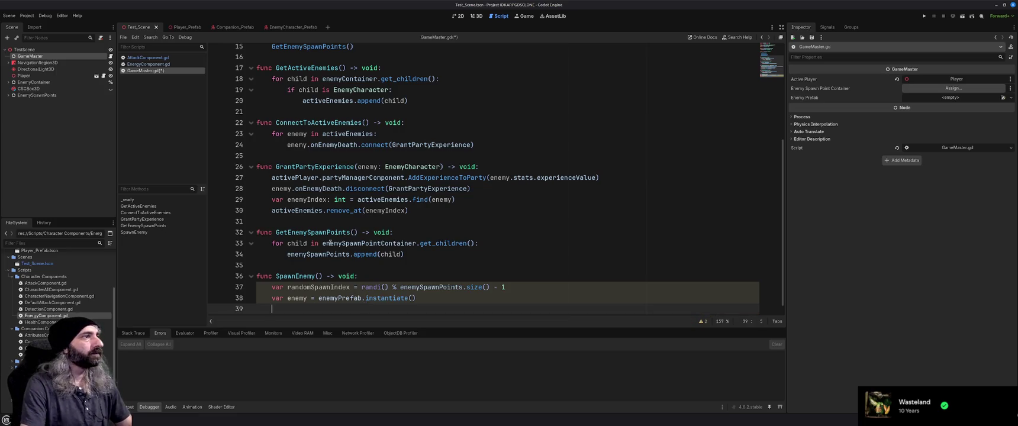
scroll(332, 240, "up", 5)
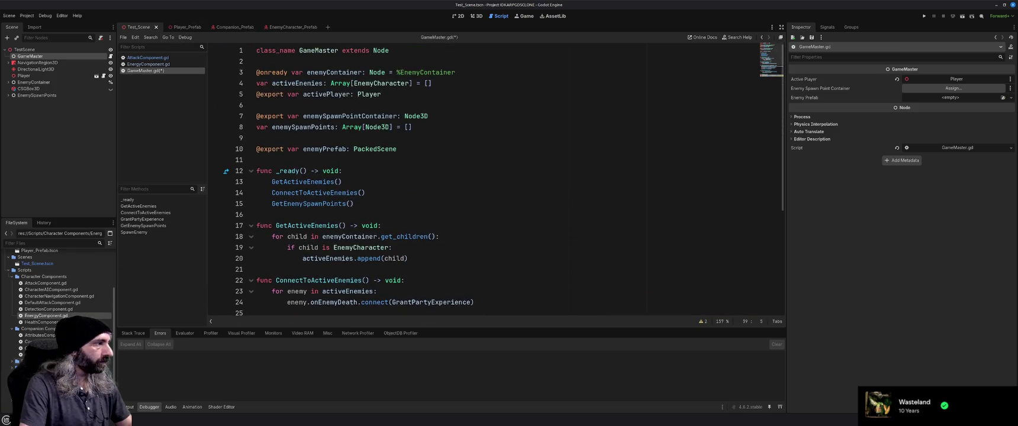
- Open EnemyCharacter.gd, try a look_at call in _ready, then delete it, keeping the blank line
left_click(363, 247, "ctrl")
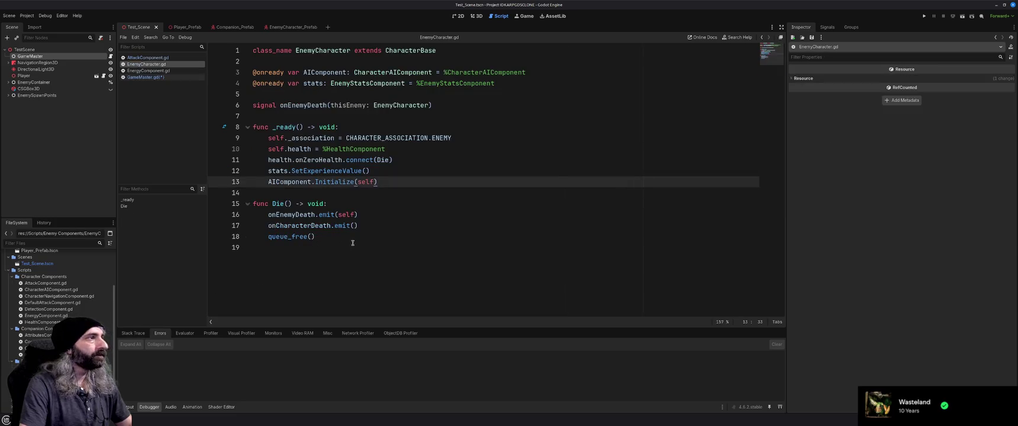
left_click(364, 244)
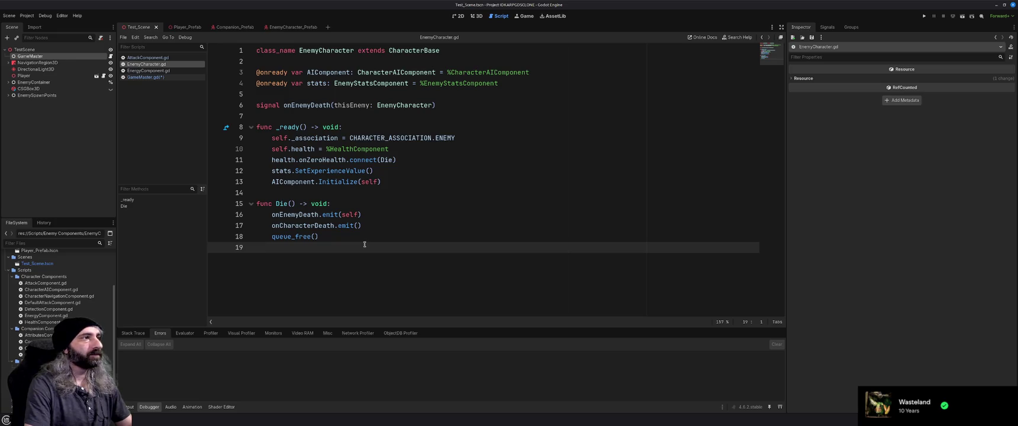
key("Return")
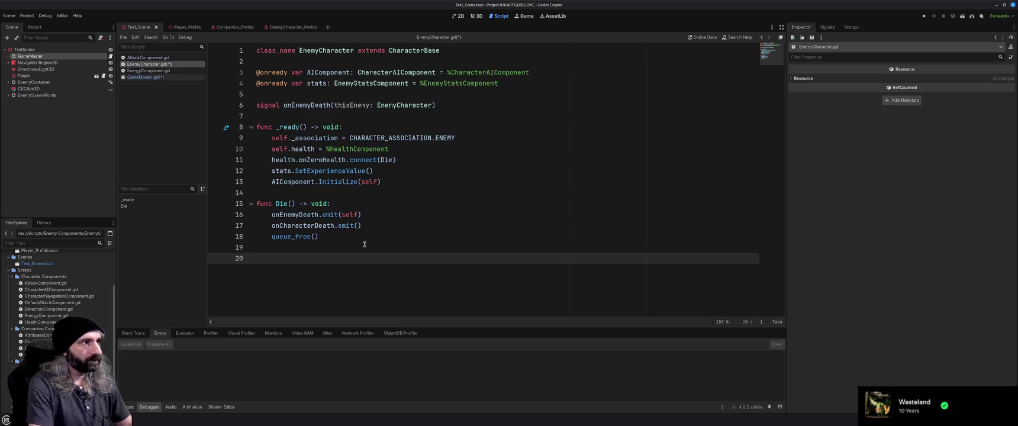
left_click(412, 190)
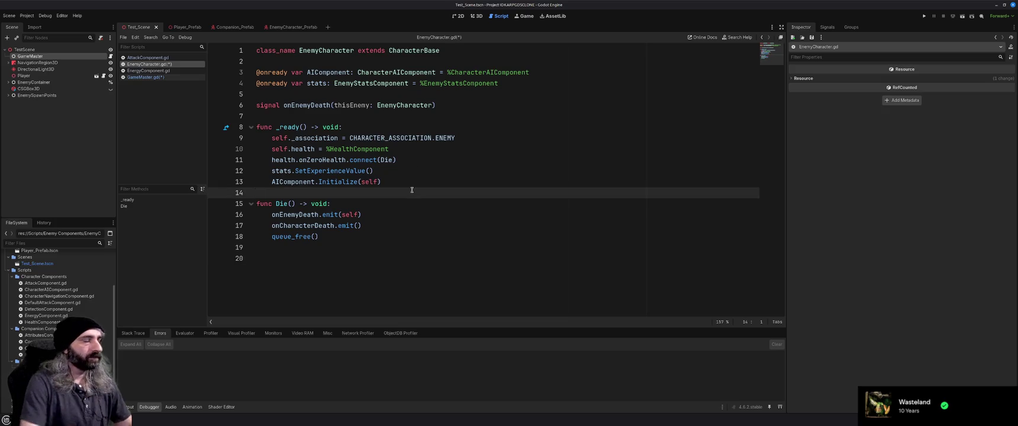
type("look_at")
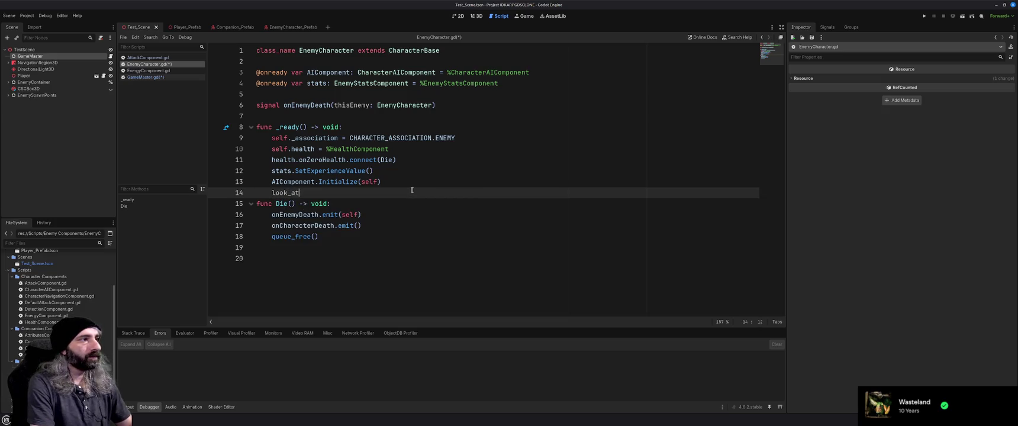
key("shift+Home")
key("BackSpace")
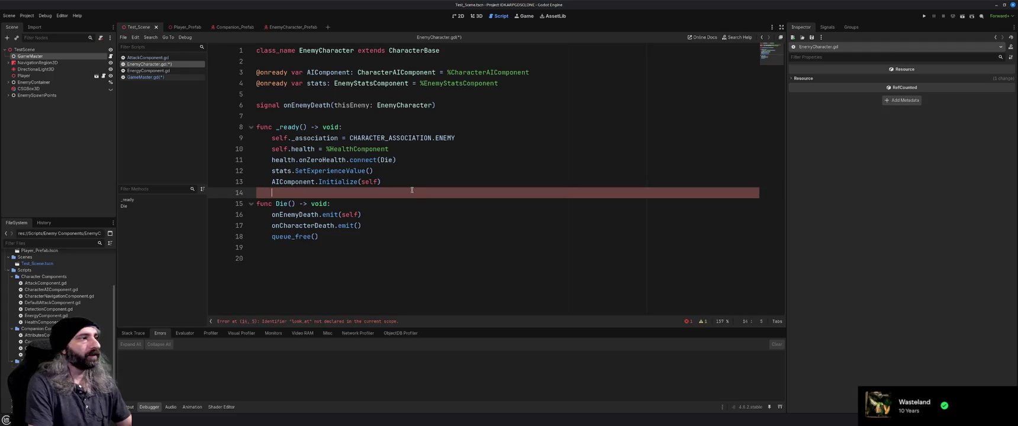
key("BackSpace")
key("BackSpace")
key("Return")
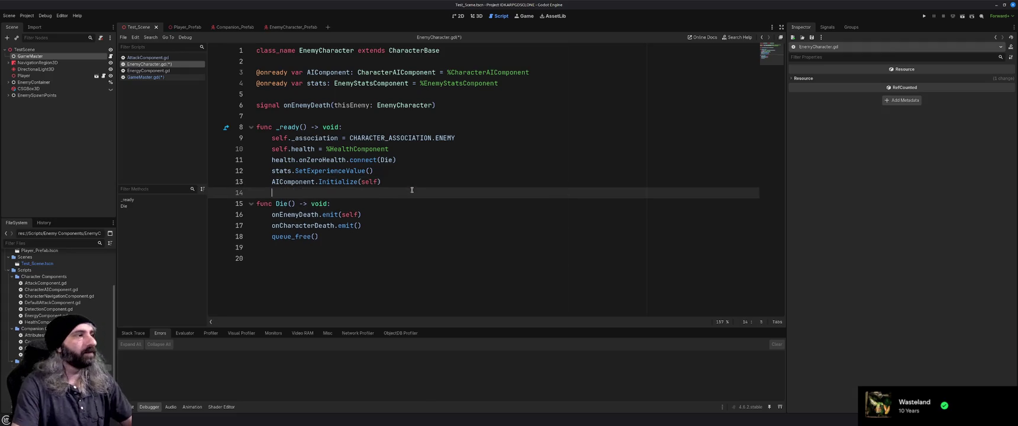
- Remove the extra empty last line and save EnemyCharacter.gd
left_click(305, 264)
key("BackSpace")
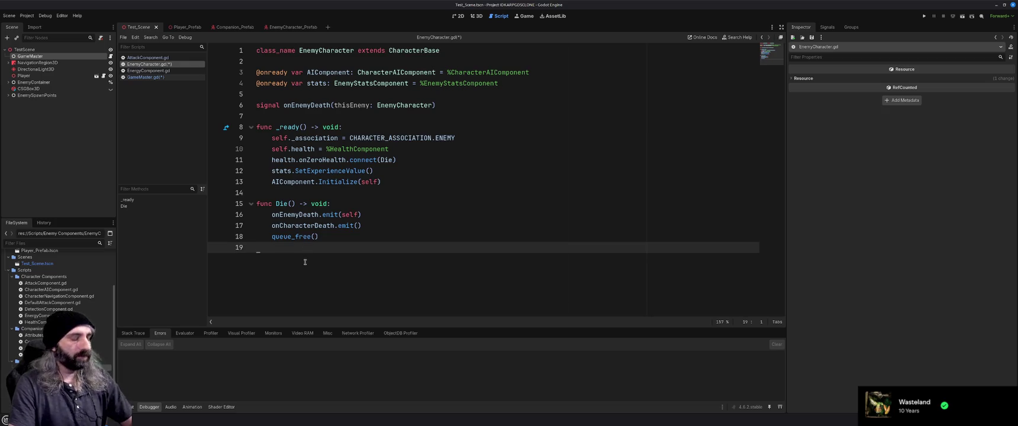
key("Left")
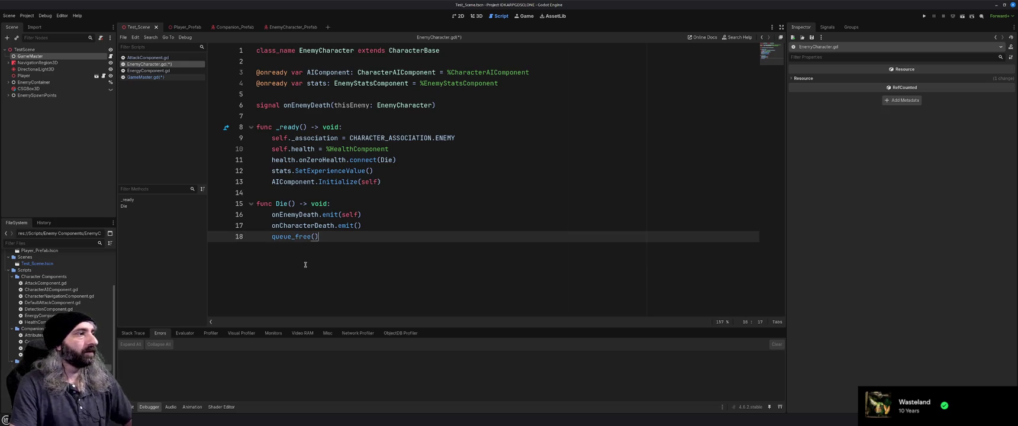
key("ctrl+s")
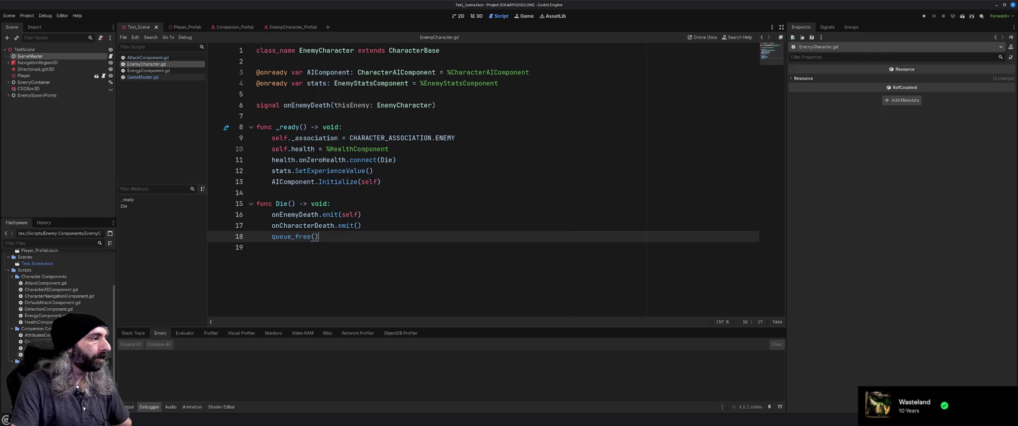
double_click(54, 296)
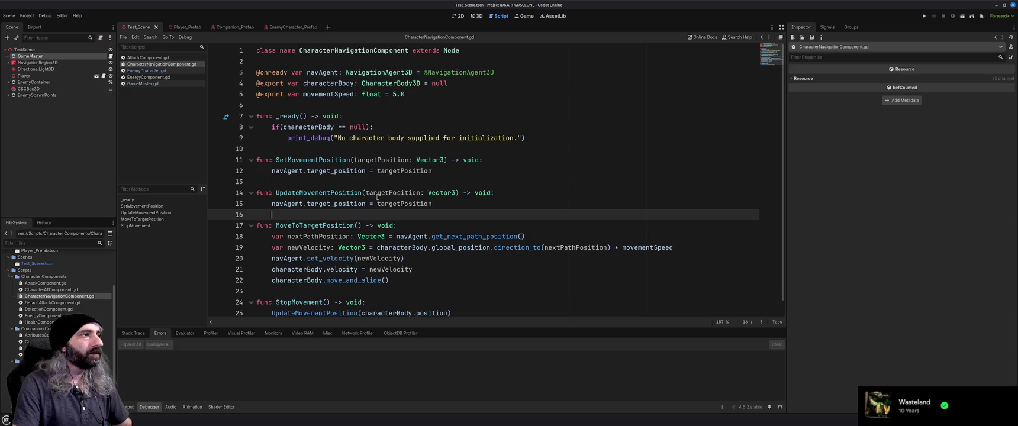
- Insert a new line after print_debug in _ready, keeping a blank line before SetMovementPosition
left_click(375, 151)
key("Return")
key("Return")
key("BackSpace")
key("BackSpace")
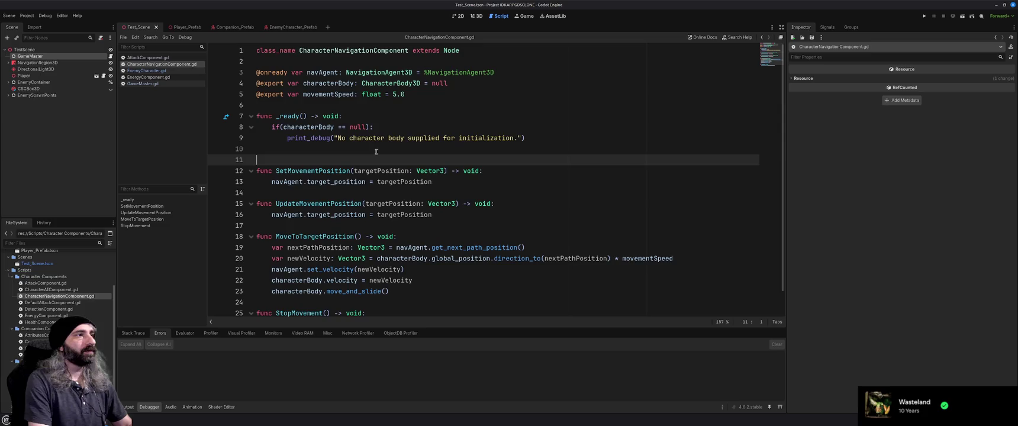
key("Return")
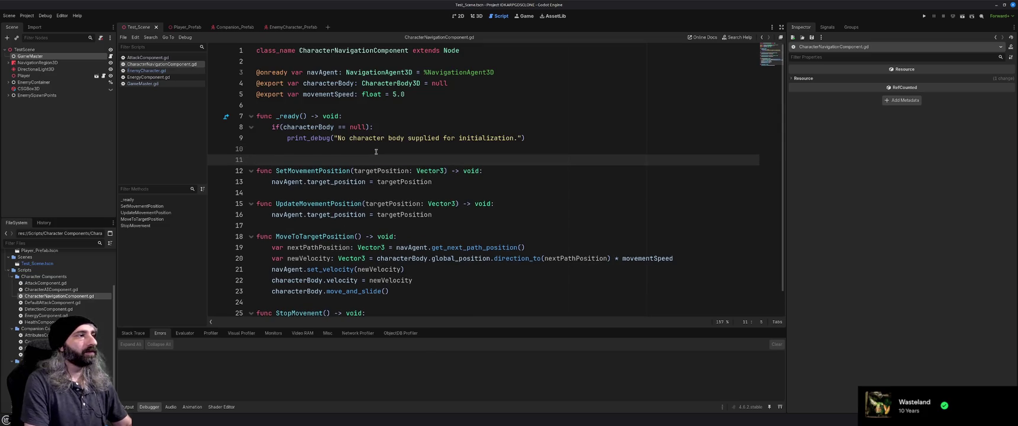
key("Return")
key("Up")
- Write characterBody.look_at_from_position() on the new line using autocomplete
type("character")
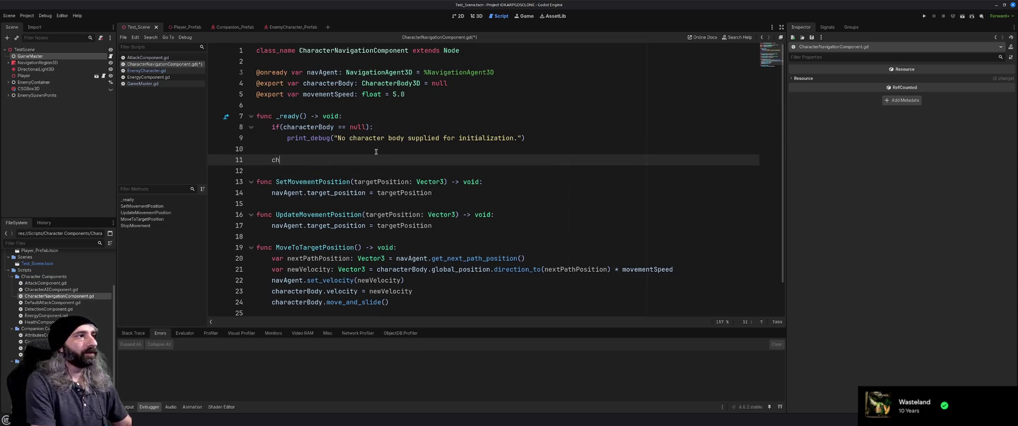
key("Return")
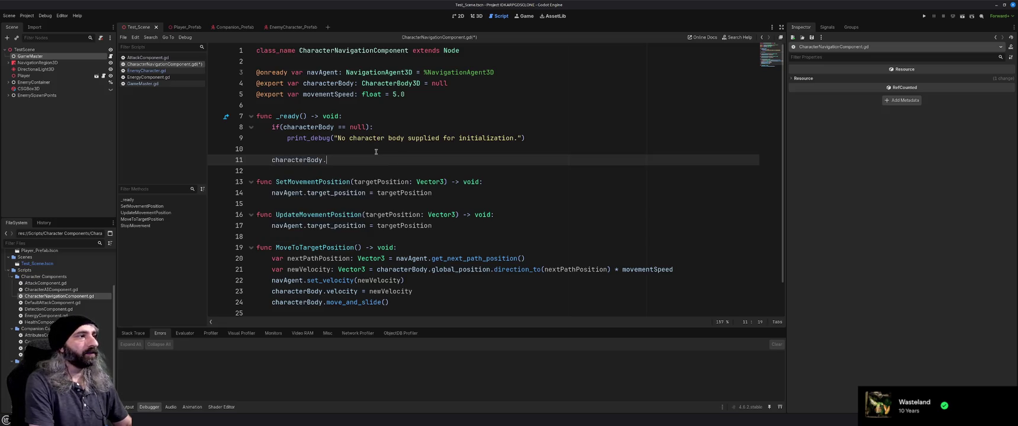
type(".look")
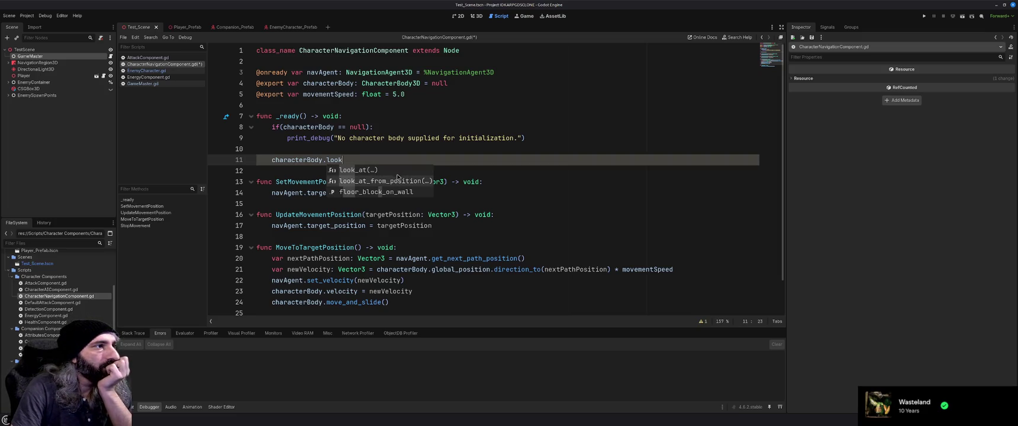
left_click(398, 181)
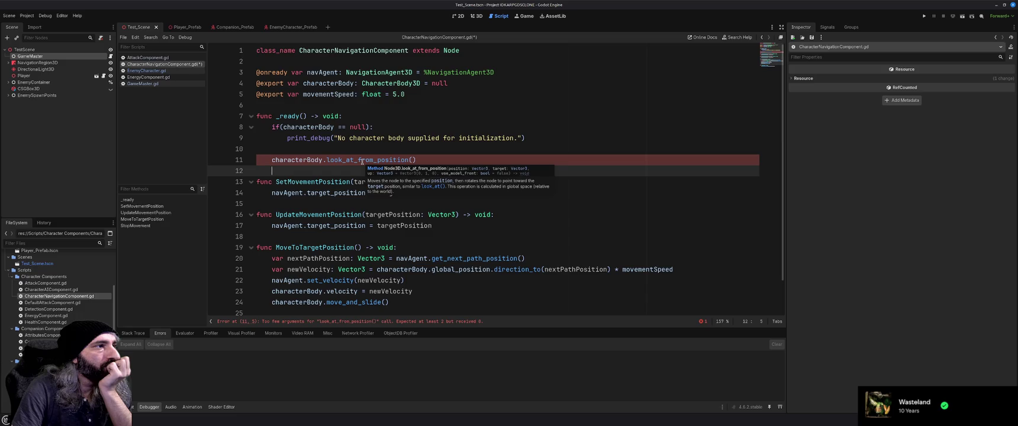
double_click(363, 160)
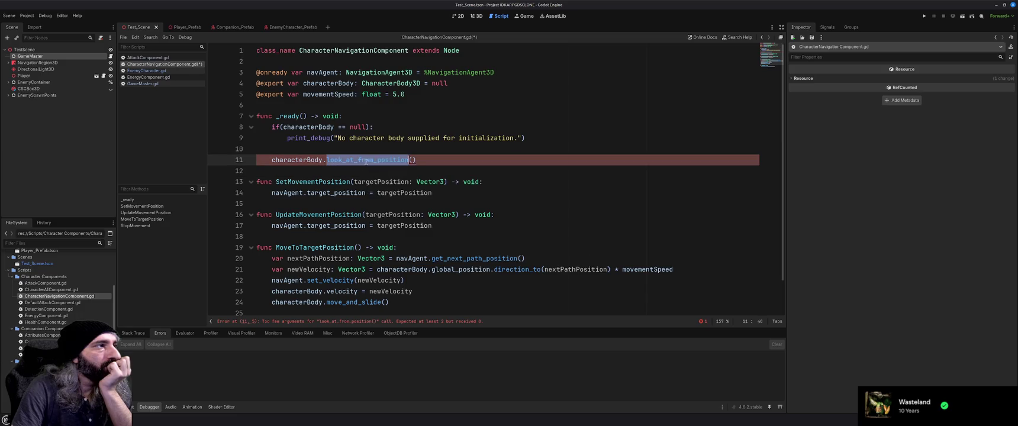
- Strip look_at_from_position() from the characterBody line and scroll through the rest of the script
key("BackSpace")
key("Delete")
key("Delete")
key("BackSpace")
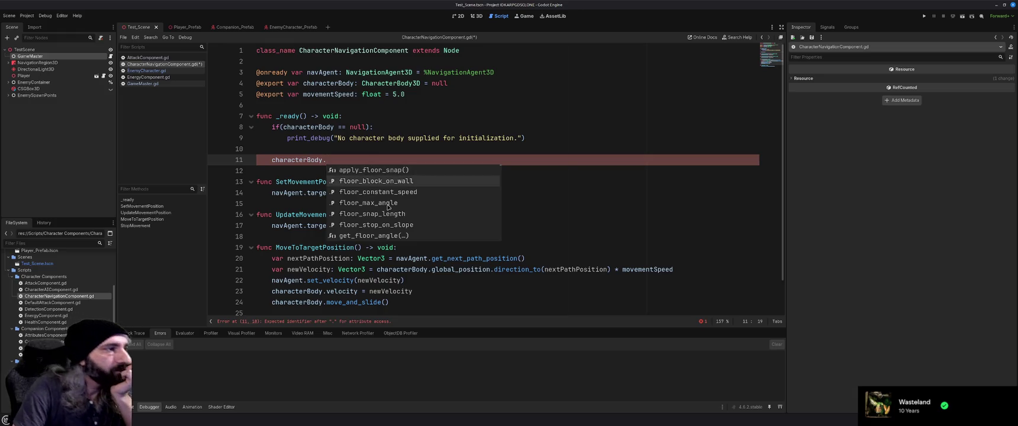
scroll(388, 207, "down", 4)
scroll(389, 206, "down", 10)
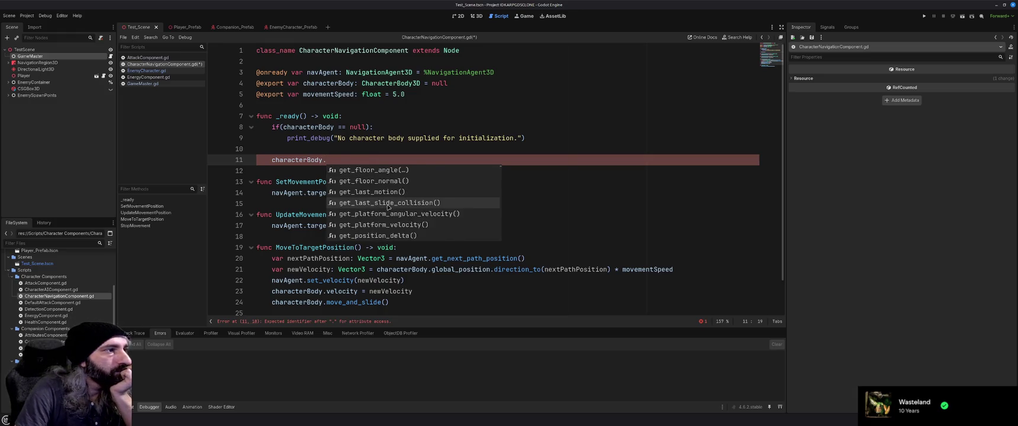
scroll(388, 207, "down", 5)
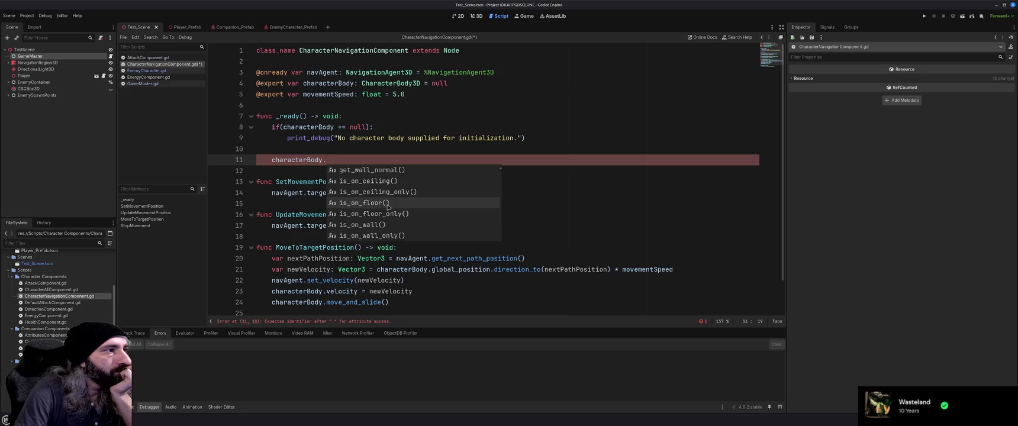
scroll(388, 207, "down", 5)
scroll(388, 206, "down", 4)
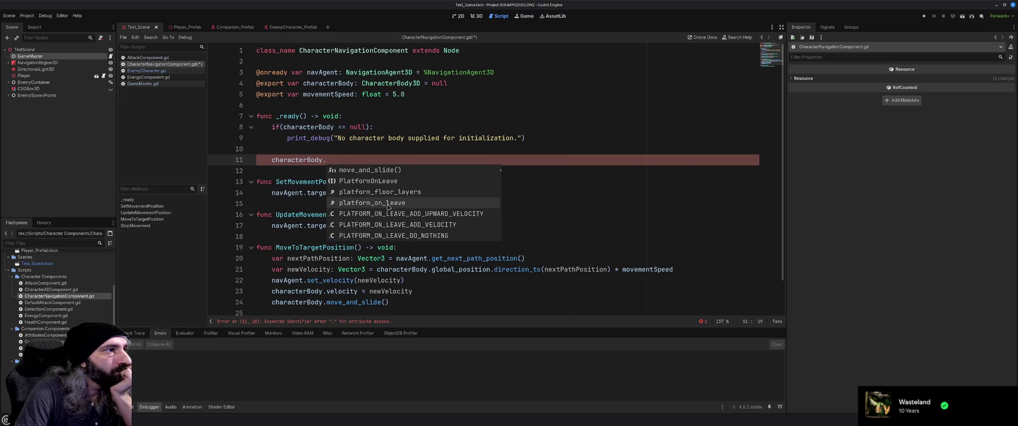
scroll(388, 207, "down", 5)
scroll(388, 207, "down", 5)
scroll(388, 207, "down", 8)
scroll(388, 207, "down", 1)
scroll(389, 207, "down", 3)
scroll(388, 206, "down", 6)
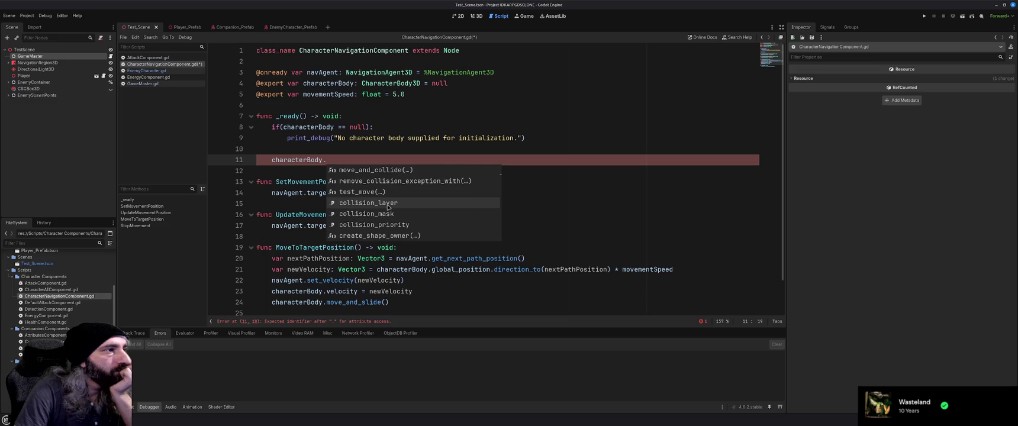
scroll(389, 206, "down", 5)
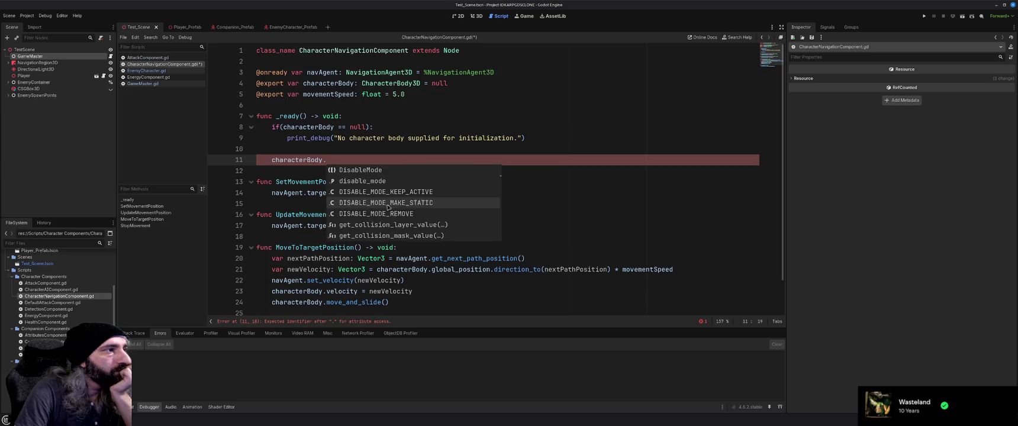
scroll(389, 206, "down", 7)
scroll(389, 206, "down", 1)
scroll(388, 207, "down", 9)
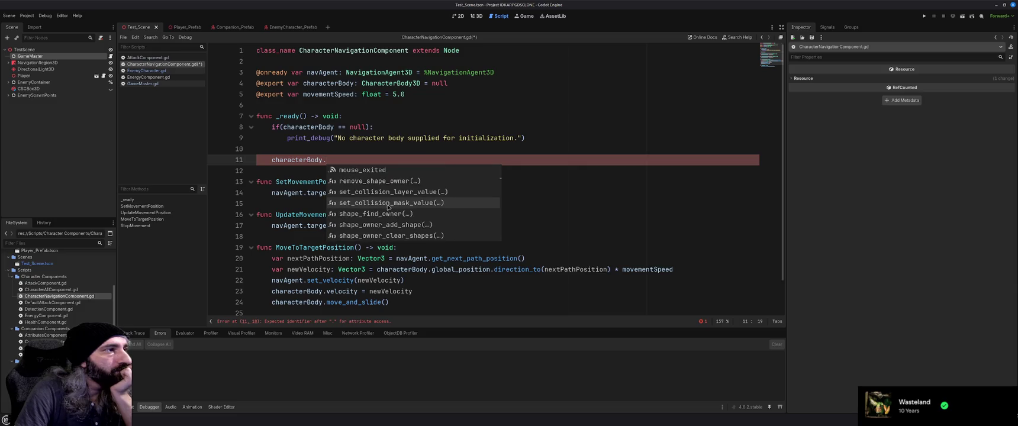
scroll(388, 206, "down", 10)
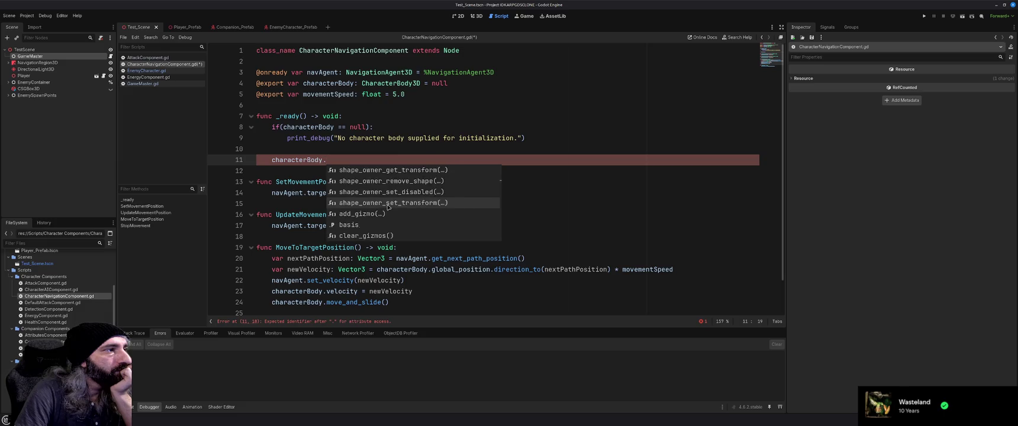
scroll(388, 206, "down", 7)
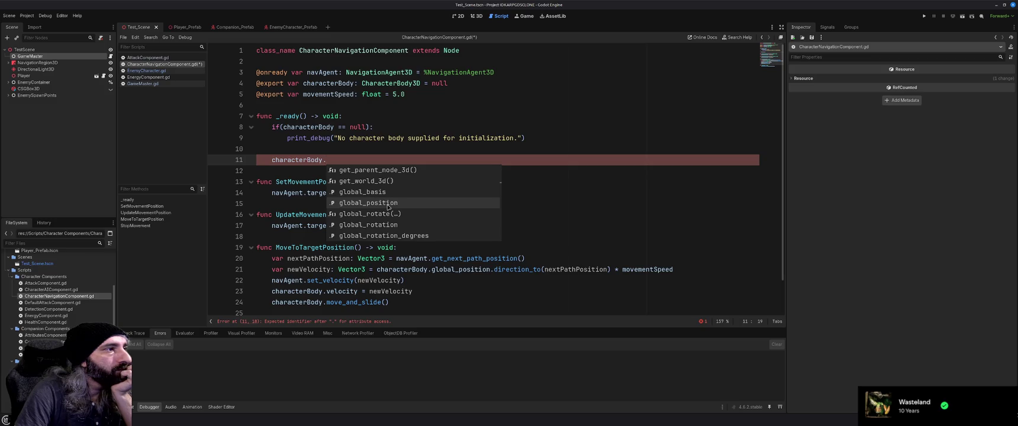
- Delete the leftover 'characterBody.' line and its blank line, then save the script
key("Escape")
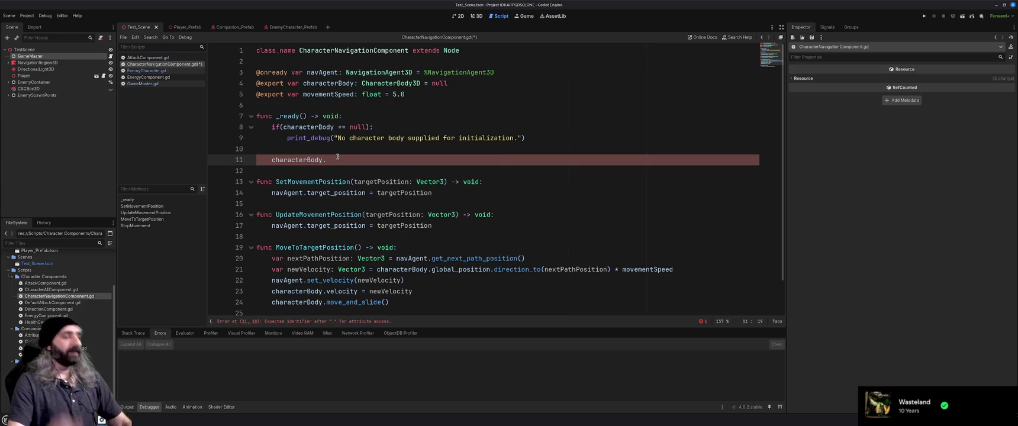
key("shift+Home")
key("BackSpace")
key("BackSpace")
key("BackSpace")
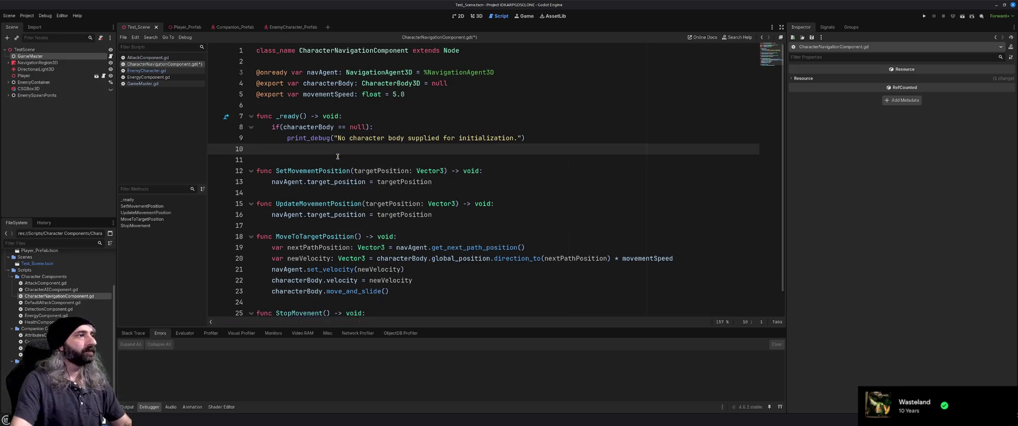
key("BackSpace")
key("ctrl+s")
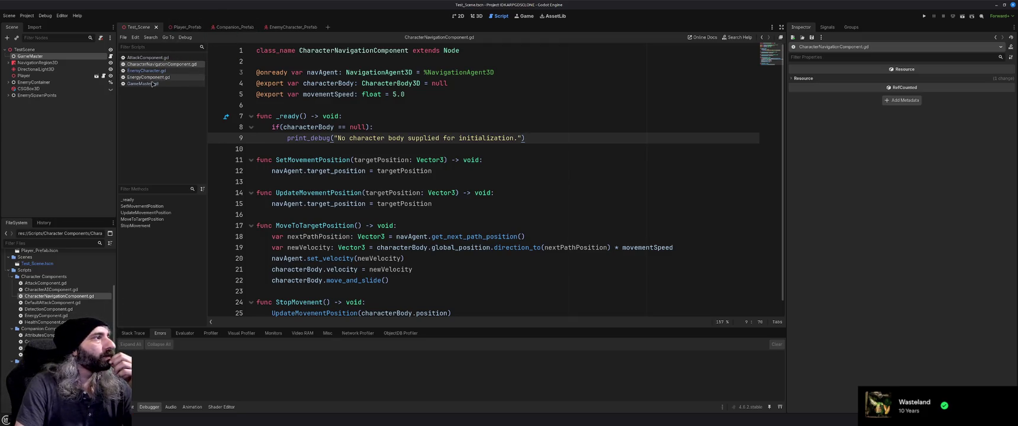
- In GameMaster.gd, start SpawnEnemy's line 39 with 'enemy.'
left_click(171, 83)
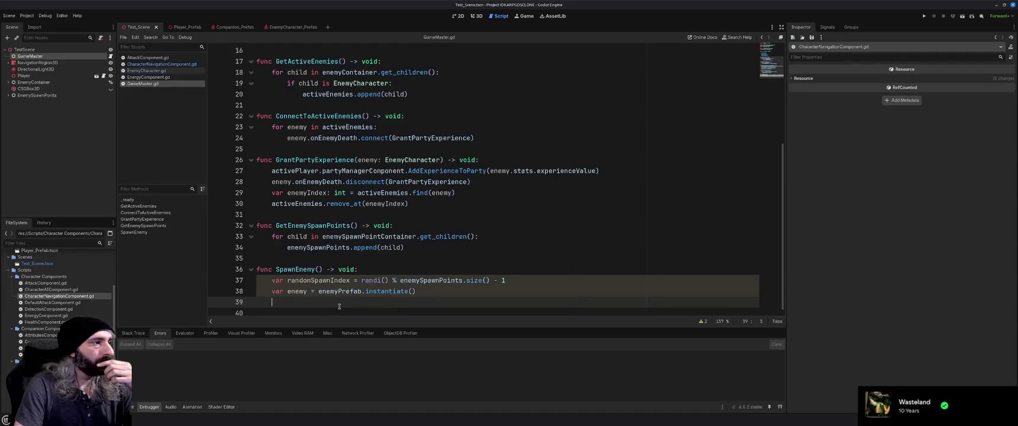
type("enemy.")
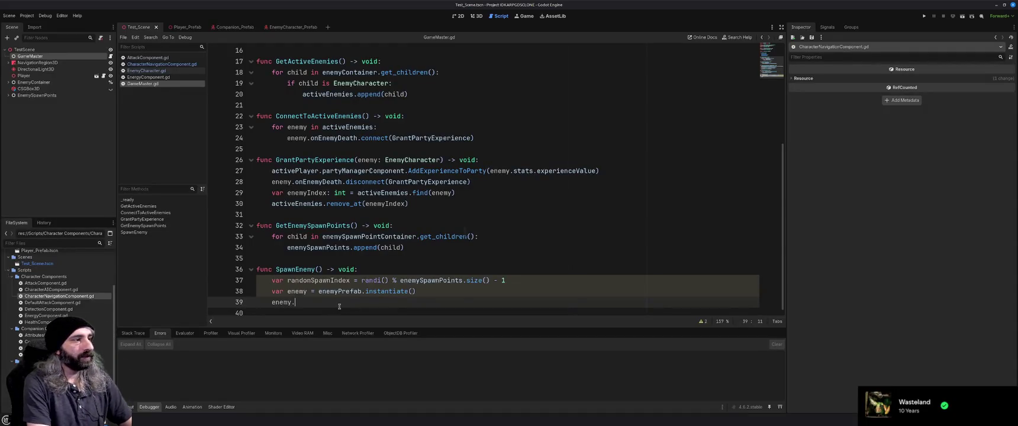
type("global")
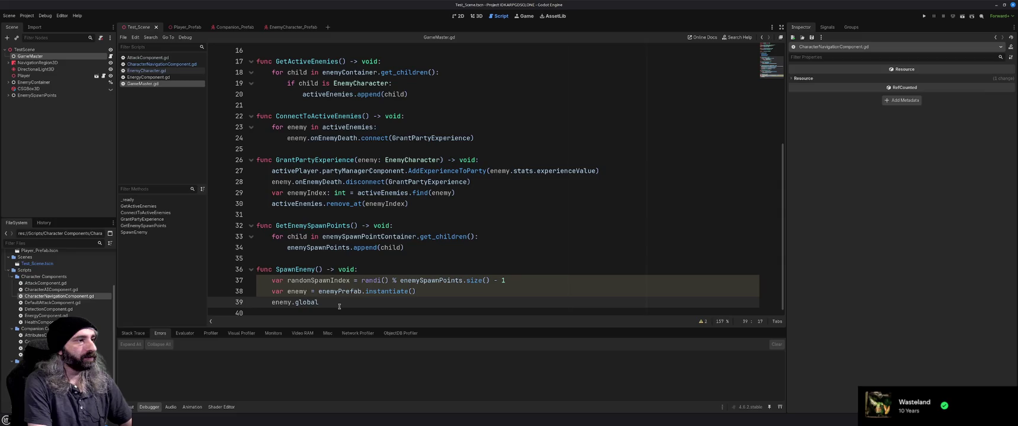
key("BackSpace")
key("BackSpace")
key("BackSpace")
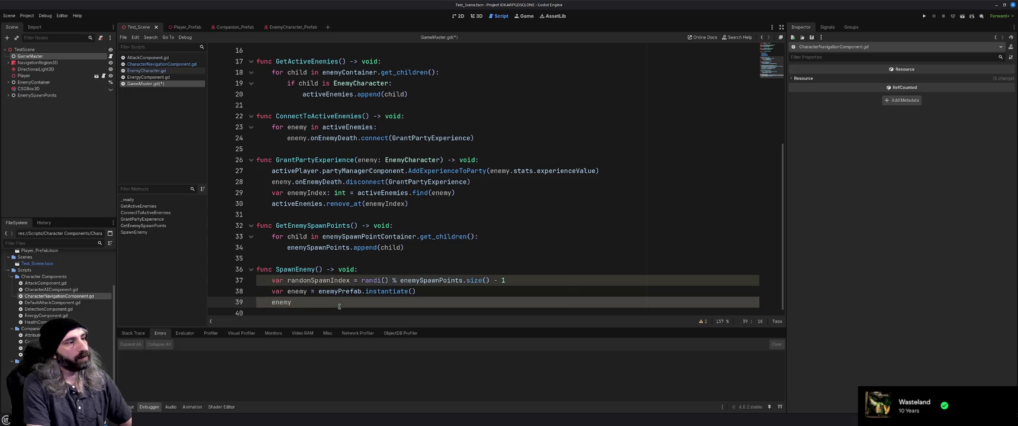
type(".")
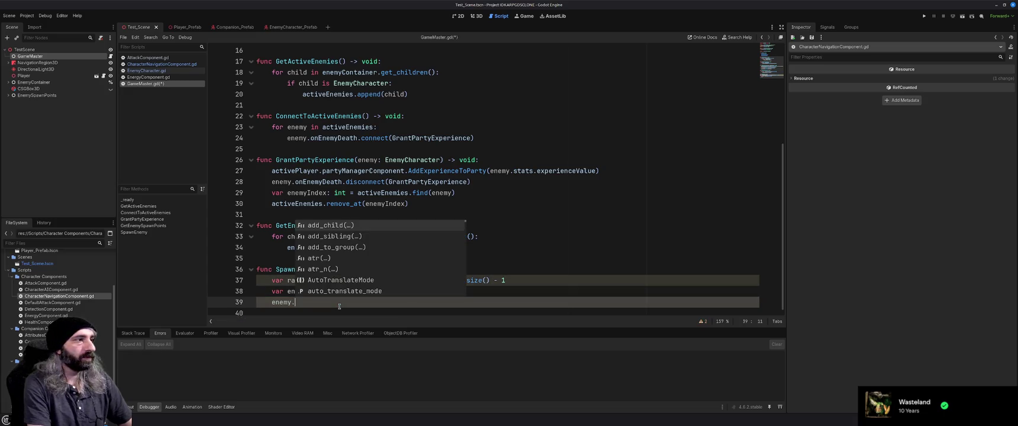
- Browse the enemy's autocomplete members past move_child, name and multiplayer
key("Down")
key("Down")
key("Down")
key("Down")
key("Down")
key("Down")
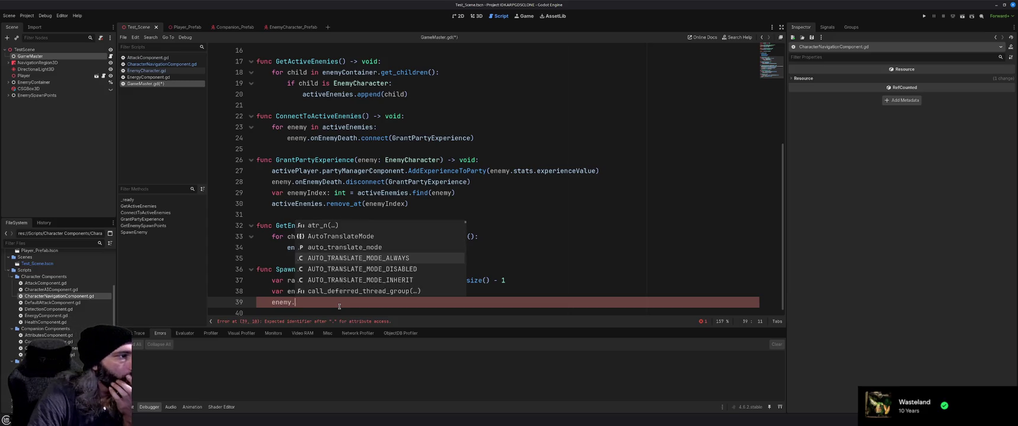
key("Down")
key("Down")
key("Down")
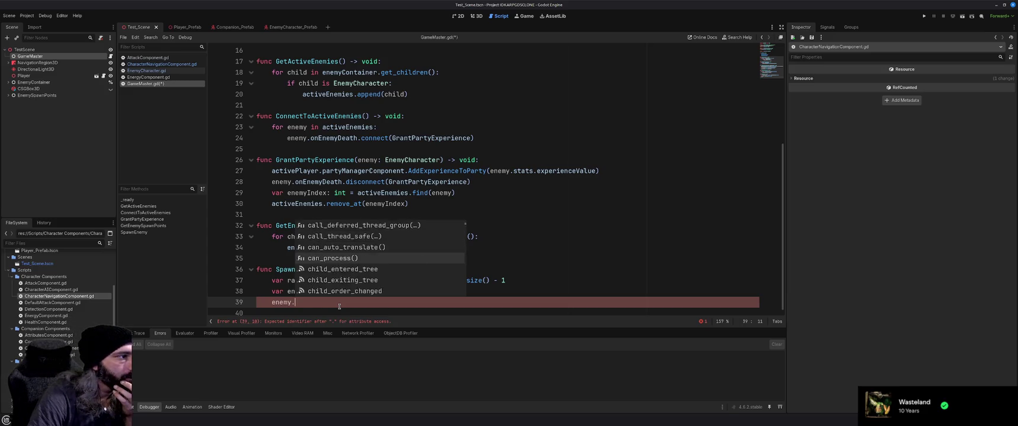
key("Down")
key("Down")
key("Down")
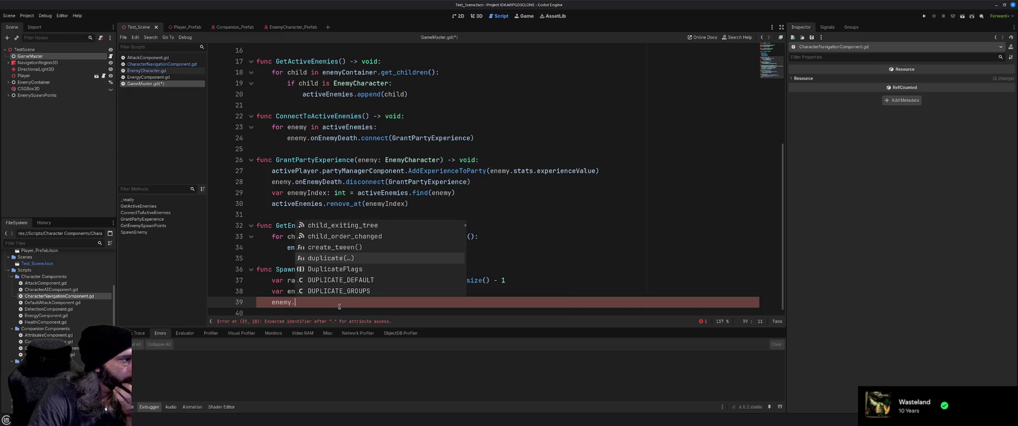
key("Down")
key("Down")
key("Down")
key("Down")
key("Down")
key("Down")
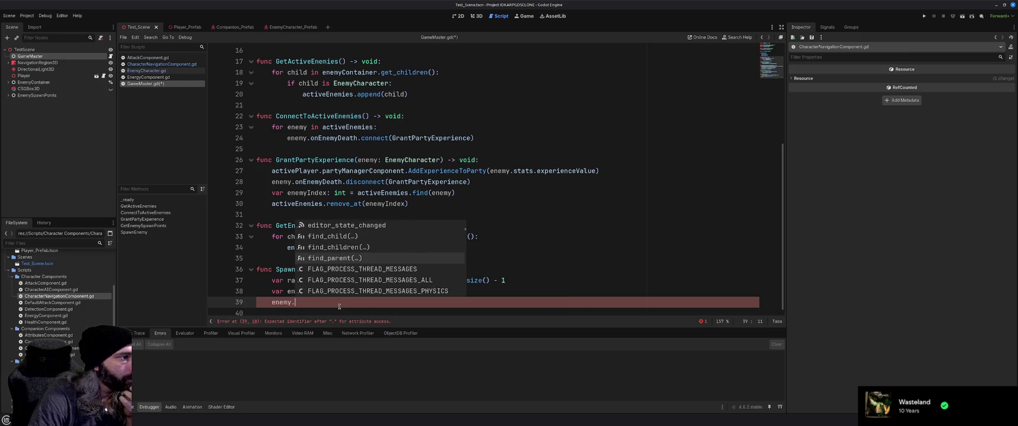
key("Down")
key("Down")
key("Down")
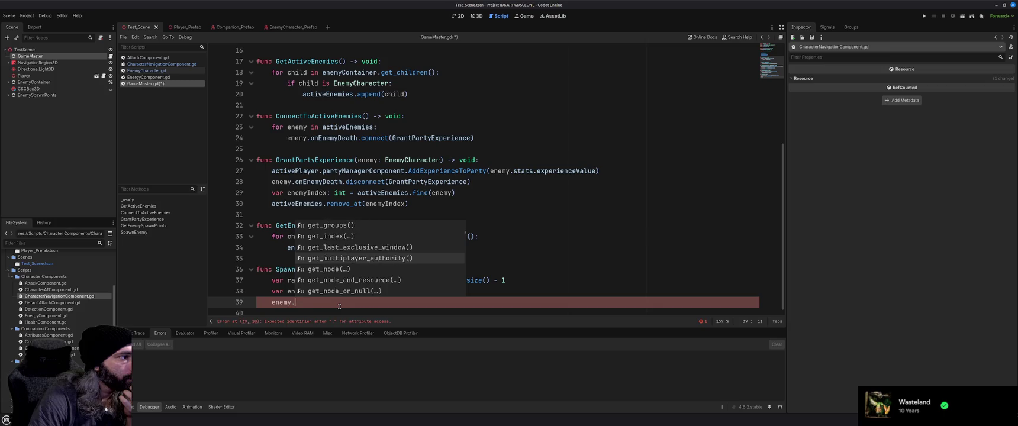
key("Down")
key("Down")
key("Down")
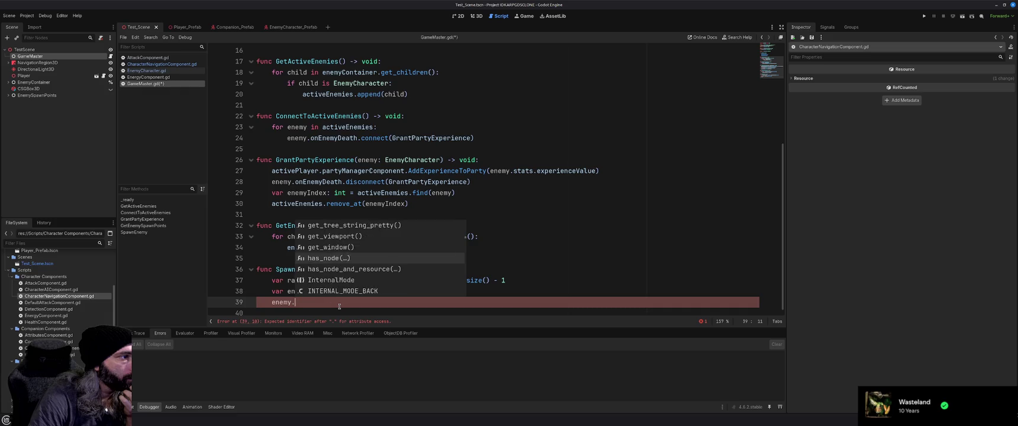
key("Down")
key("Down")
key("Down")
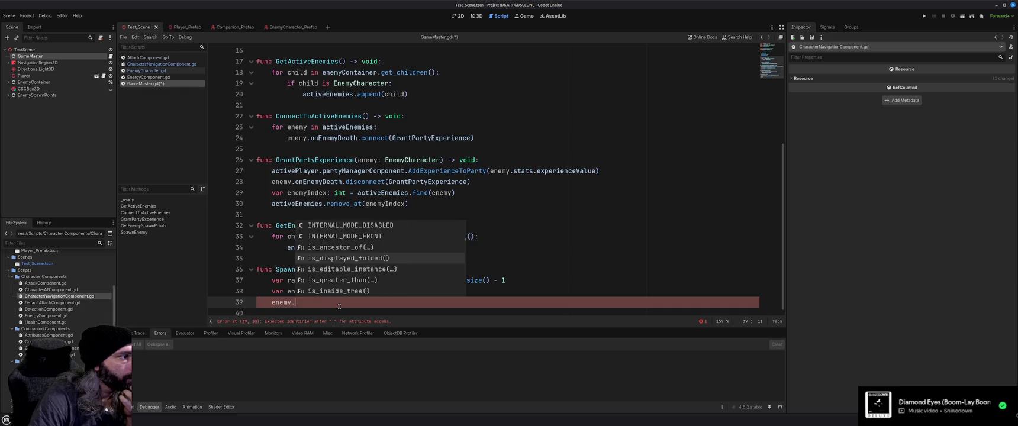
key("Down")
key("Down")
key("Down")
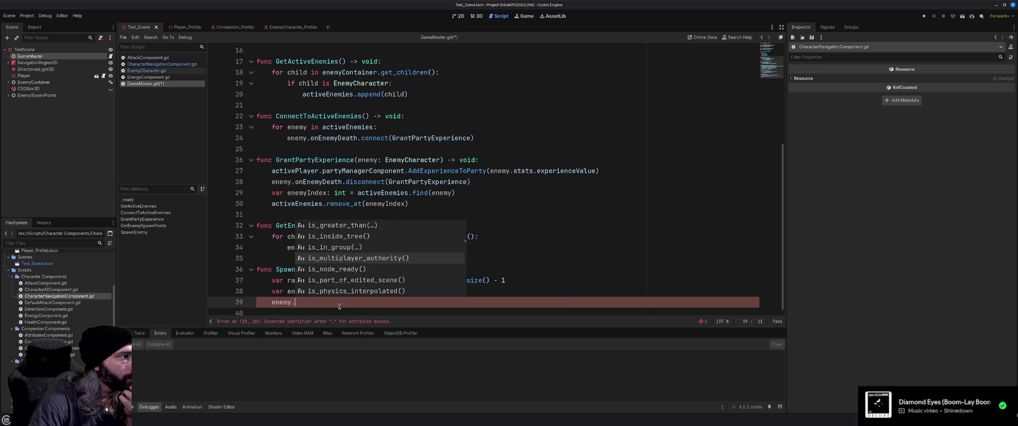
key("Down")
key("Down")
key("Down")
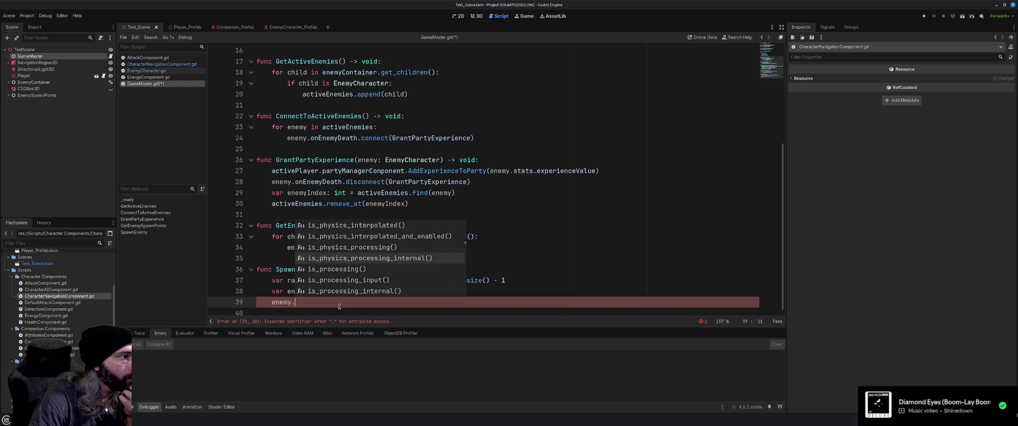
key("Down")
key("Down")
key("Down")
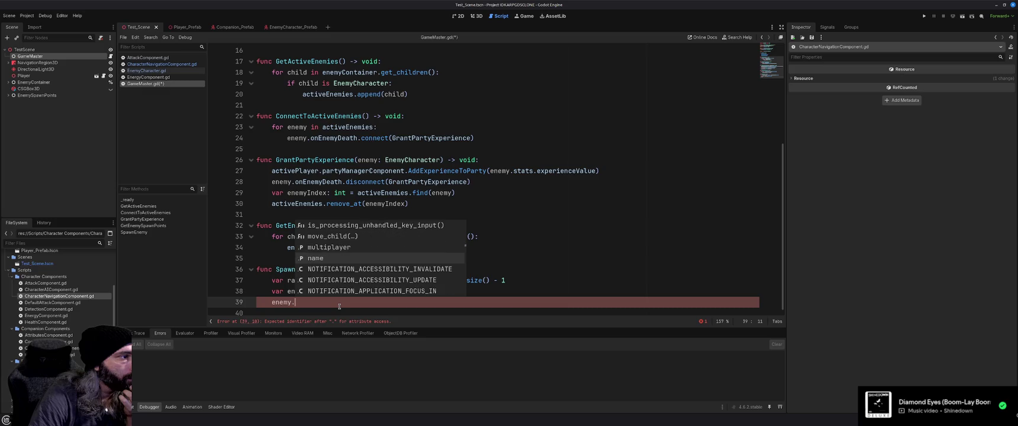
key("Up")
key("Up")
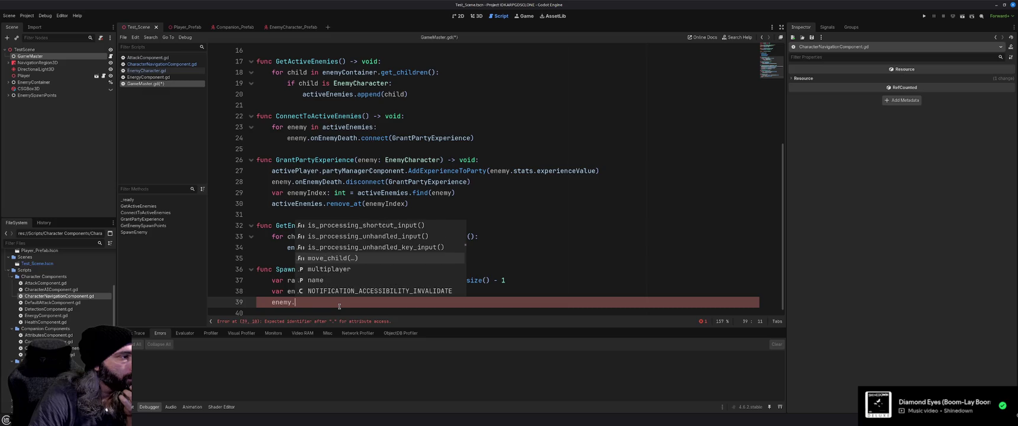
key("Down")
key("Down")
key("Down")
key("Down")
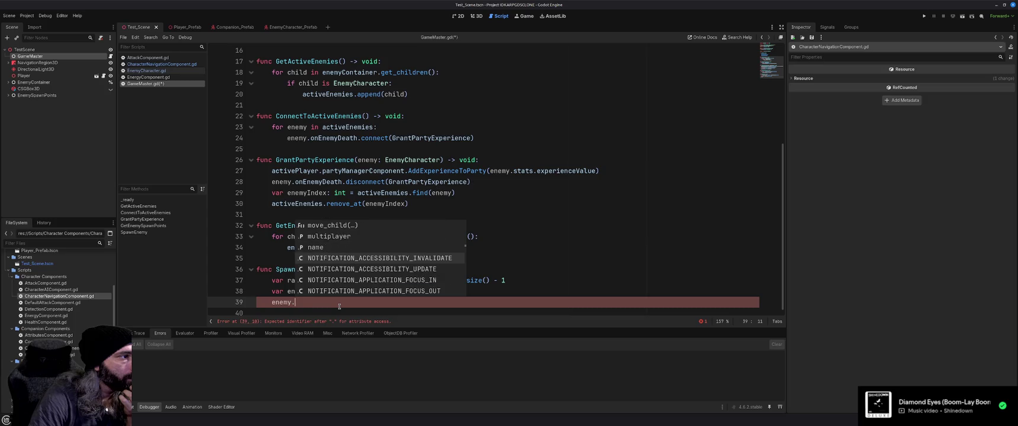
key("Down")
key("Down")
key("Down")
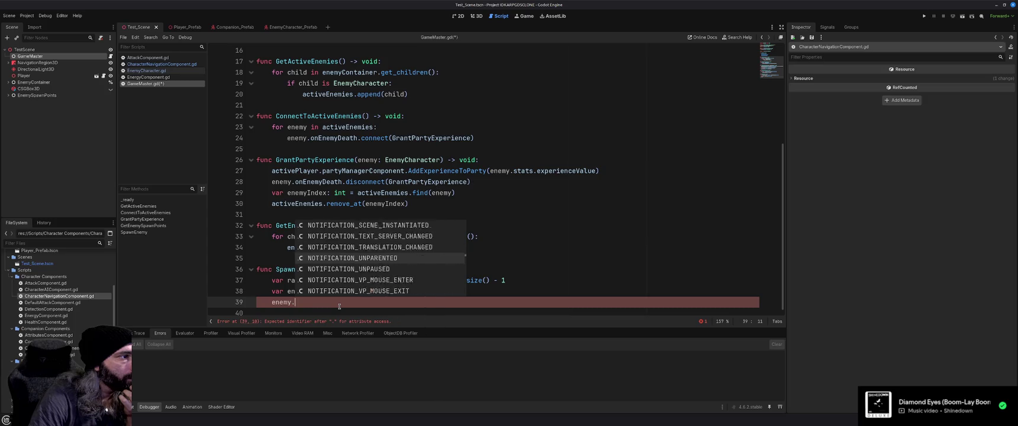
key("Down")
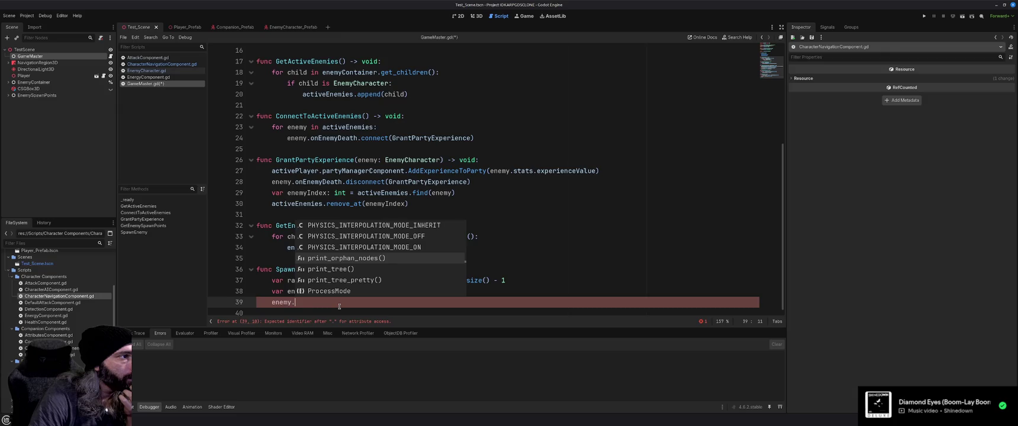
key("Down")
key("Down")
key("Down")
key("Down")
key("Down")
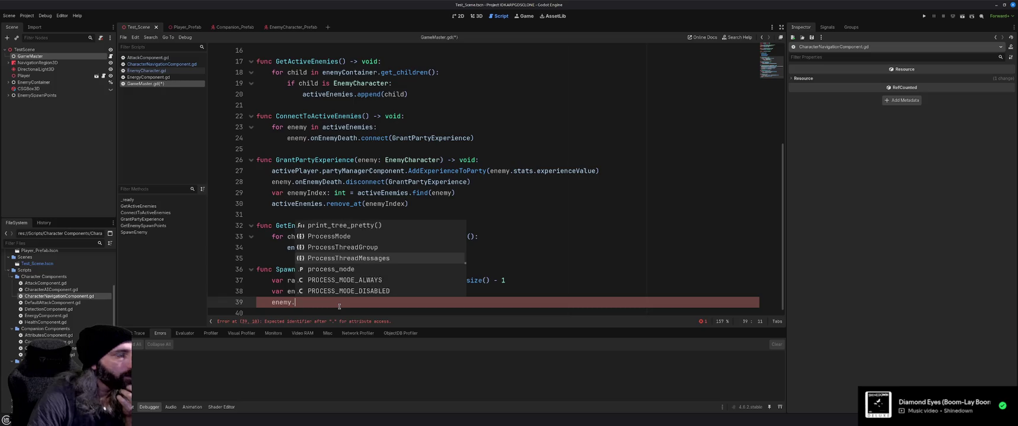
key("Down")
key("Down")
key("Down")
key("Down")
key("Down")
key("Down")
key("Down")
key("Down")
key("Down")
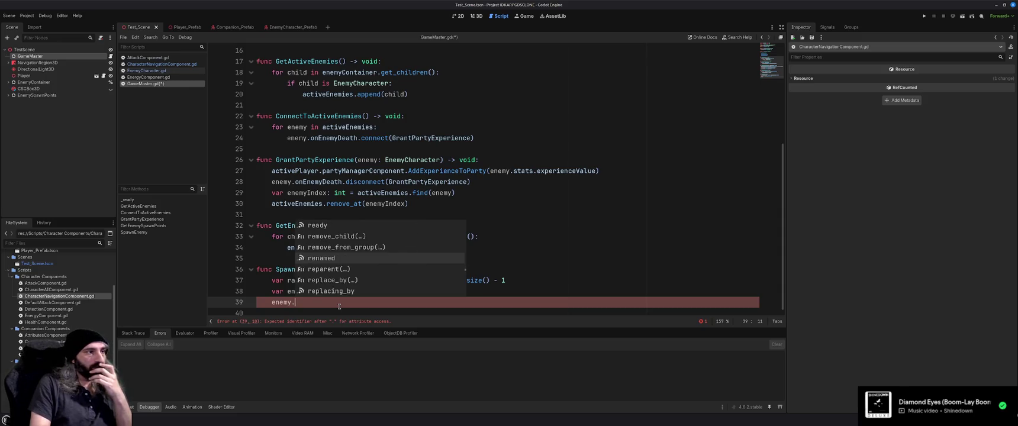